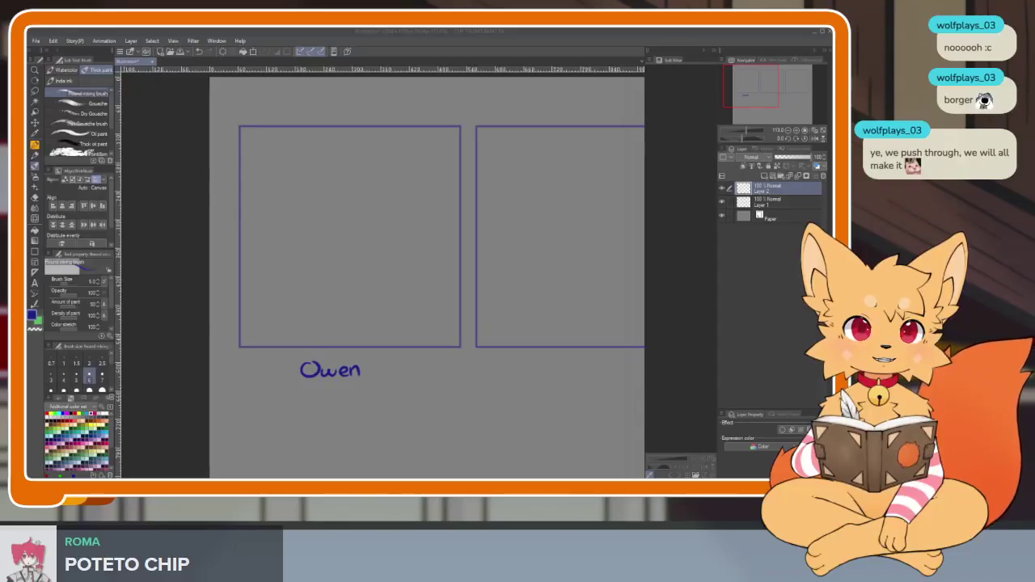
- Show a character reference picture beside the canvas, then cycle to a different reference image
key("alt+Tab")
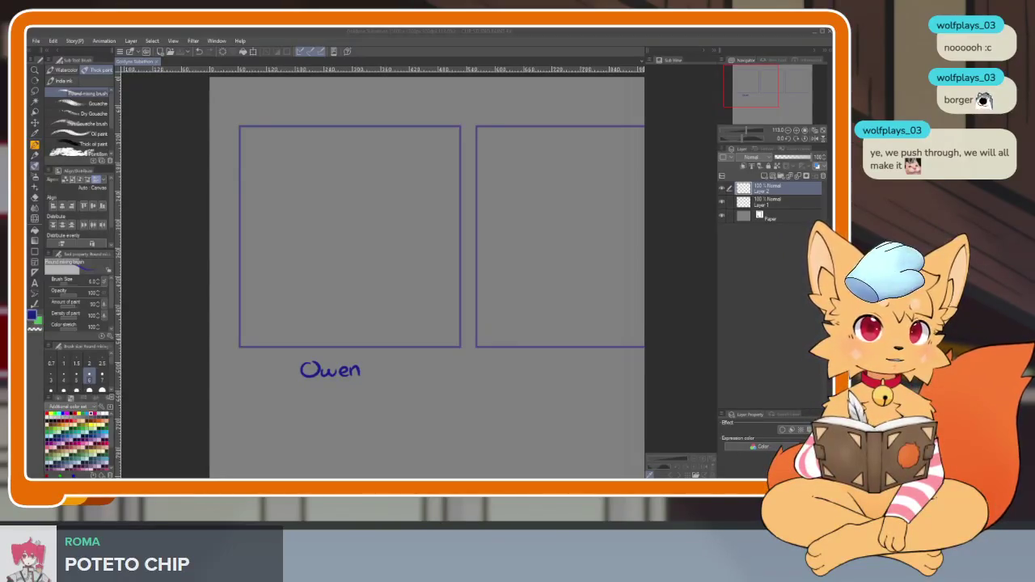
key("alt+Tab")
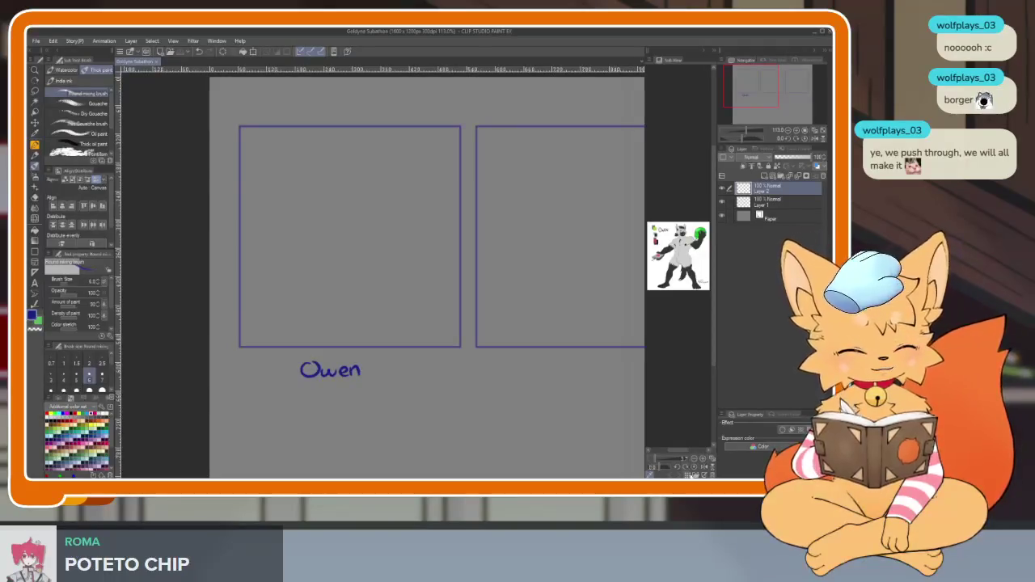
key("alt+Tab")
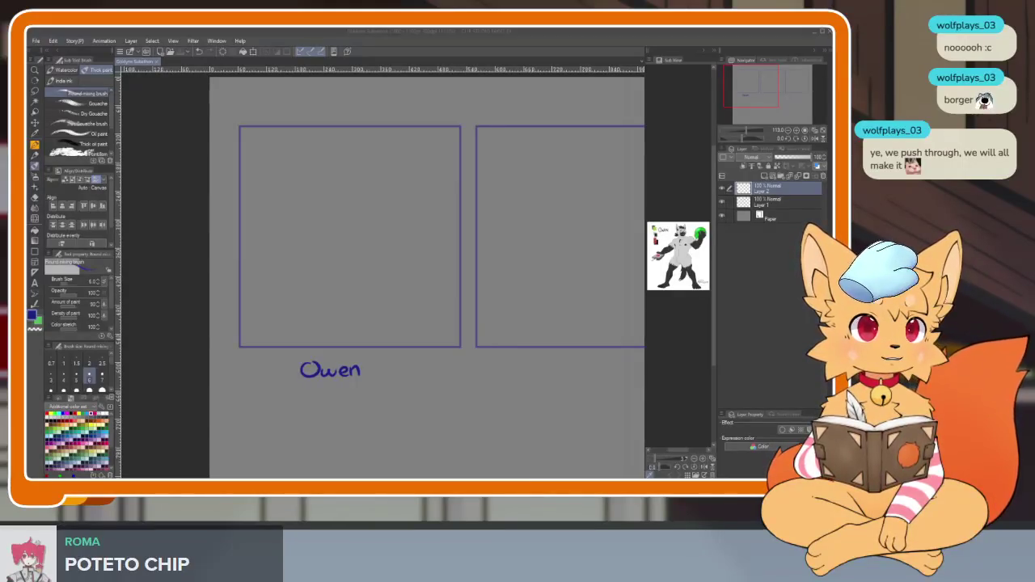
left_click(678, 256)
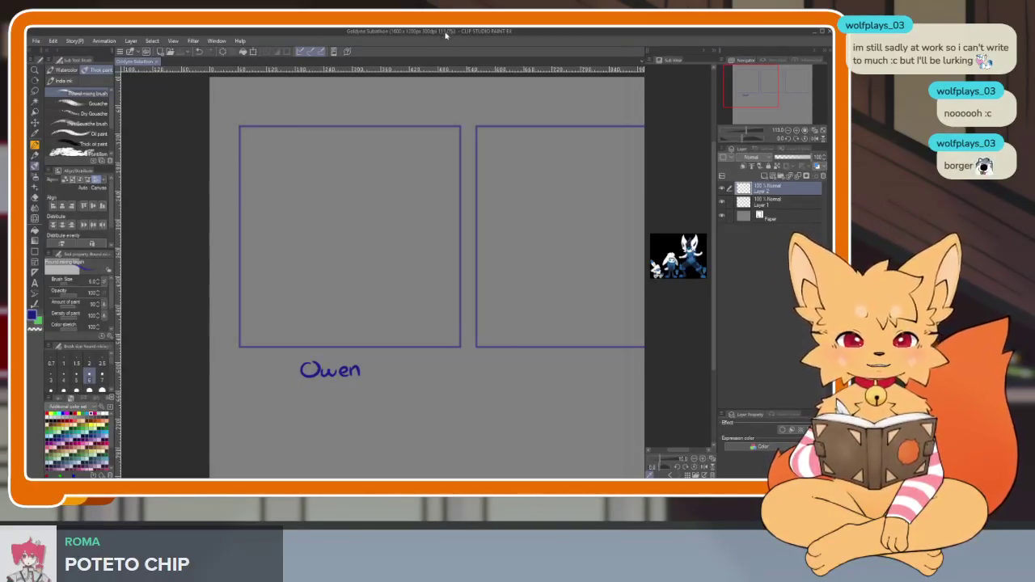
- Draw a test curve in the first panel, undo it, and shift the canvas view
left_click_drag(372, 263, 441, 314)
scroll(450, 353, "up", 1)
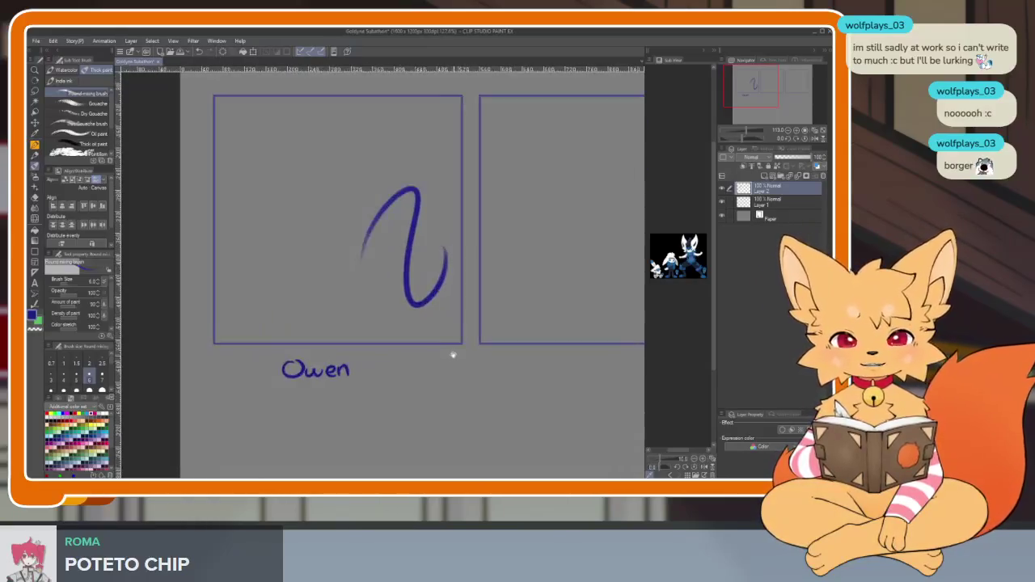
key("ctrl+z")
left_click_drag(478, 286, 434, 374)
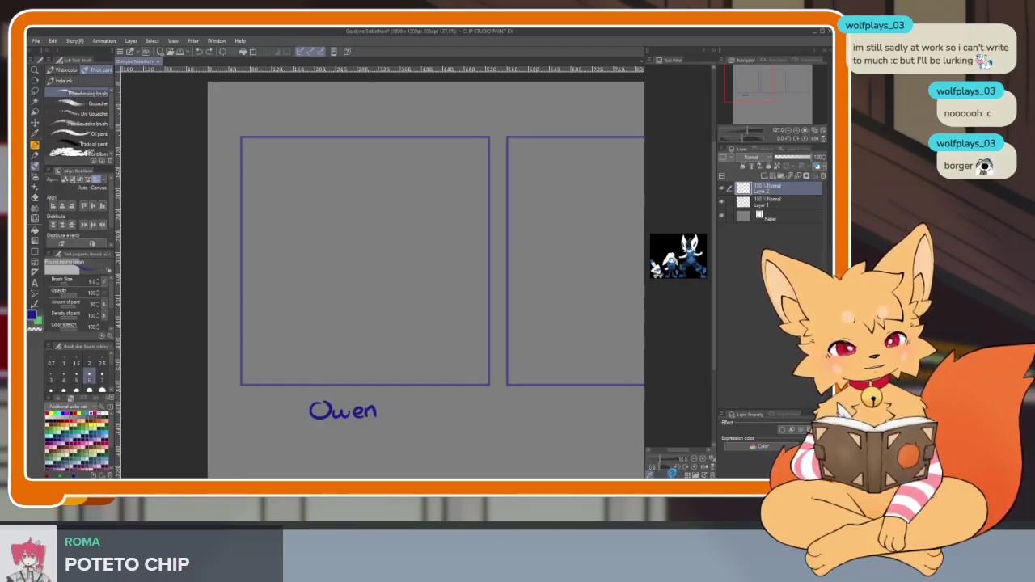
- Switch the Sub View to the wolf character reference and enlarge it to fill the viewer
left_click(669, 467)
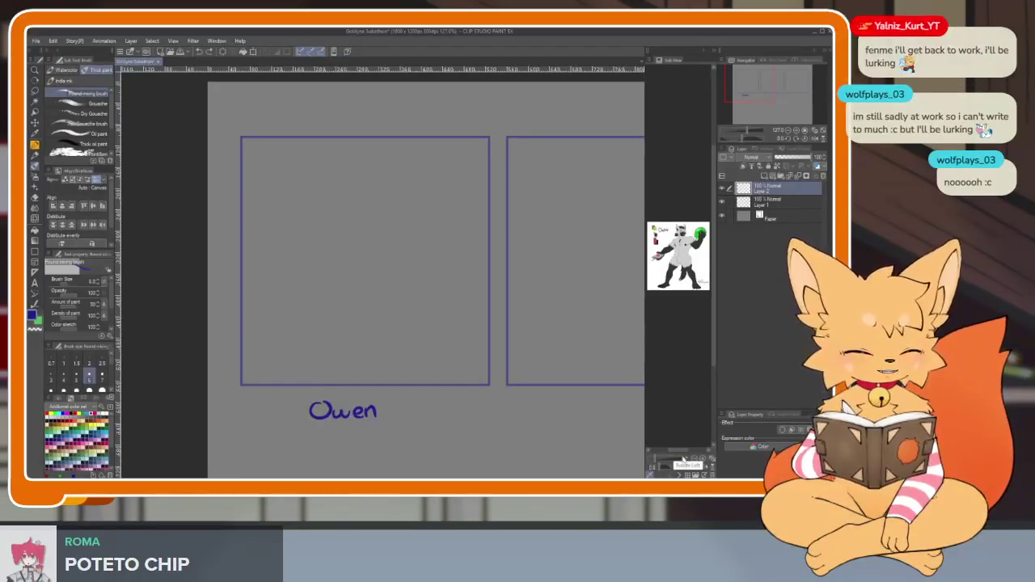
left_click(660, 463)
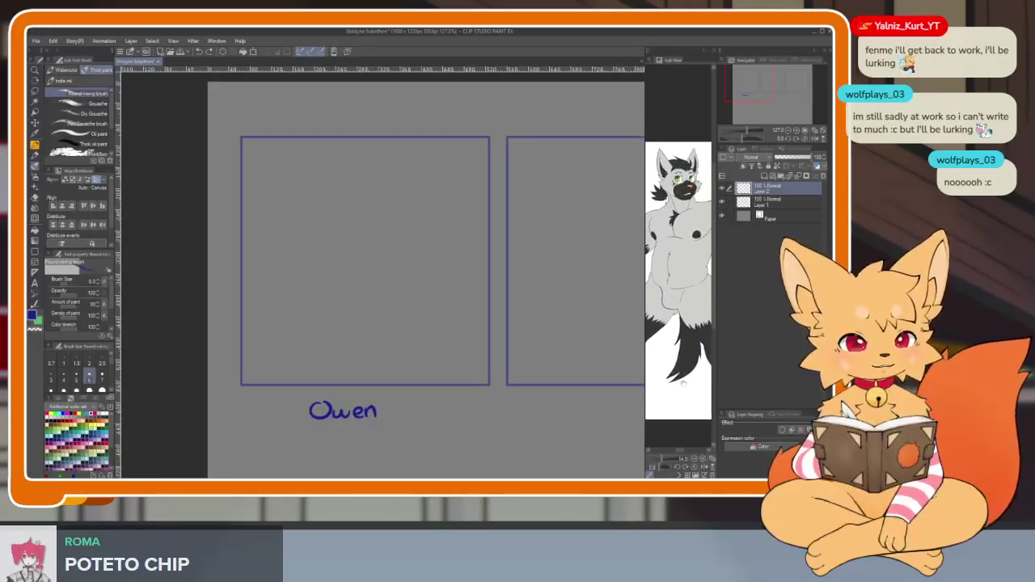
left_click_drag(406, 397, 452, 341)
key("ctrl+z")
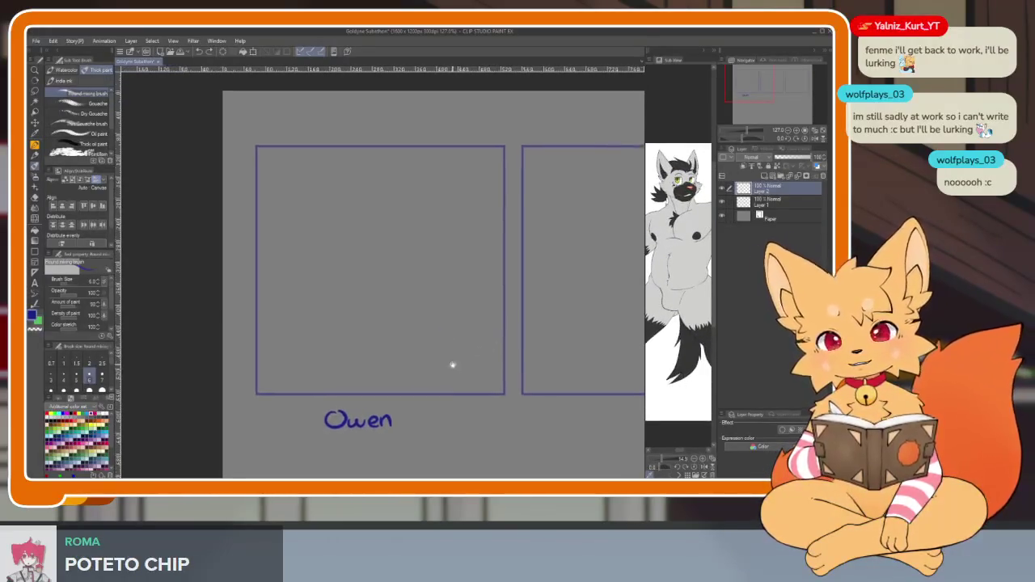
scroll(437, 386, "up", 3)
scroll(443, 389, "down", 2)
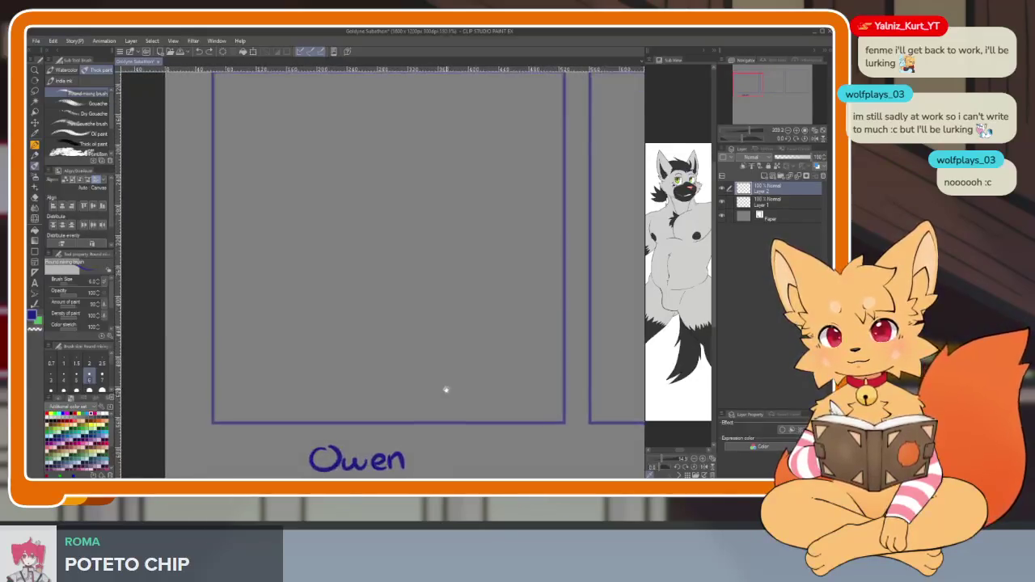
scroll(455, 374, "up", 1)
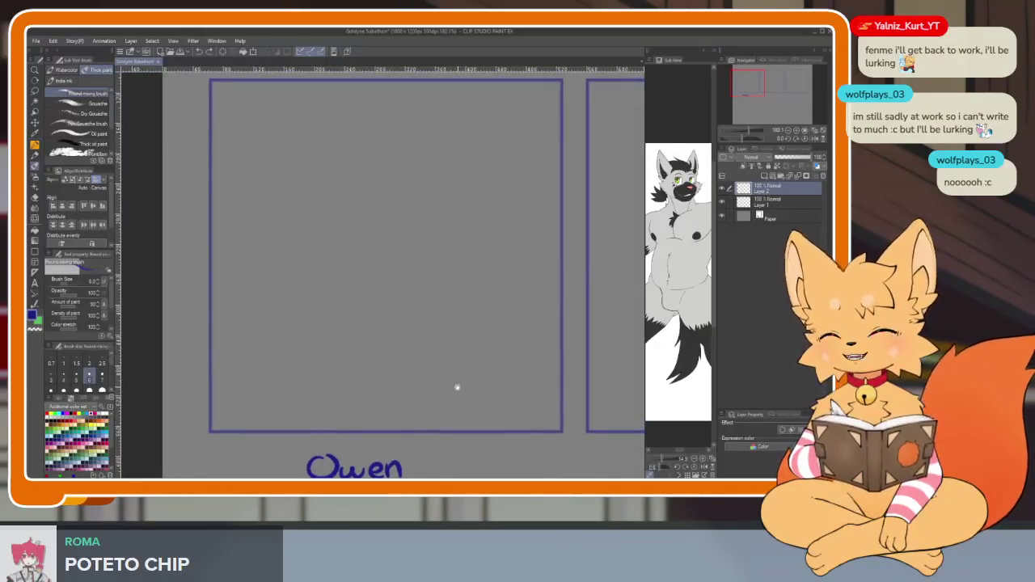
scroll(459, 377, "up", 1)
scroll(459, 377, "down", 1)
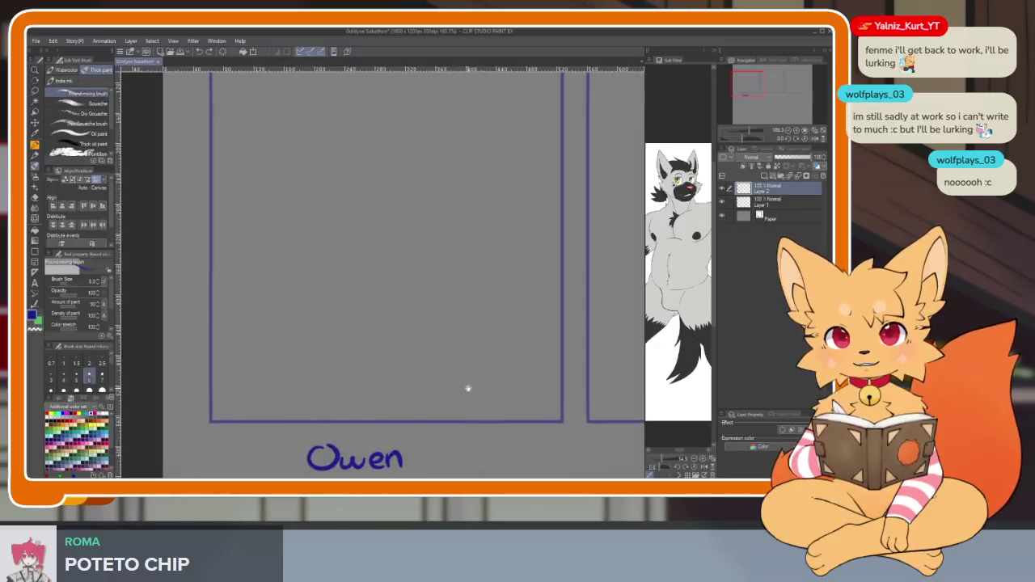
scroll(462, 397, "down", 1)
scroll(450, 398, "down", 2)
scroll(453, 400, "up", 1)
- Try long curved guides in the first panel, undo them, and draw a vertical centre line
mouse_move(352, 149)
left_mouse_down()
mouse_move(439, 331)
mouse_move(438, 439)
left_mouse_up()
key("ctrl+z")
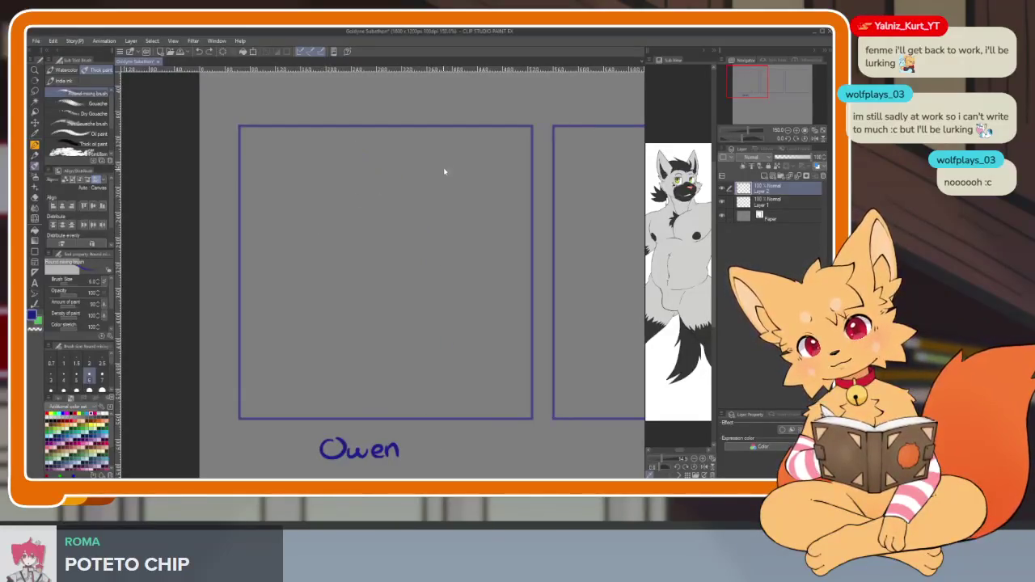
mouse_move(491, 162)
left_mouse_down()
mouse_move(393, 335)
mouse_move(385, 436)
left_mouse_up()
mouse_move(339, 230)
left_mouse_down()
mouse_move(409, 192)
mouse_move(520, 271)
left_mouse_up()
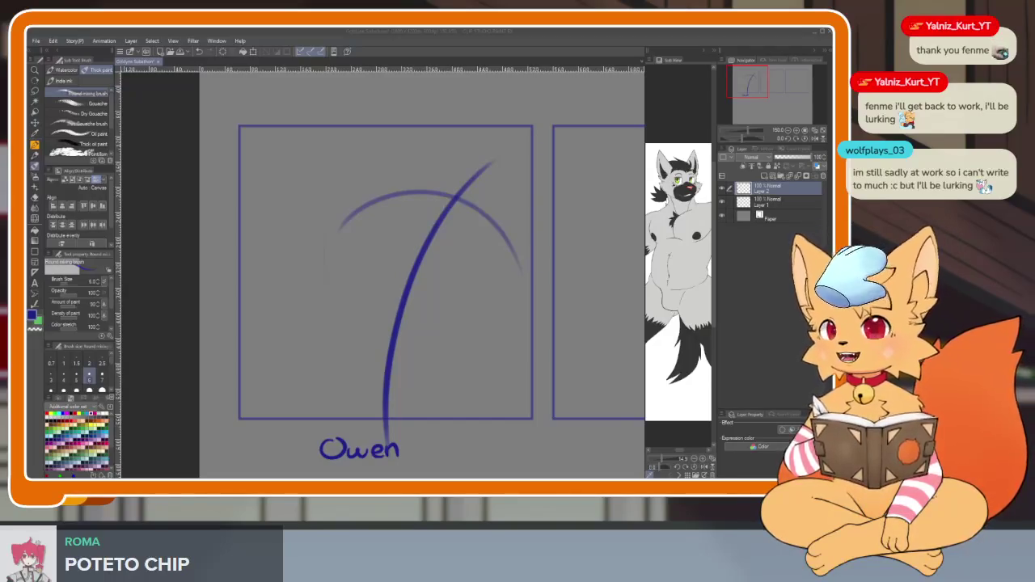
key("ctrl+z")
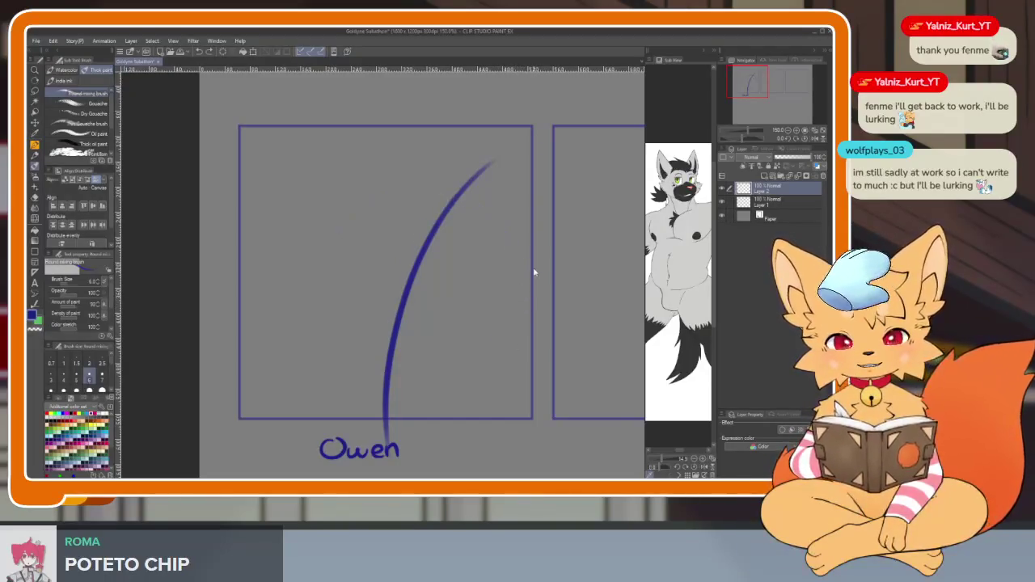
key("ctrl+z")
scroll(450, 351, "down", 2)
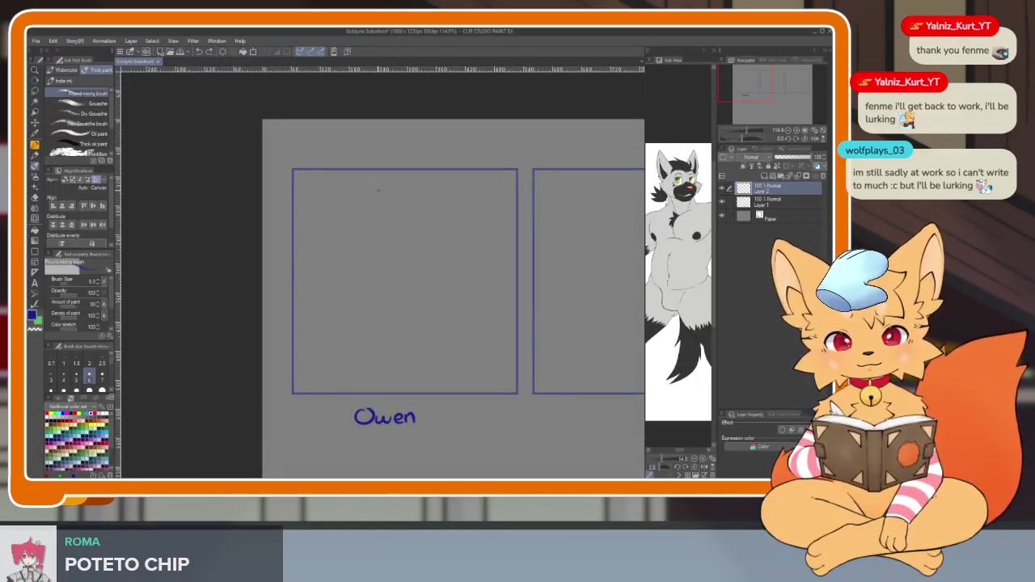
left_click_drag(383, 196, 406, 449)
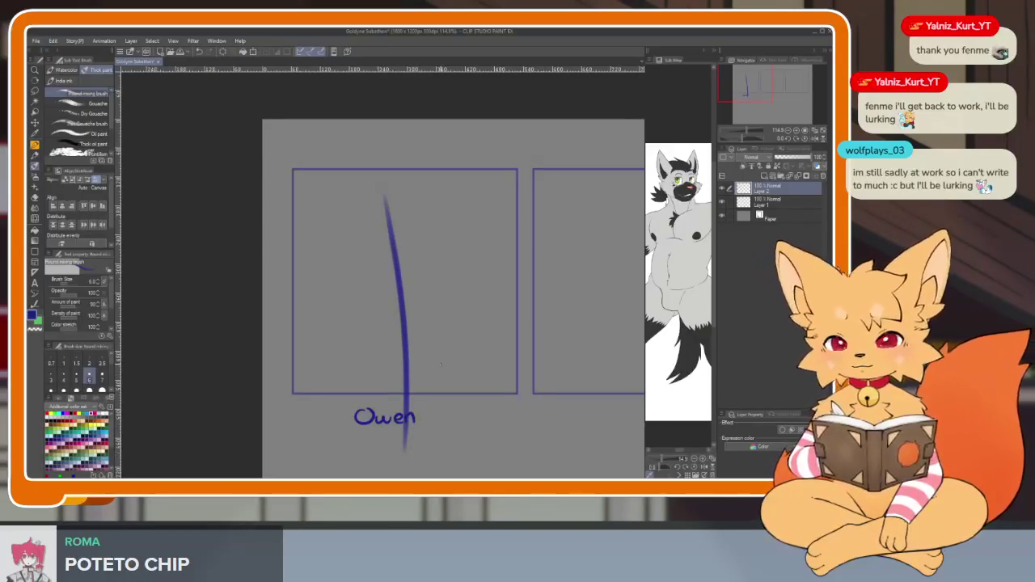
- Mirror the canvas view, undo the crossing stroke, and draw a low horizontal crossbar
key("h")
scroll(453, 376, "up", 1)
scroll(441, 360, "up", 1)
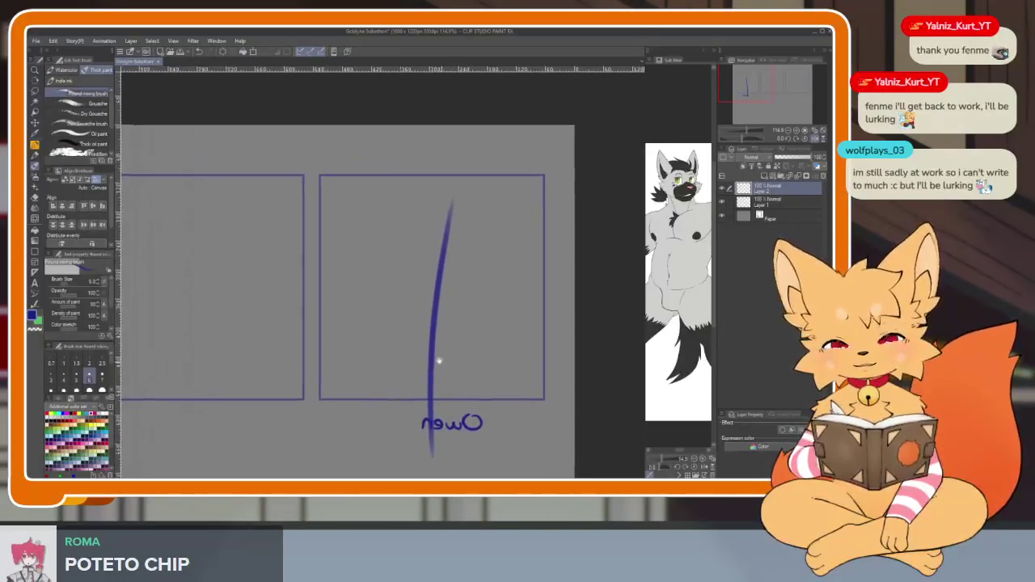
scroll(434, 361, "up", 1)
scroll(434, 360, "down", 1)
mouse_move(435, 358)
left_mouse_down()
mouse_move(416, 393)
mouse_move(462, 391)
left_mouse_up()
scroll(416, 392, "up", 1)
key("ctrl+z")
left_click_drag(351, 395, 458, 393)
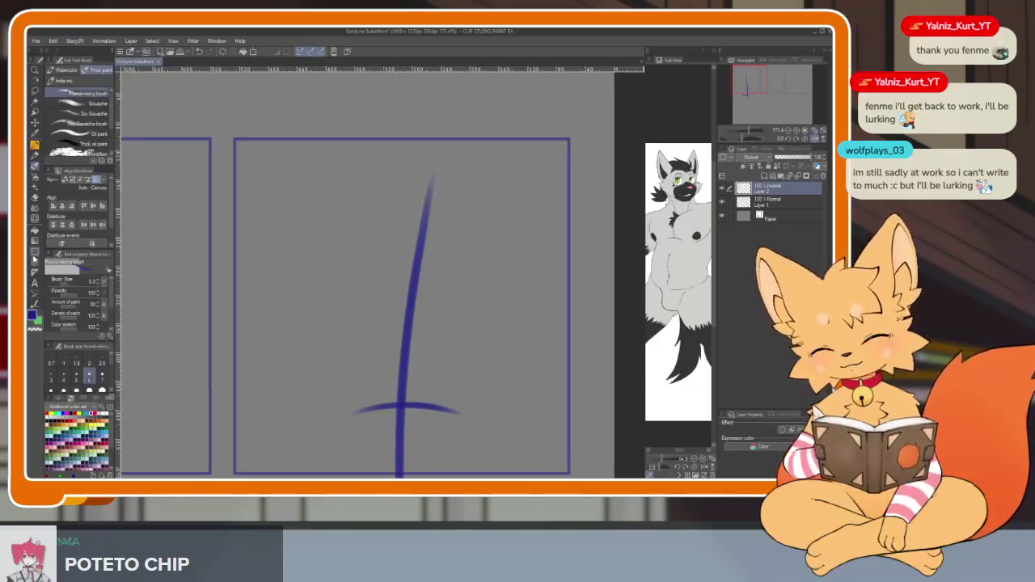
- Draw a large head circle with the Sketch Ellipse shape tool
key("u")
scroll(81, 121, "down", 2)
left_click(77, 145)
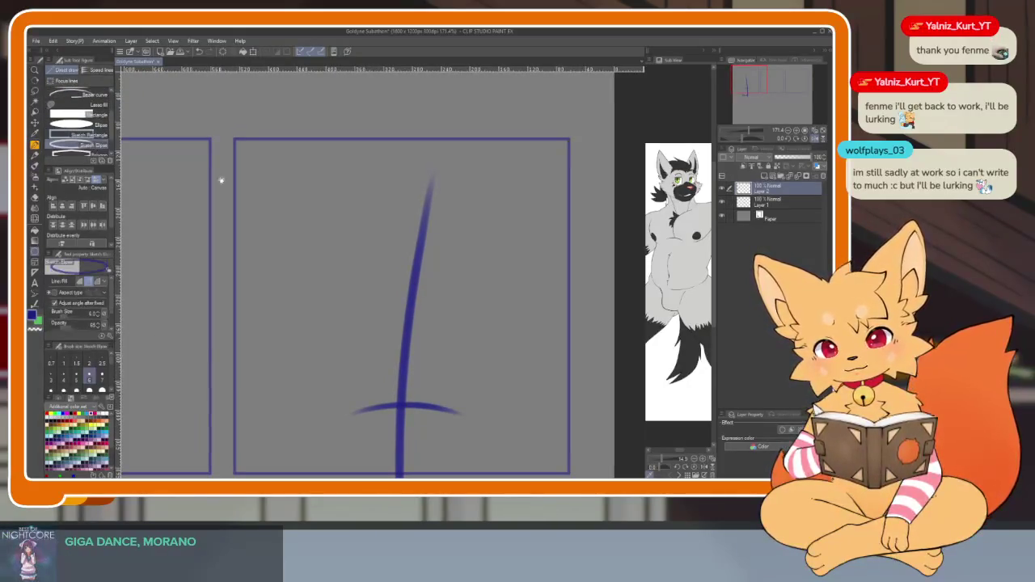
left_click_drag(398, 232, 388, 222)
left_click_drag(276, 169, 513, 406)
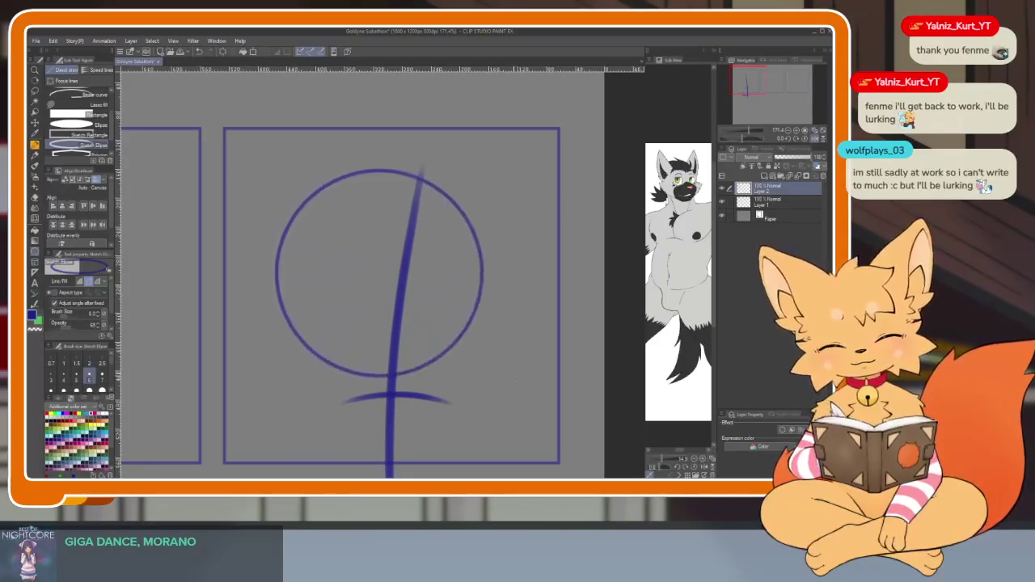
scroll(524, 406, "up", 1)
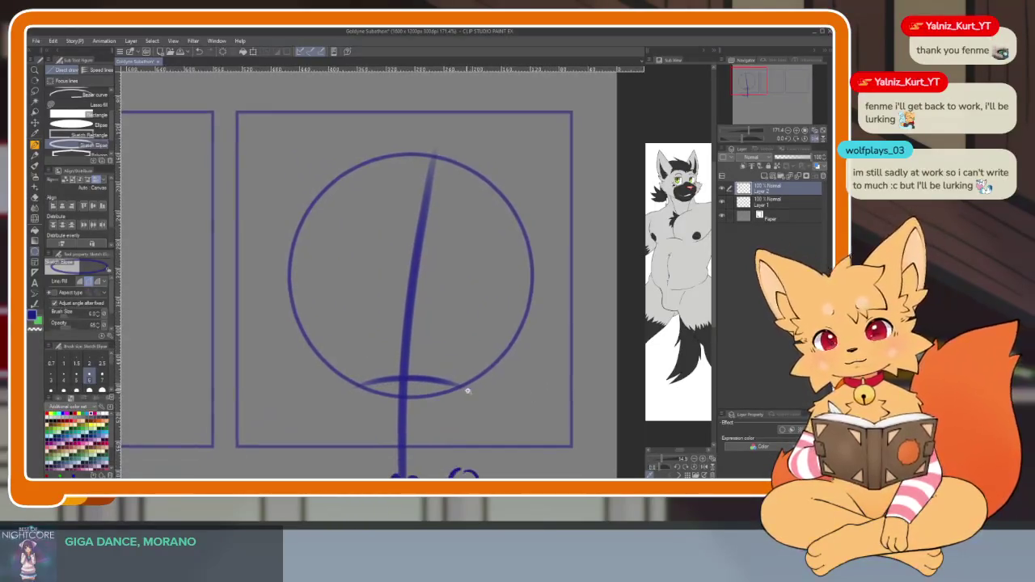
scroll(466, 388, "up", 1)
- Erase the old centre line and redraw it with the brush from top to circle bottom
key("e")
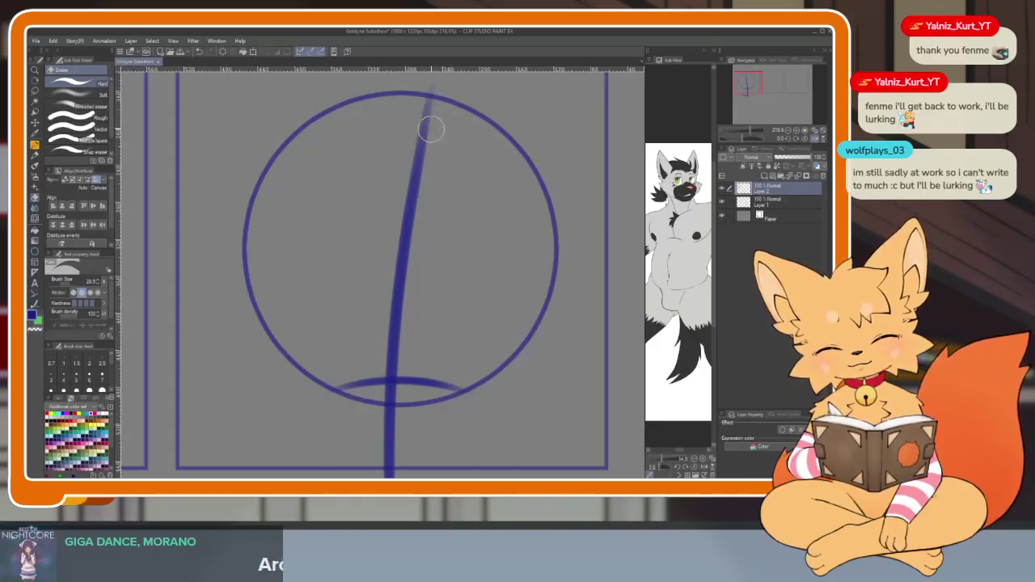
mouse_move(429, 111)
left_mouse_down()
mouse_move(395, 283)
mouse_move(391, 380)
left_mouse_up()
key("b")
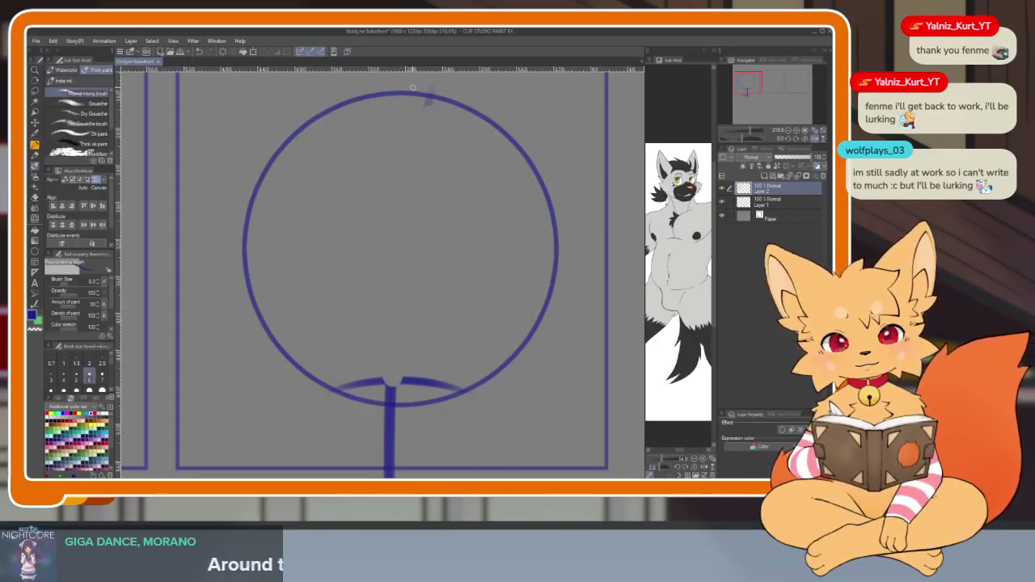
left_click_drag(407, 100, 398, 162)
left_click_drag(391, 218, 395, 436)
key("ctrl+z")
mouse_move(417, 89)
left_mouse_down()
mouse_move(380, 259)
mouse_move(378, 444)
left_mouse_up()
key("ctrl+z")
mouse_move(415, 87)
left_mouse_down()
mouse_move(384, 300)
mouse_move(391, 388)
left_mouse_up()
- Add upper and lower horizontal guides, then trace the cheeks and jaw curve below the circle
mouse_move(273, 334)
left_mouse_down()
mouse_move(429, 311)
mouse_move(566, 352)
left_mouse_up()
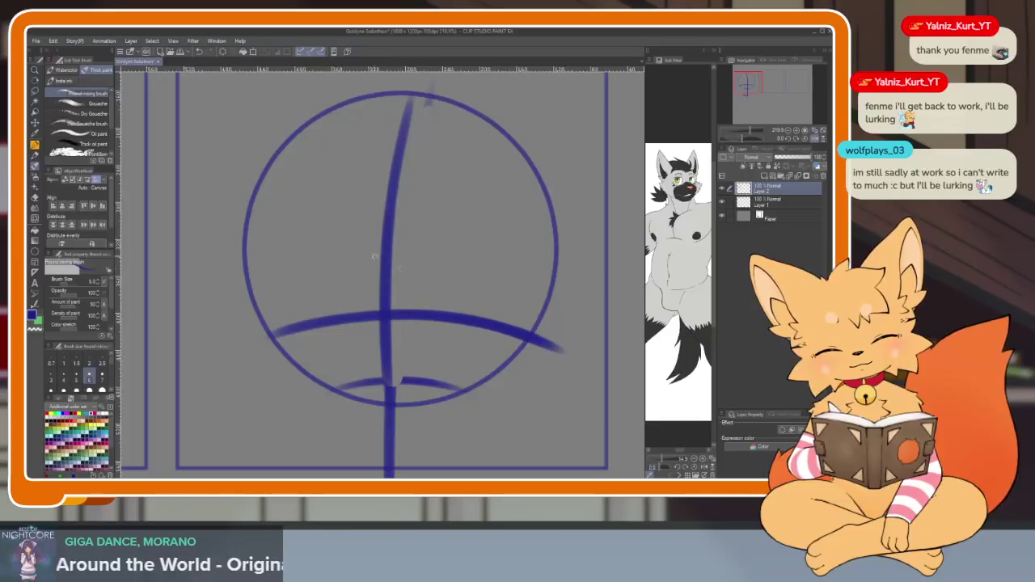
mouse_move(247, 202)
left_mouse_down()
mouse_move(457, 168)
mouse_move(559, 217)
left_mouse_up()
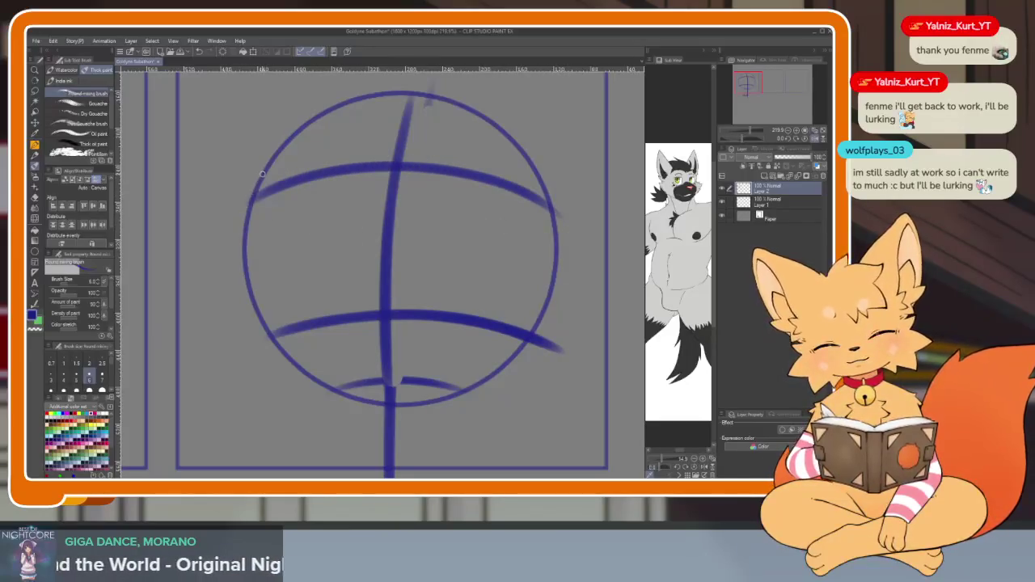
mouse_move(251, 260)
left_mouse_down()
mouse_move(268, 323)
mouse_move(315, 402)
mouse_move(387, 411)
left_mouse_up()
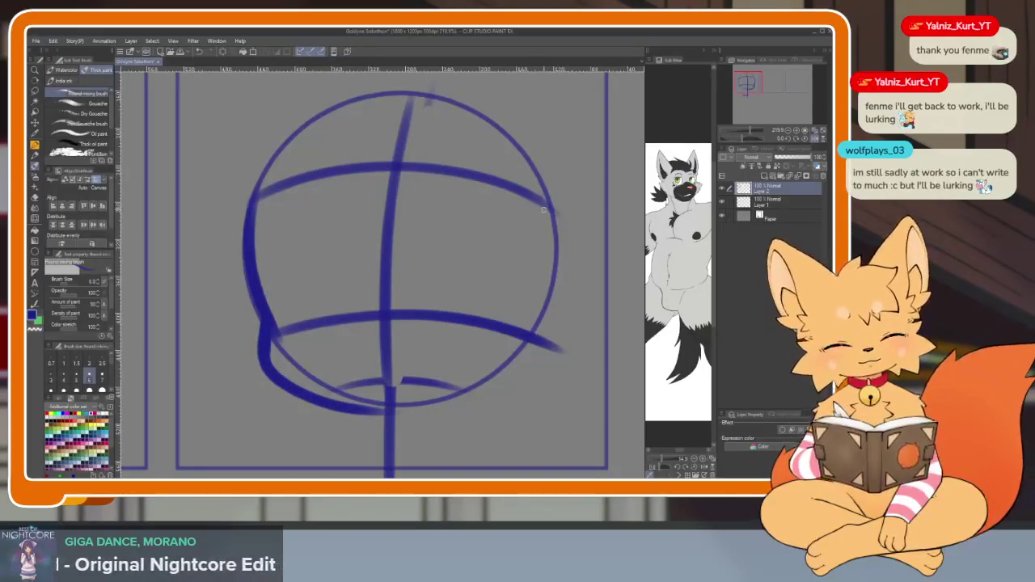
left_click_drag(551, 201, 519, 348)
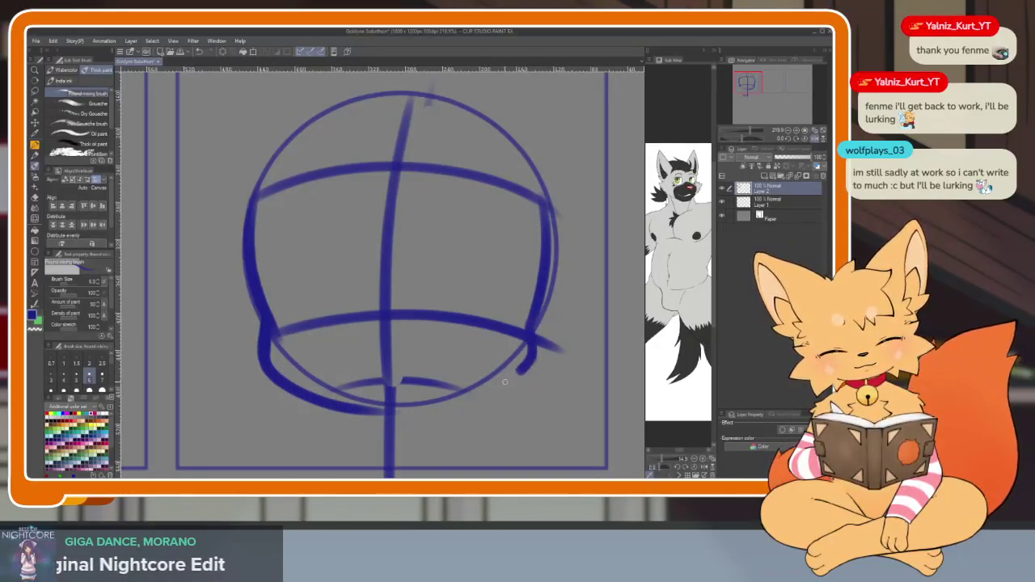
left_click_drag(505, 382, 387, 414)
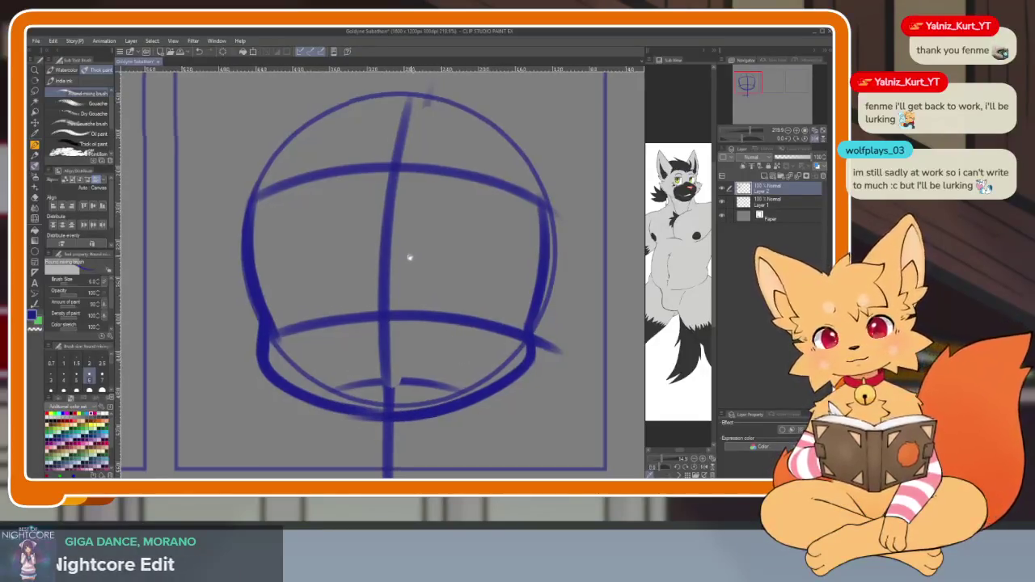
scroll(410, 257, "up", 3)
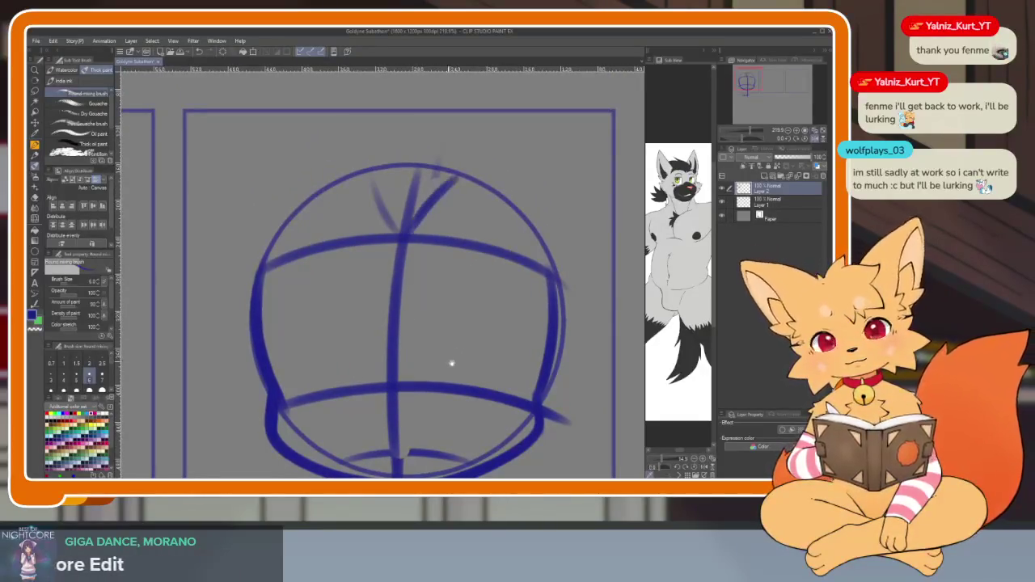
scroll(451, 363, "down", 5)
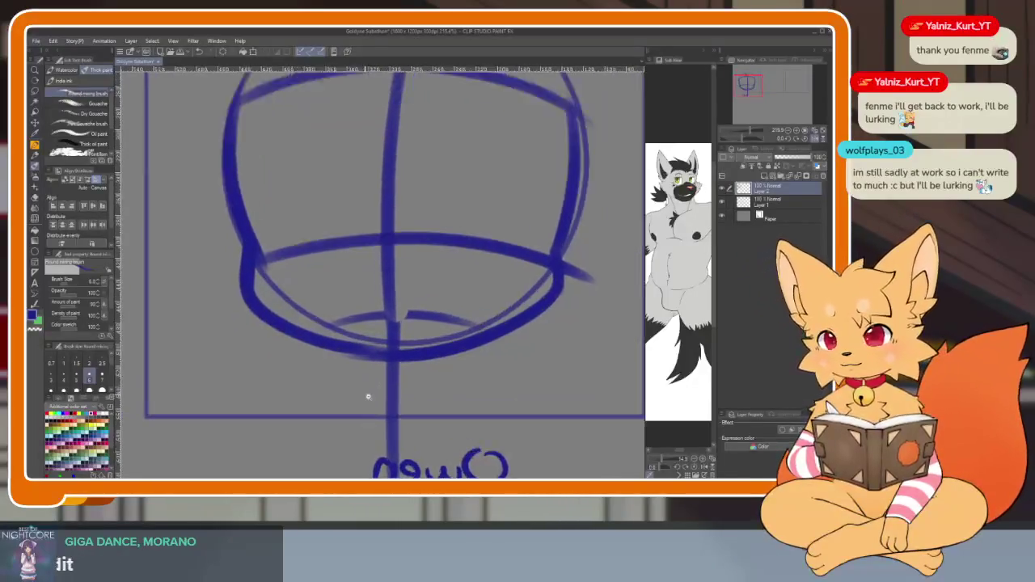
left_click_drag(327, 351, 270, 349)
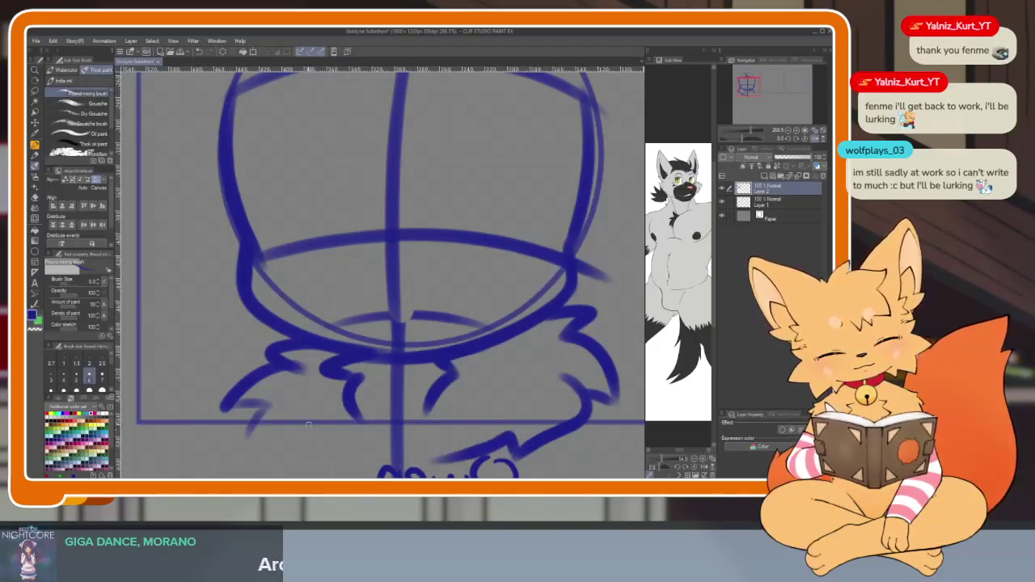
scroll(485, 368, "down", 5)
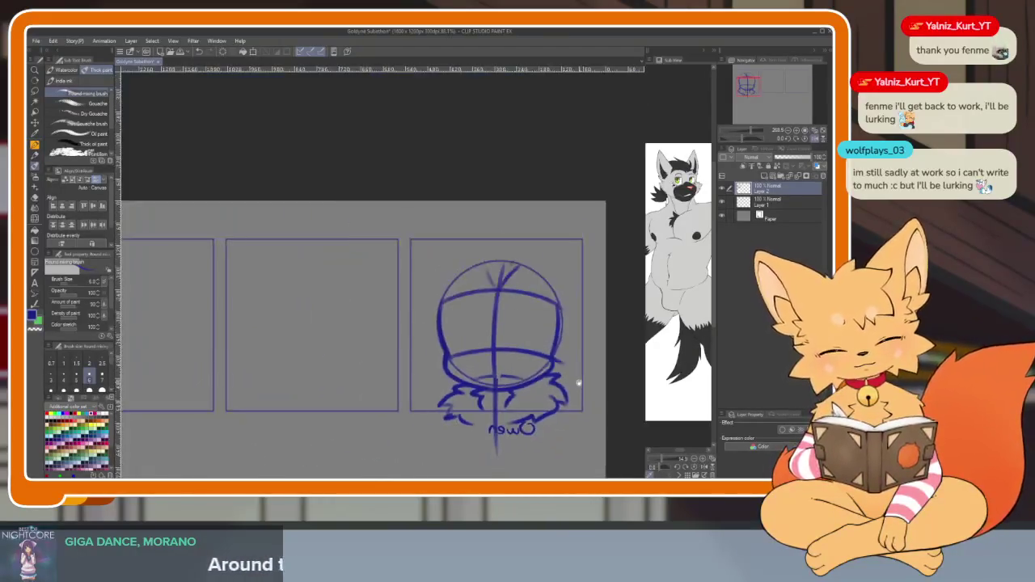
scroll(509, 372, "up", 2)
scroll(474, 384, "up", 2)
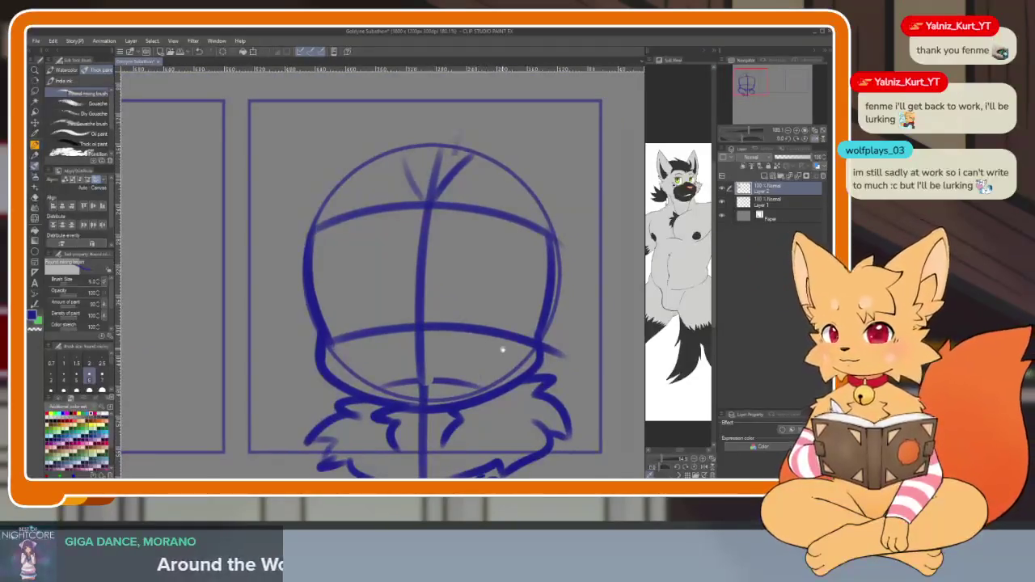
scroll(493, 348, "up", 1)
scroll(485, 380, "up", 1)
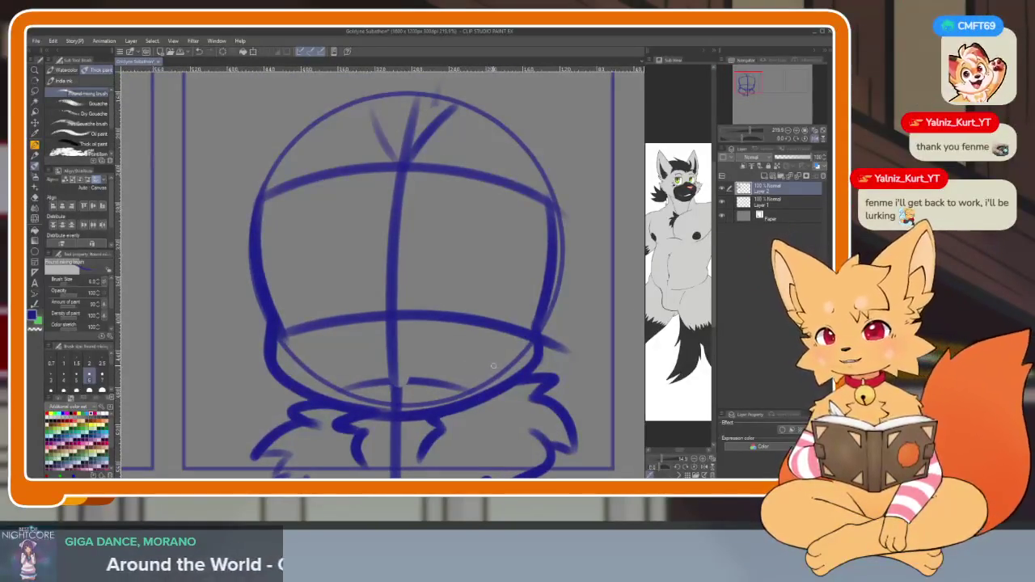
left_click_drag(496, 358, 490, 412)
scroll(477, 408, "down", 1)
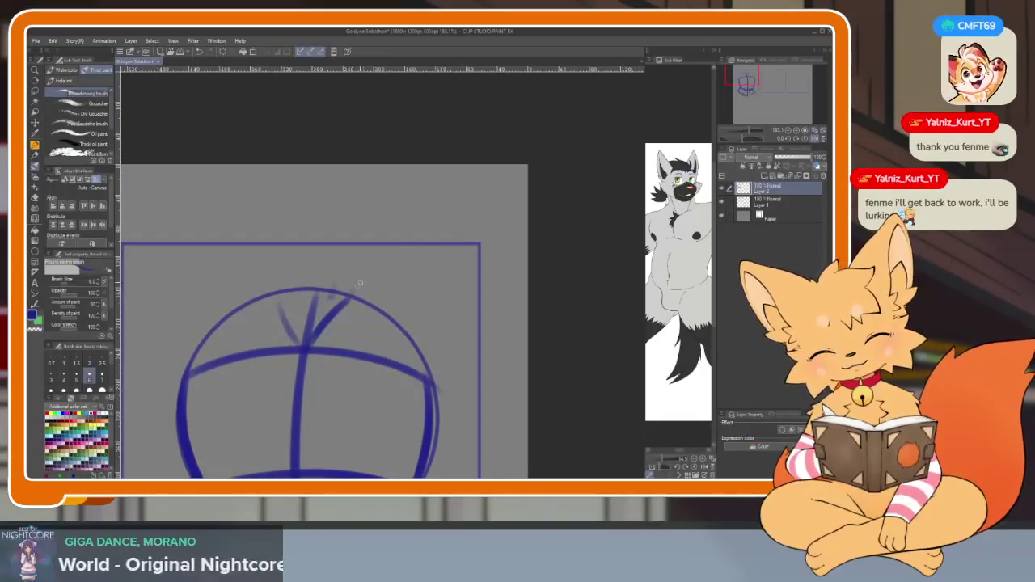
- Outline both tall pointed ears above the head circle, undoing a stray left-side curve
left_click_drag(501, 214, 434, 429)
left_click_drag(371, 339, 438, 314)
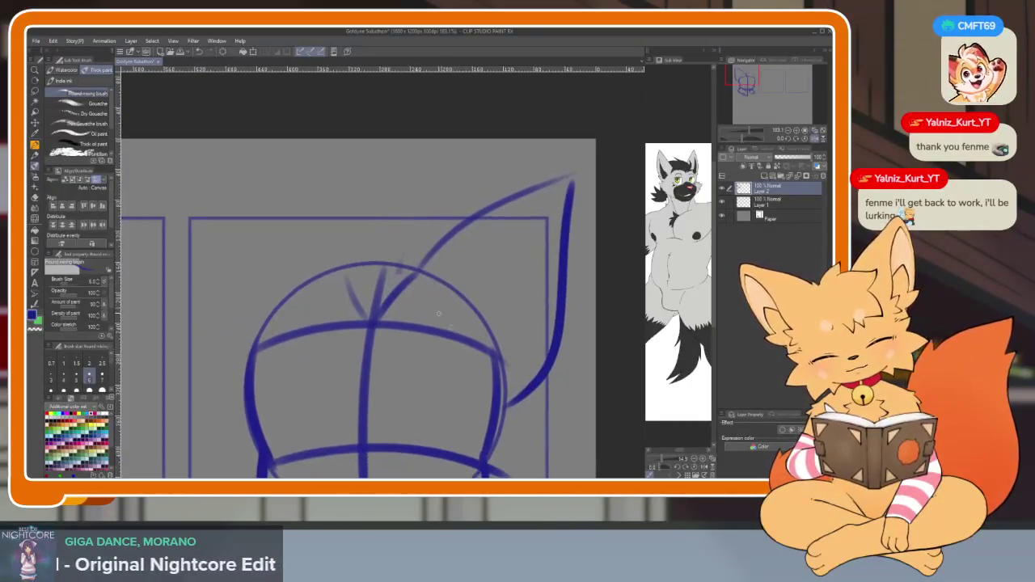
mouse_move(345, 172)
left_mouse_down()
mouse_move(370, 252)
mouse_move(236, 270)
mouse_move(225, 414)
left_mouse_up()
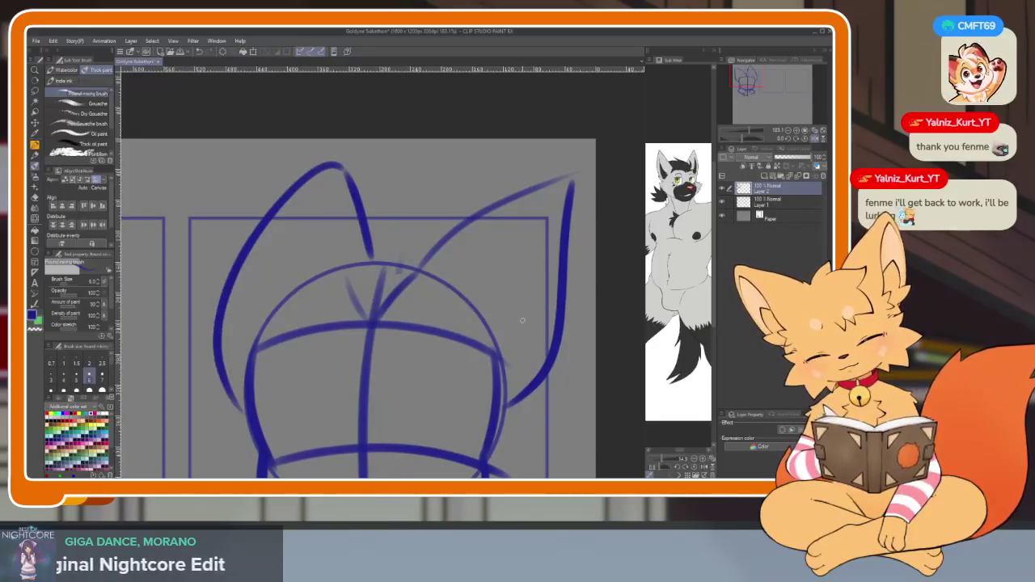
key("ctrl+z")
key("ctrl+z")
mouse_move(371, 246)
left_mouse_down()
mouse_move(331, 188)
mouse_move(299, 170)
mouse_move(242, 412)
left_mouse_up()
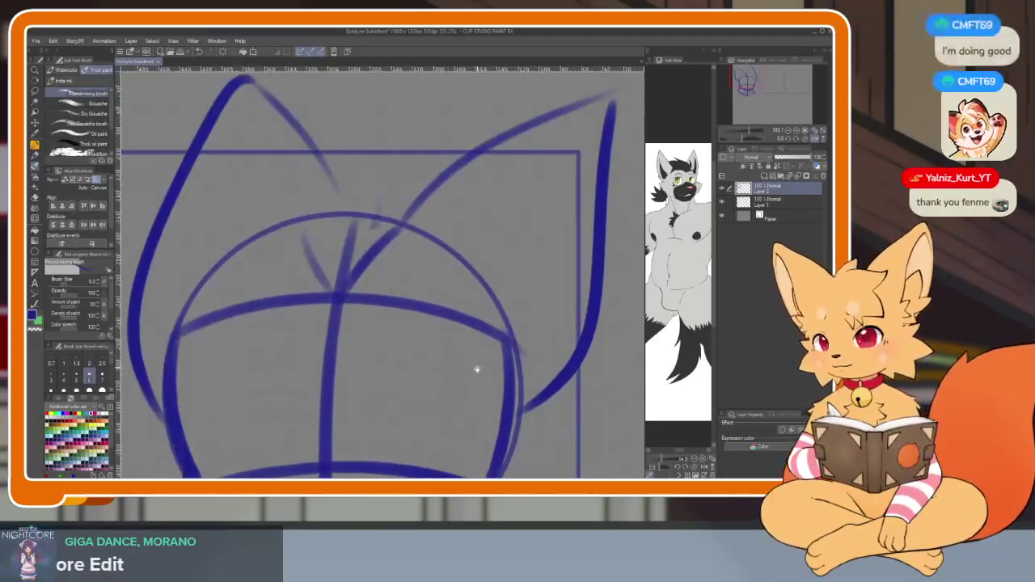
- Widen the Sub View and zoom the wolf reference in on its face
scroll(477, 368, "up", 2)
left_click_drag(665, 430, 665, 459)
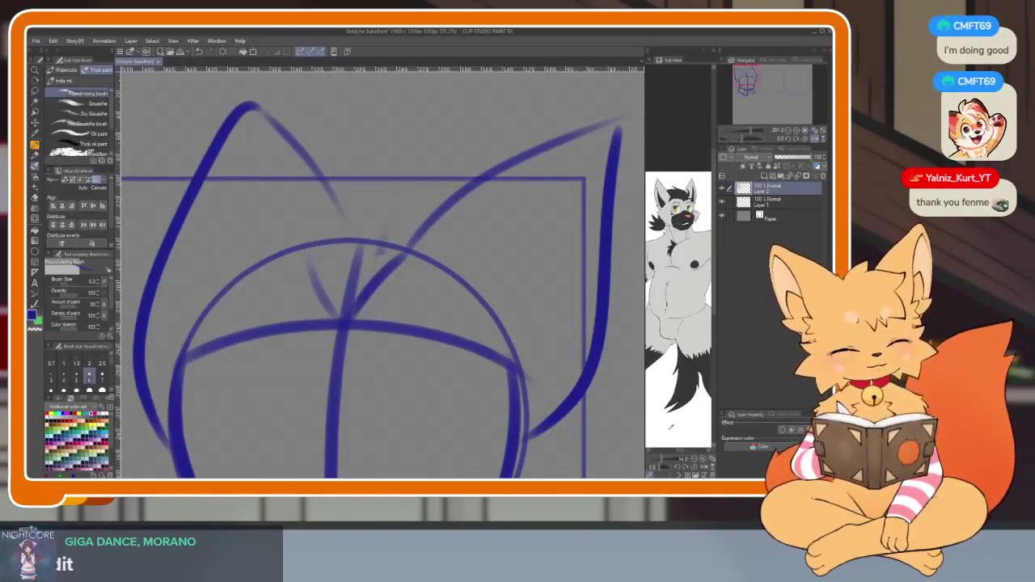
scroll(667, 404, "up", 3)
mouse_move(670, 359)
left_mouse_down()
mouse_move(670, 388)
mouse_move(616, 374)
mouse_move(530, 373)
left_mouse_up()
scroll(376, 386, "down", 1)
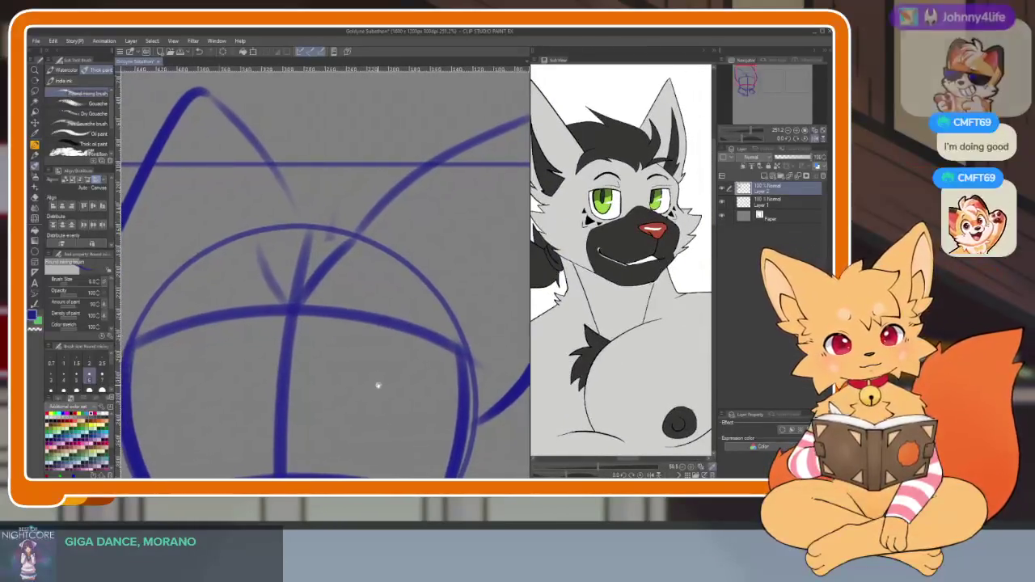
scroll(382, 396, "down", 2)
scroll(383, 396, "down", 1)
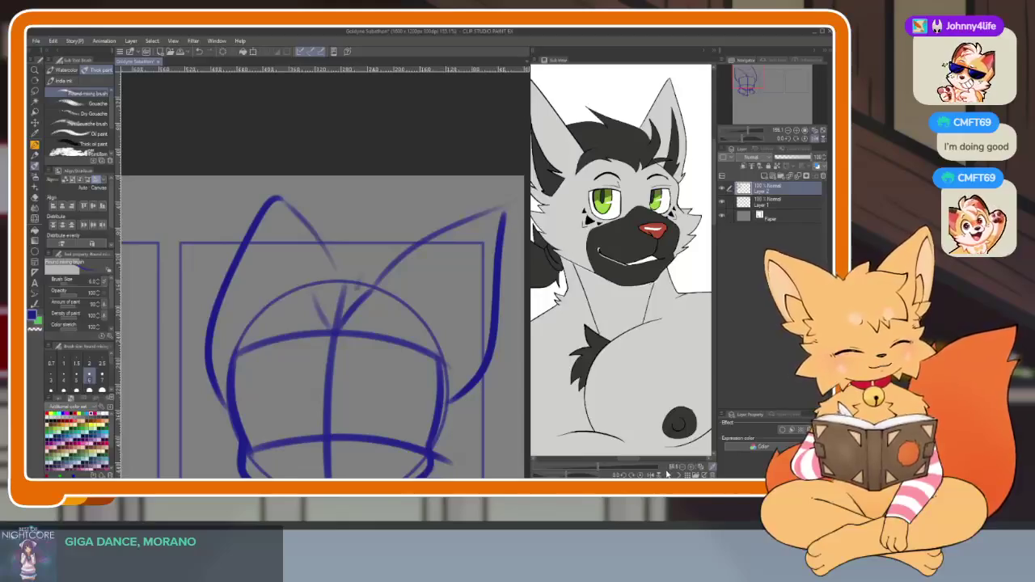
scroll(381, 363, "up", 1)
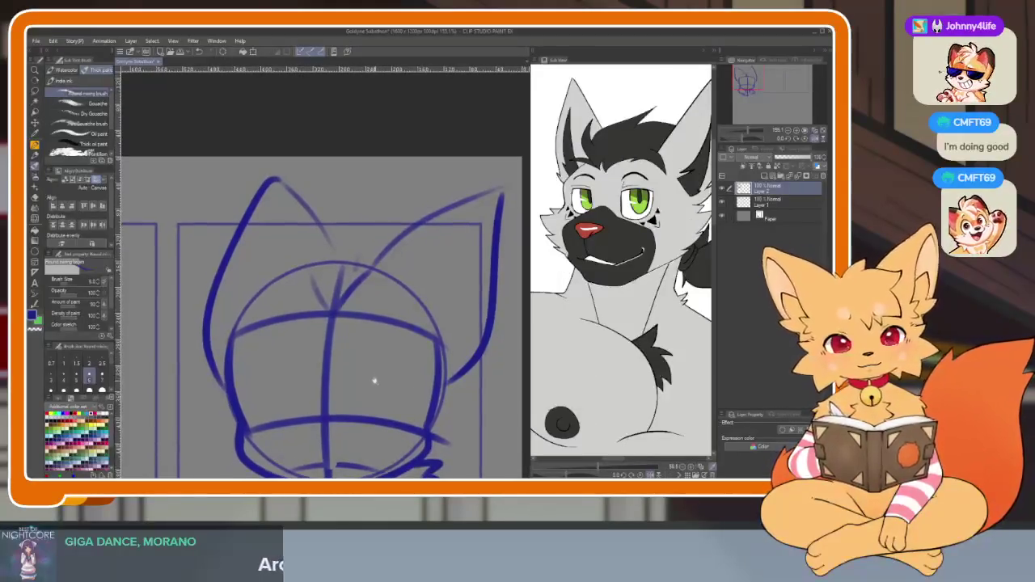
scroll(375, 392, "up", 2)
scroll(379, 401, "up", 1)
scroll(367, 376, "up", 1)
scroll(374, 381, "up", 1)
scroll(377, 385, "down", 1)
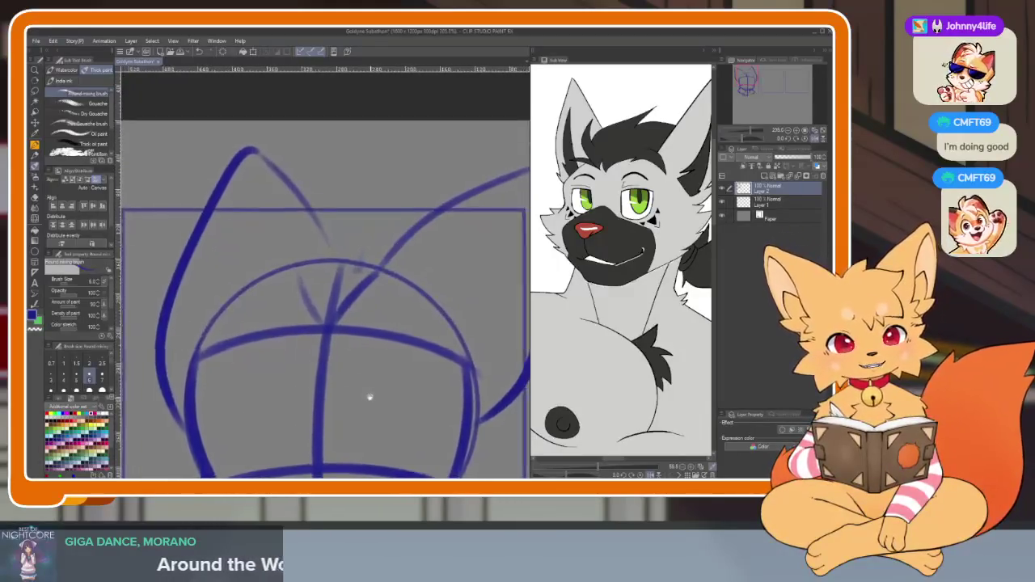
scroll(370, 397, "down", 1)
scroll(354, 399, "down", 1)
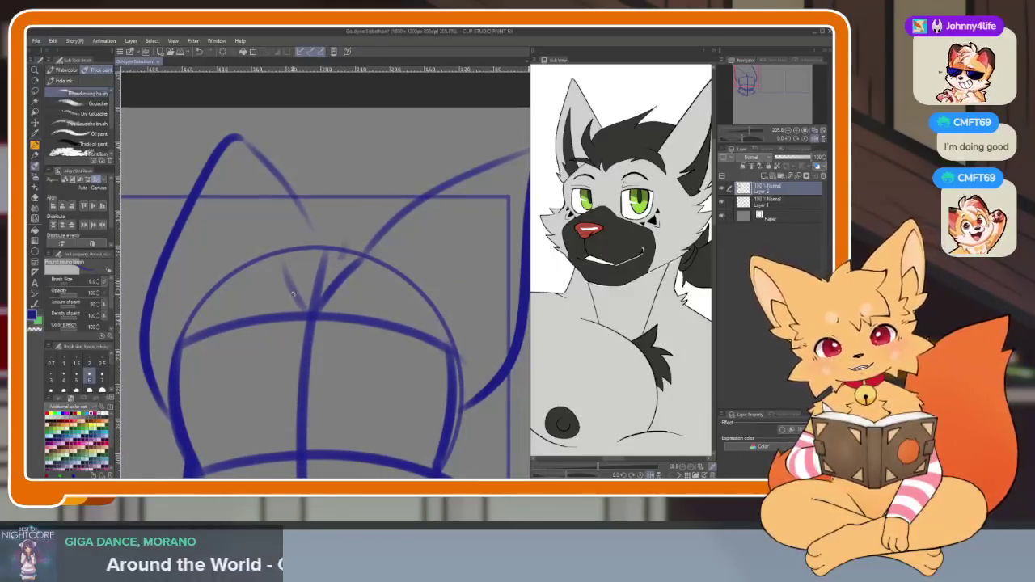
scroll(355, 315, "down", 1)
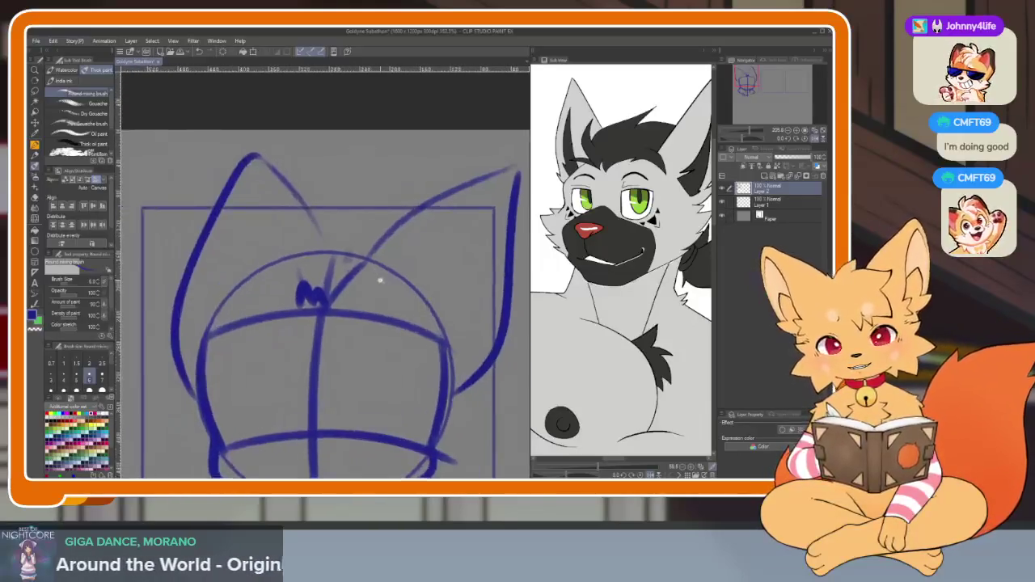
scroll(376, 280, "down", 1)
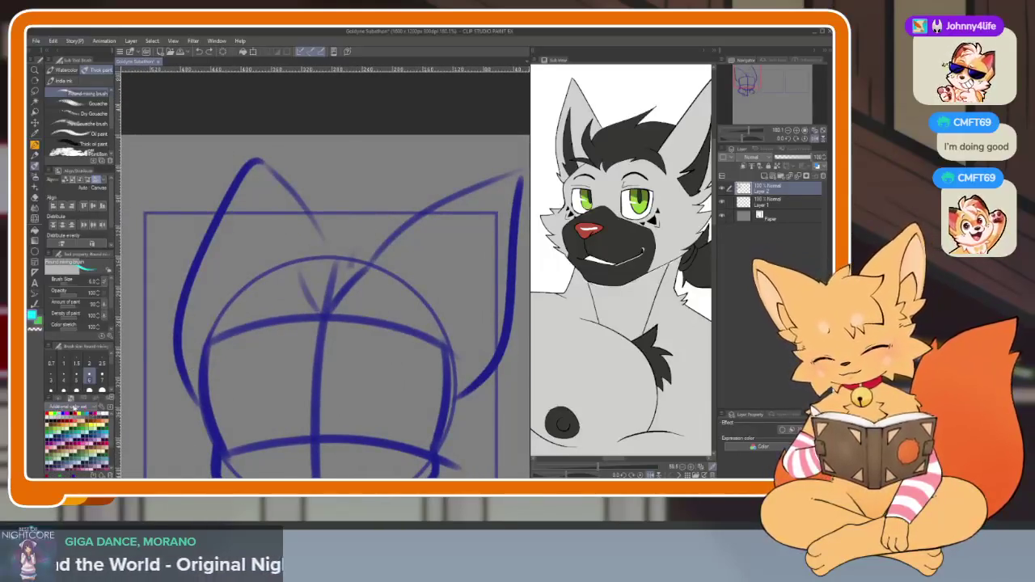
scroll(377, 350, "up", 1)
scroll(363, 412, "down", 1)
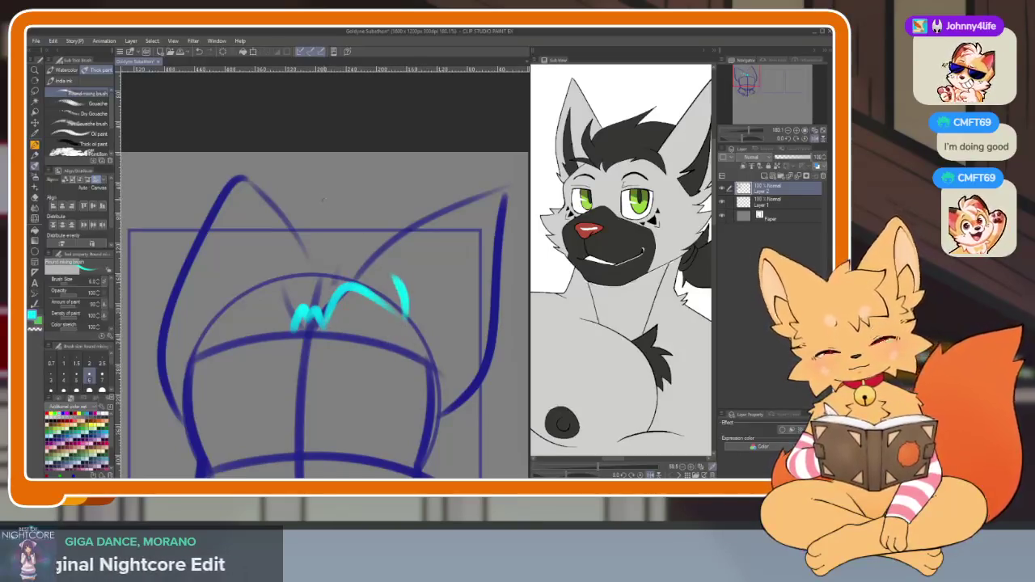
- Undo the last cyan hair strokes and sketch cyan cheek fur on the head's right side
scroll(254, 273, "up", 1)
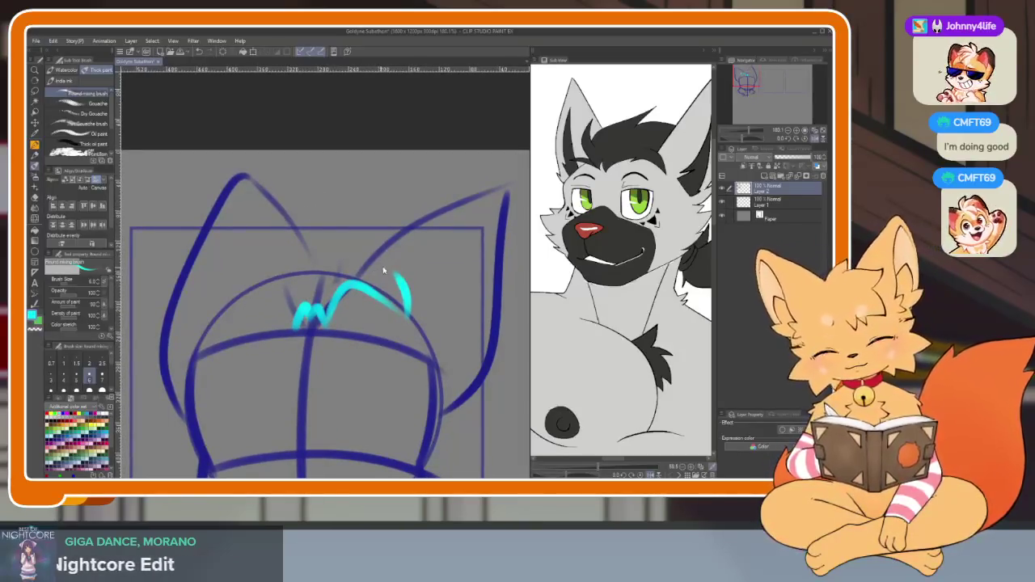
key("ctrl+z")
key("ctrl+z")
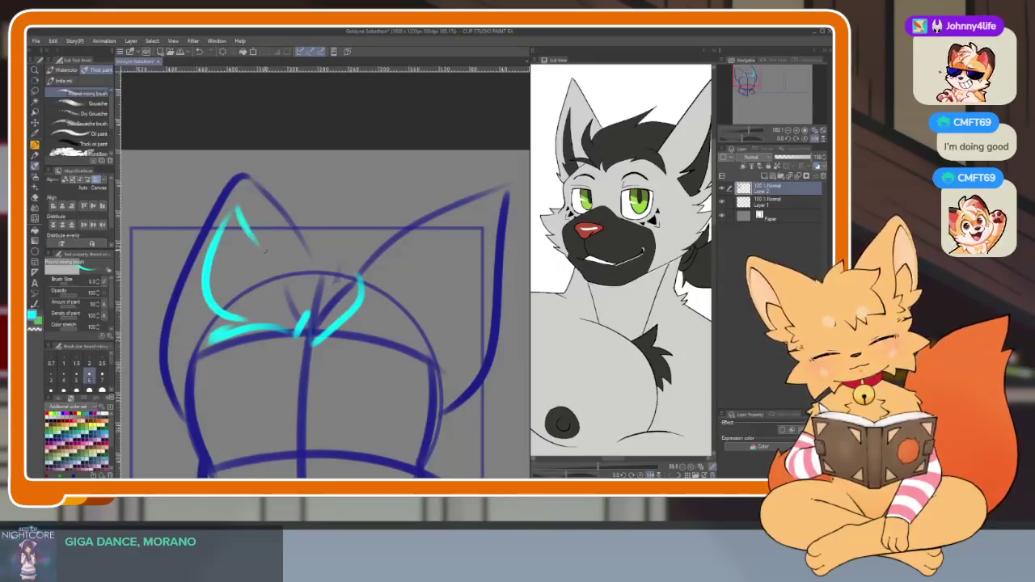
mouse_move(441, 330)
left_mouse_down()
mouse_move(383, 375)
mouse_move(377, 364)
left_mouse_up()
scroll(622, 339, "up", 2)
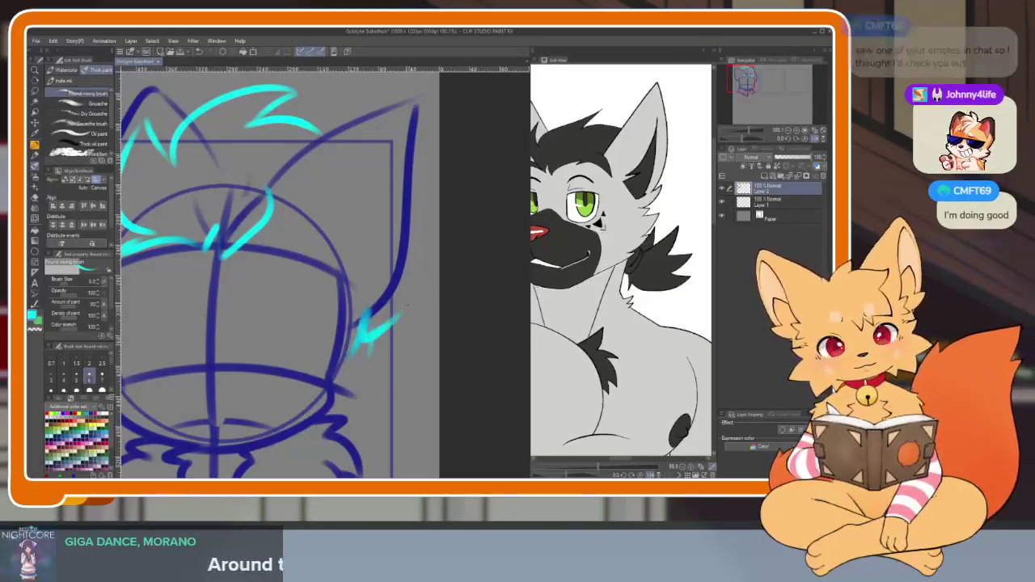
mouse_move(373, 333)
left_mouse_down()
mouse_move(404, 308)
mouse_move(424, 395)
left_mouse_up()
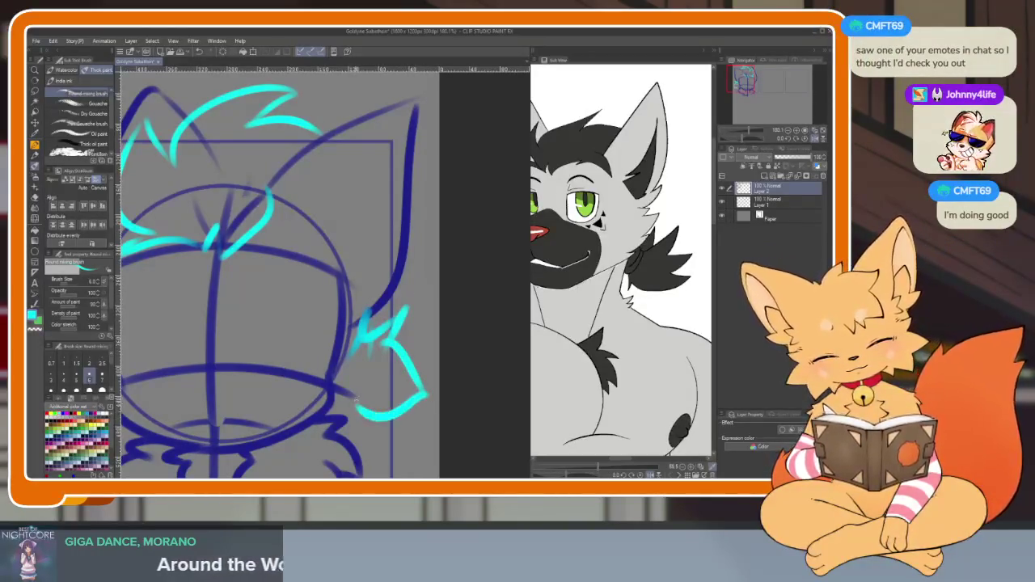
left_click_drag(349, 402, 442, 386)
scroll(441, 386, "up", 1)
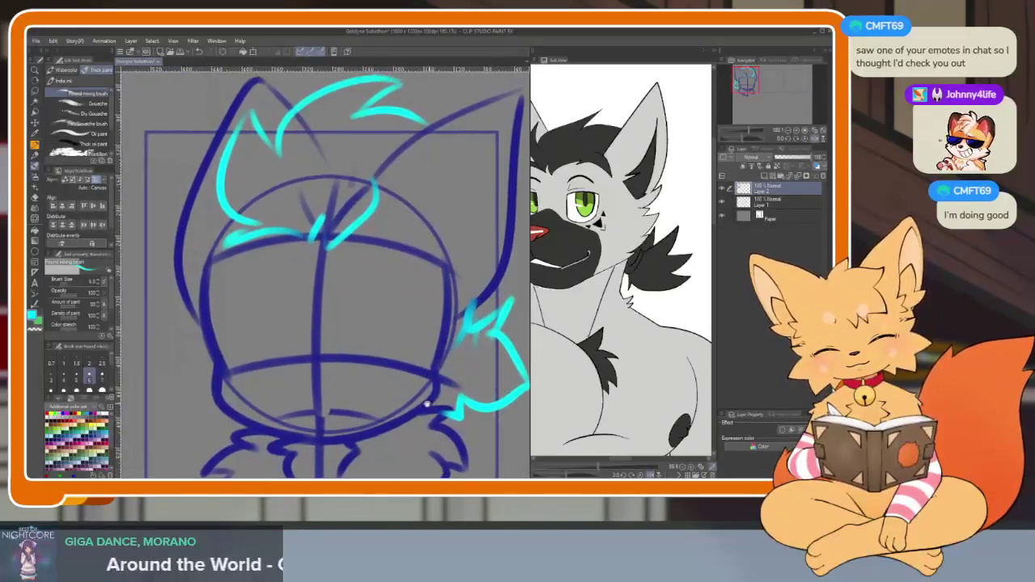
scroll(376, 377, "down", 1)
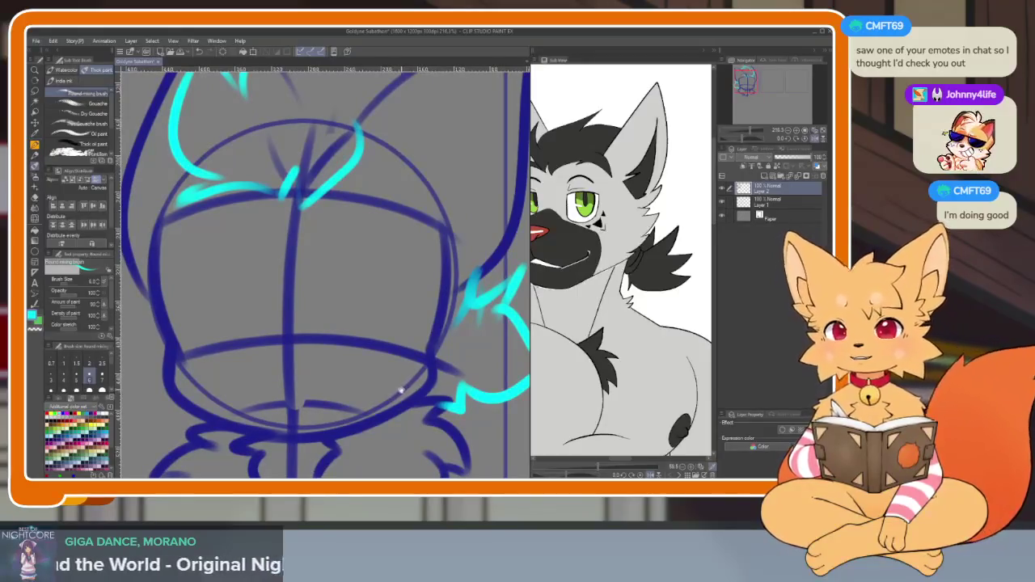
scroll(397, 396, "down", 1)
scroll(387, 407, "down", 1)
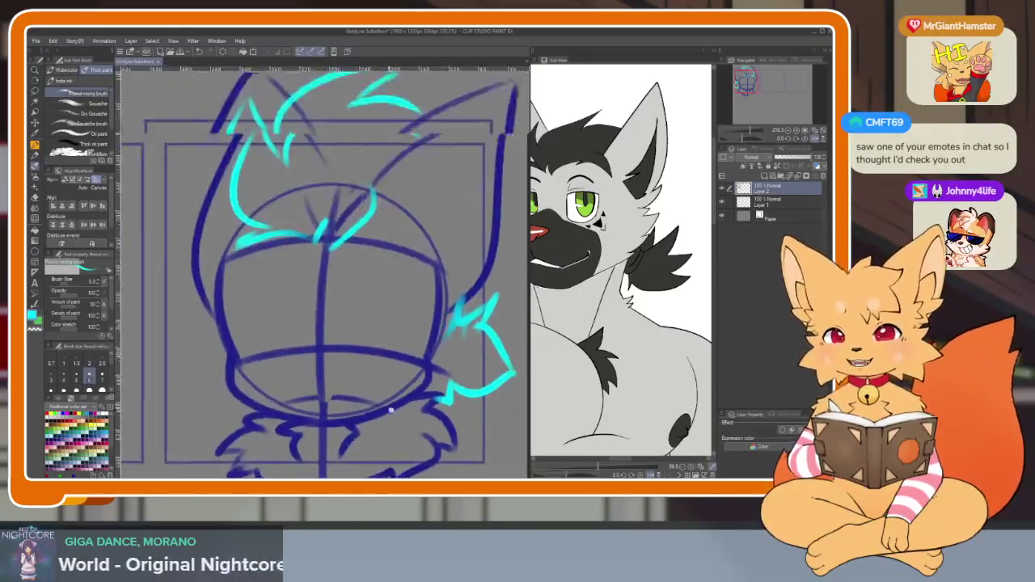
- Zoom in closely on the lower part of the head sketch
scroll(392, 402, "up", 1)
scroll(400, 409, "down", 1)
scroll(403, 414, "up", 1)
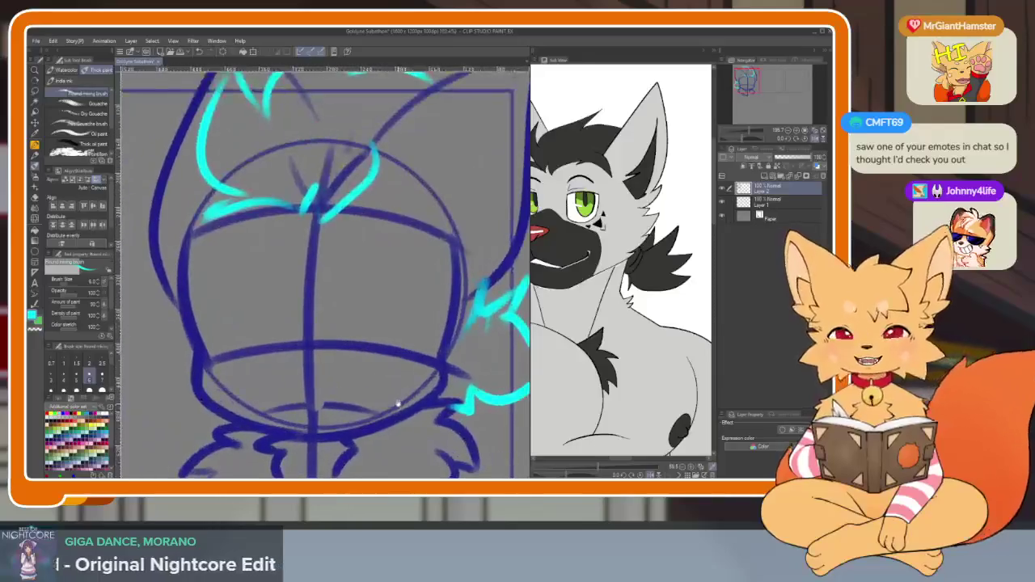
scroll(394, 388, "up", 1)
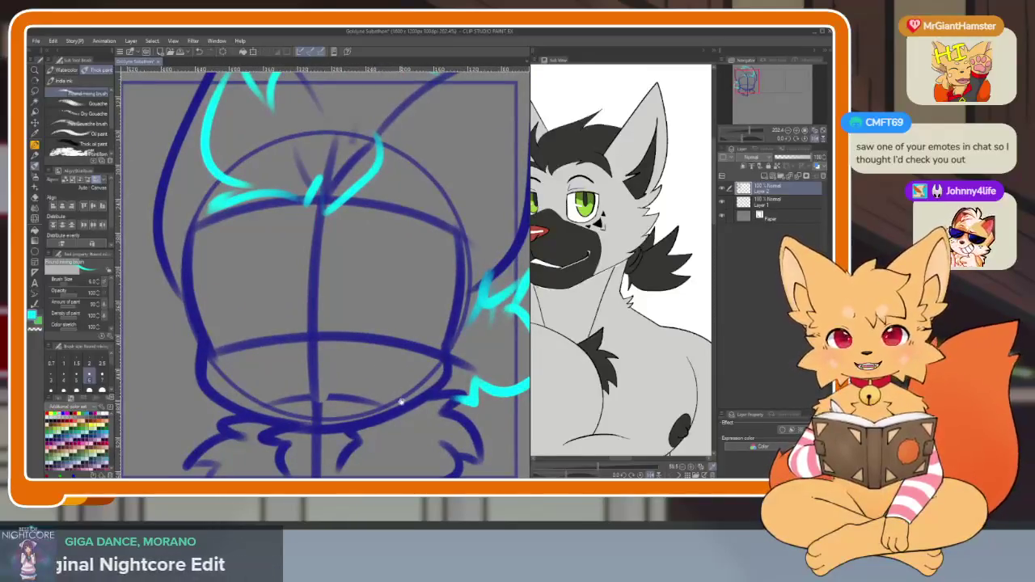
scroll(401, 402, "down", 1)
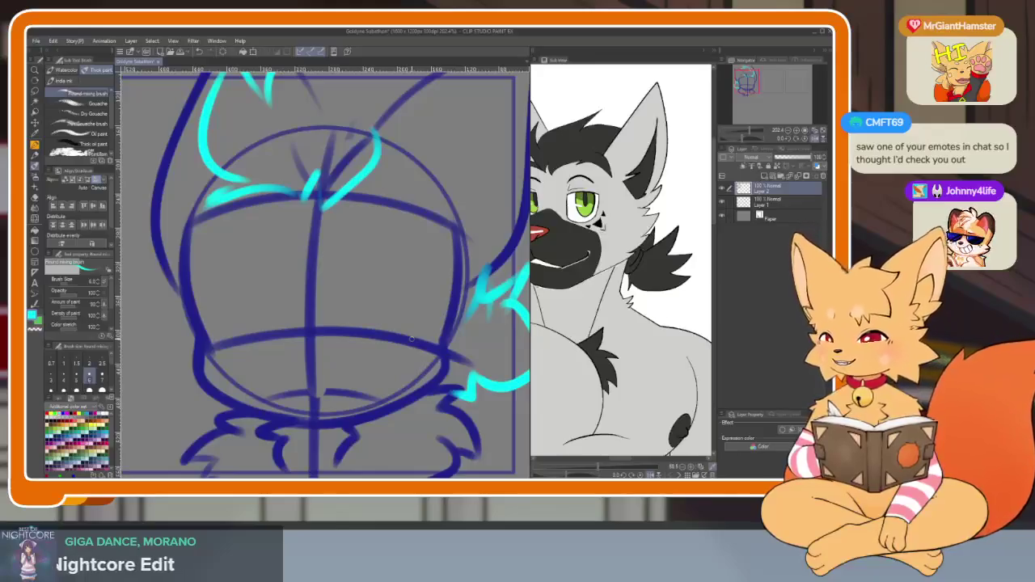
scroll(387, 398, "up", 1)
scroll(380, 396, "up", 1)
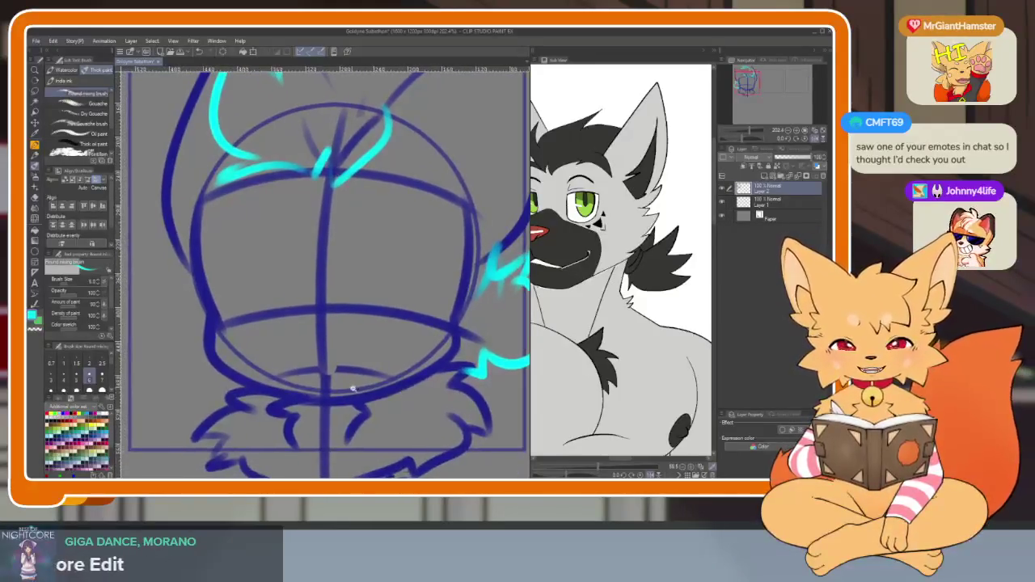
scroll(372, 394, "up", 1)
scroll(365, 392, "up", 1)
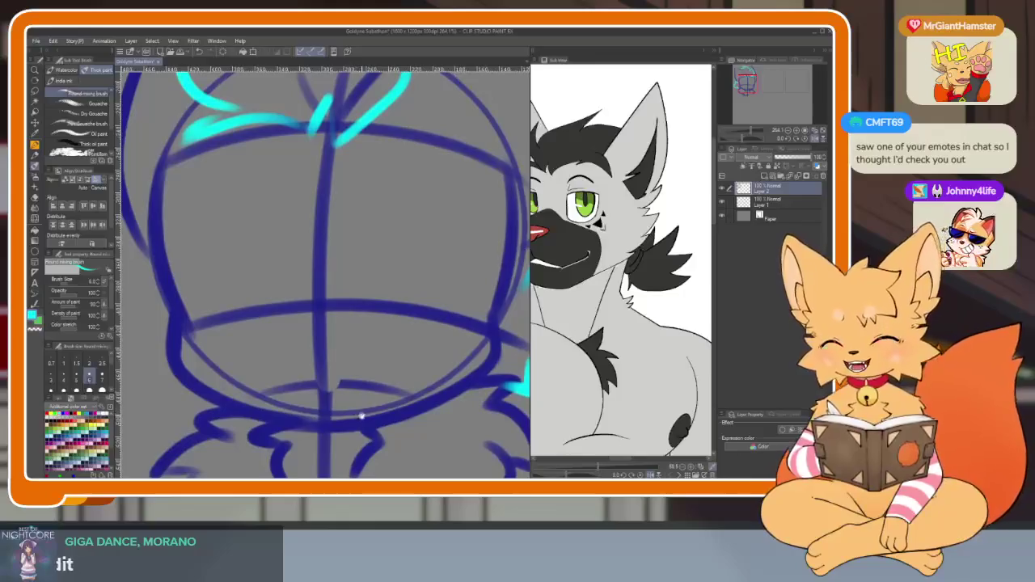
scroll(358, 415, "up", 1)
scroll(360, 417, "up", 1)
scroll(355, 421, "up", 1)
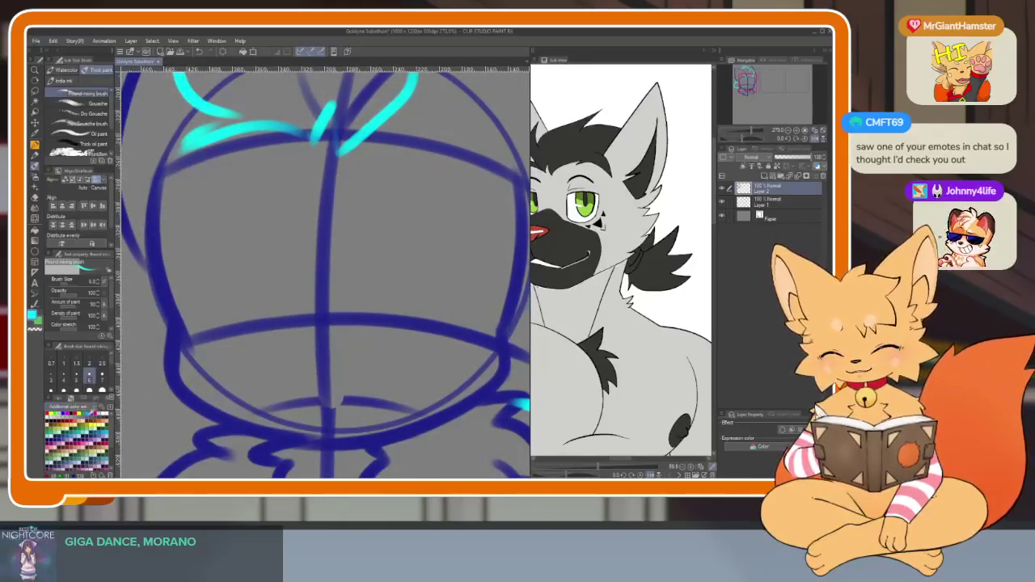
scroll(434, 347, "up", 1)
scroll(406, 373, "up", 1)
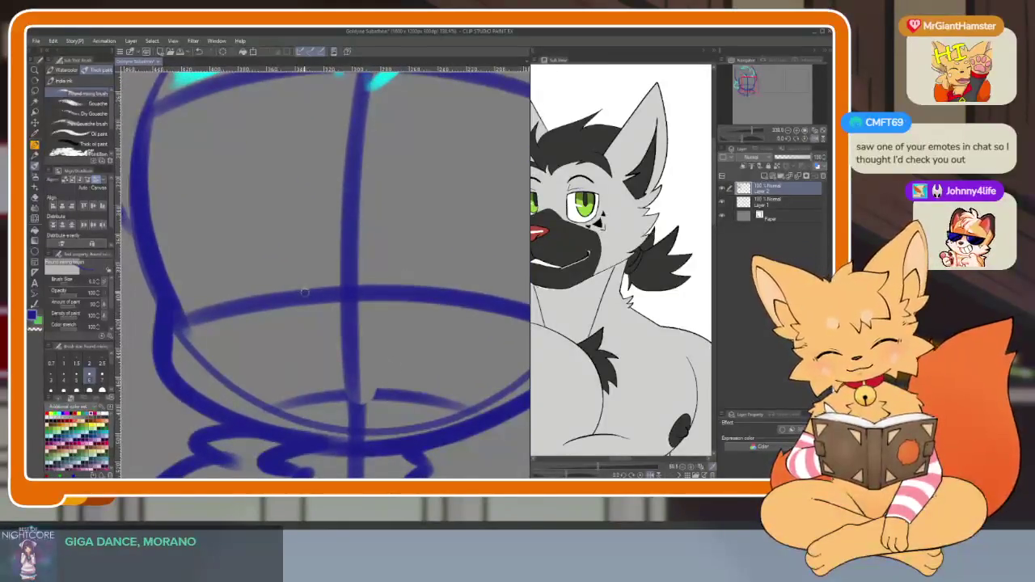
- Draw a jaw curve on the lower left and a muzzle oval across the lower face
mouse_move(334, 284)
left_mouse_down()
mouse_move(212, 359)
mouse_move(351, 447)
left_mouse_up()
mouse_move(246, 316)
left_mouse_down()
mouse_move(430, 283)
mouse_move(477, 389)
mouse_move(212, 352)
left_mouse_up()
scroll(346, 411, "down", 1)
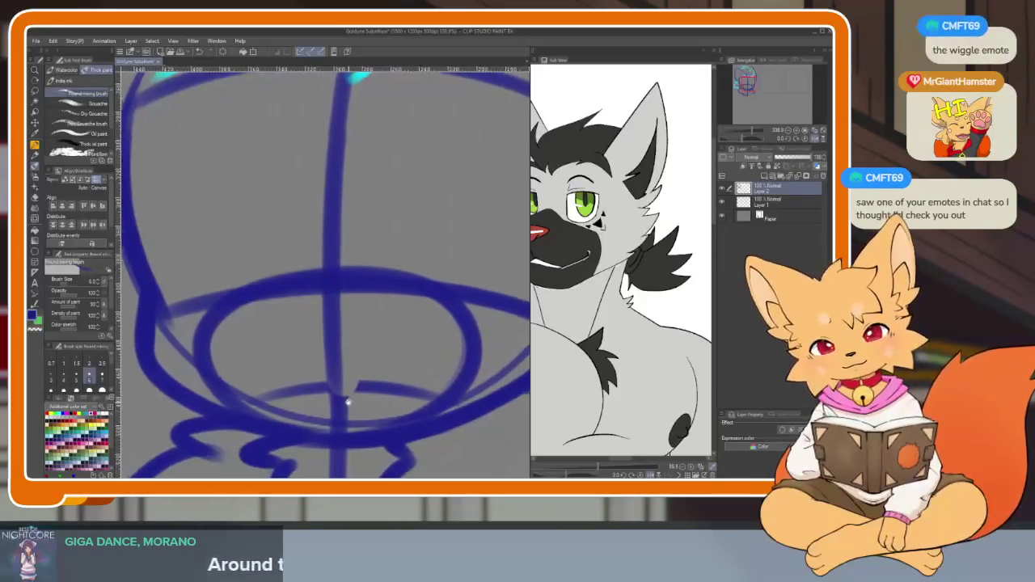
scroll(342, 410, "down", 1)
scroll(361, 418, "up", 1)
scroll(372, 409, "up", 1)
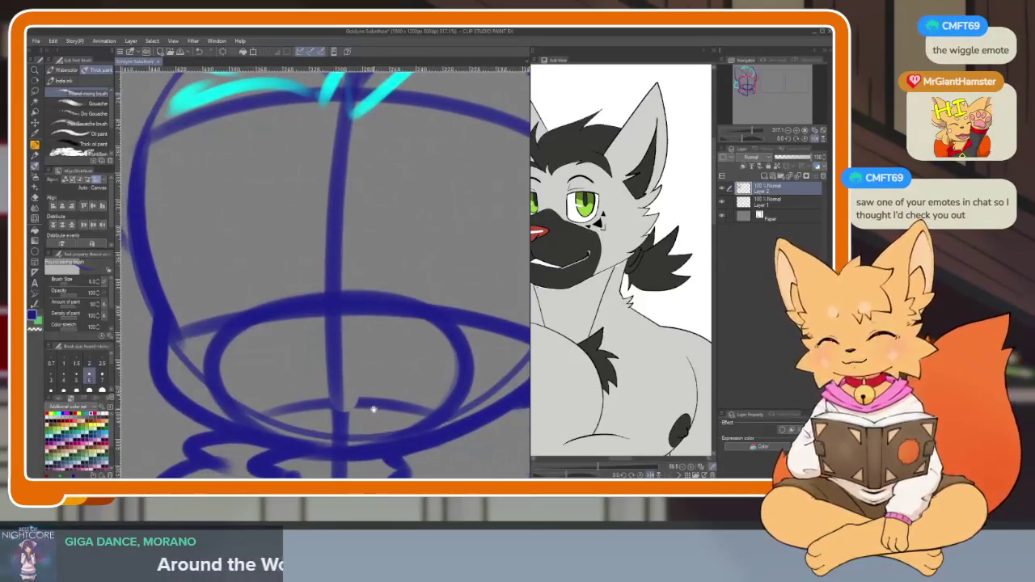
scroll(385, 396, "up", 1)
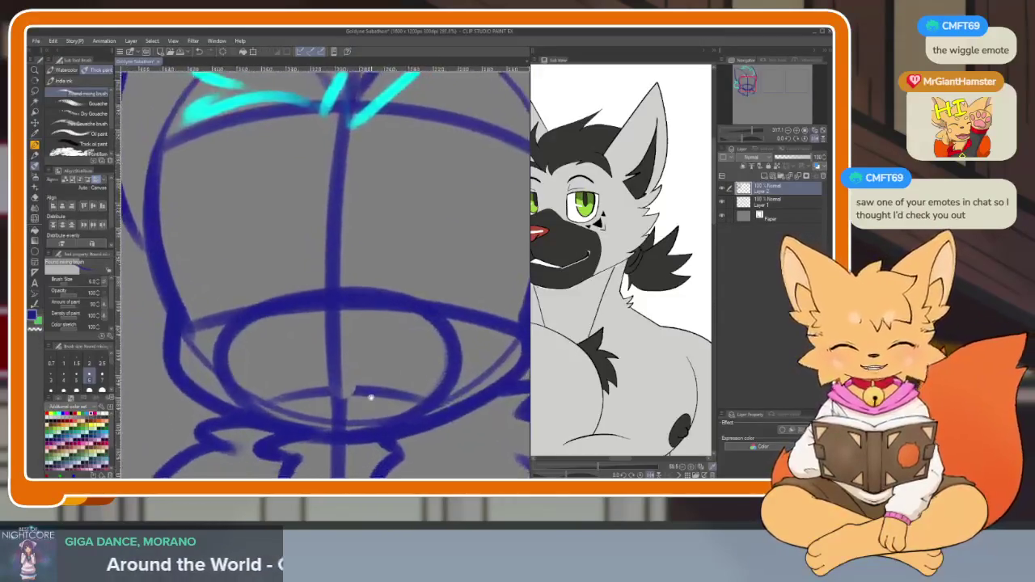
scroll(363, 395, "up", 1)
- Erase the lower vertical stroke and stray blue marks inside and along the bottom of the lower ellipse
key("e")
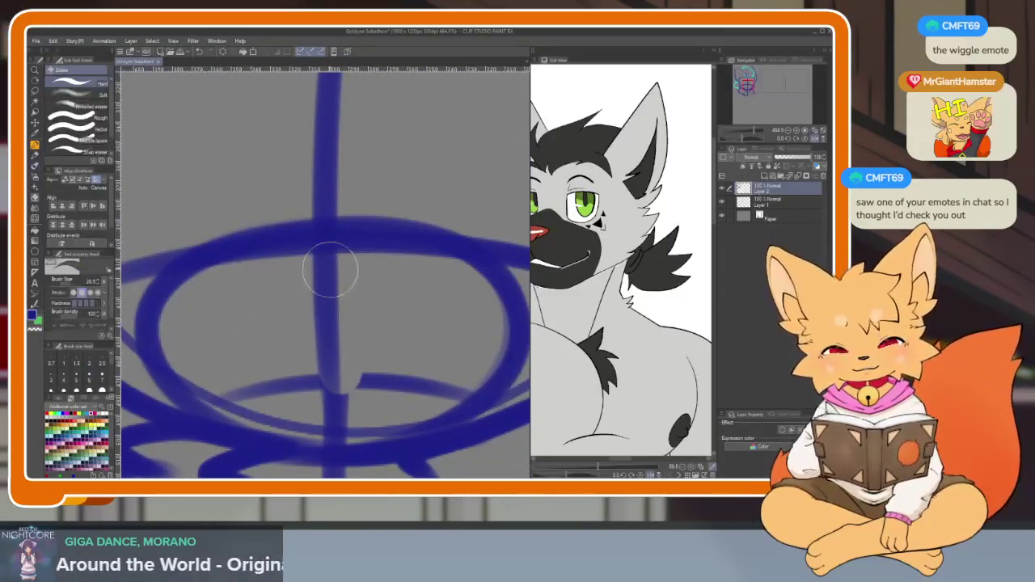
left_click_drag(328, 266, 370, 391)
mouse_move(458, 378)
left_mouse_down()
mouse_move(254, 392)
mouse_move(406, 377)
mouse_move(308, 293)
left_mouse_up()
mouse_move(208, 358)
left_mouse_down()
mouse_move(259, 404)
mouse_move(474, 351)
mouse_move(466, 381)
left_mouse_up()
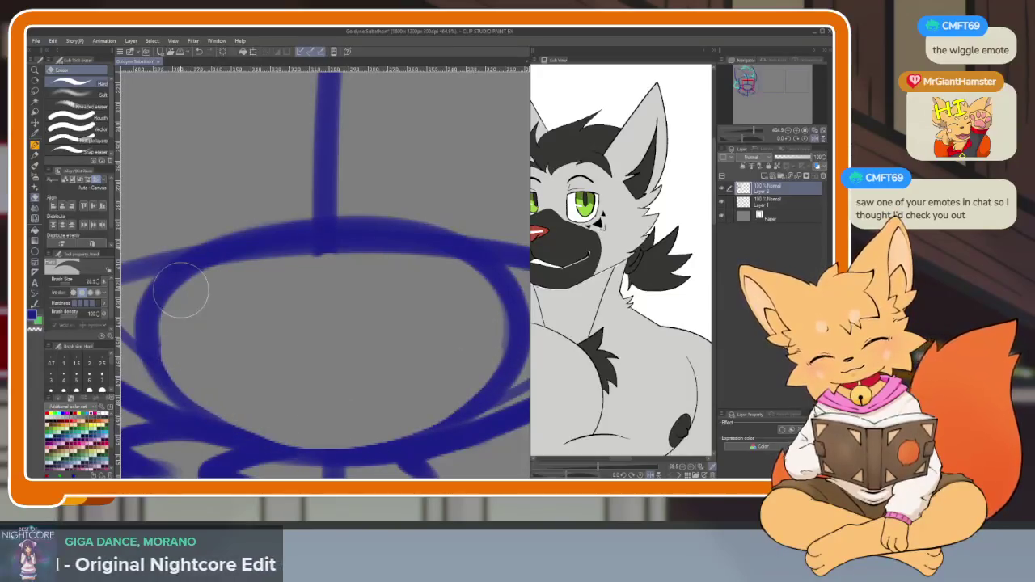
scroll(451, 416, "down", 10)
scroll(441, 376, "up", 5)
scroll(405, 386, "up", 3)
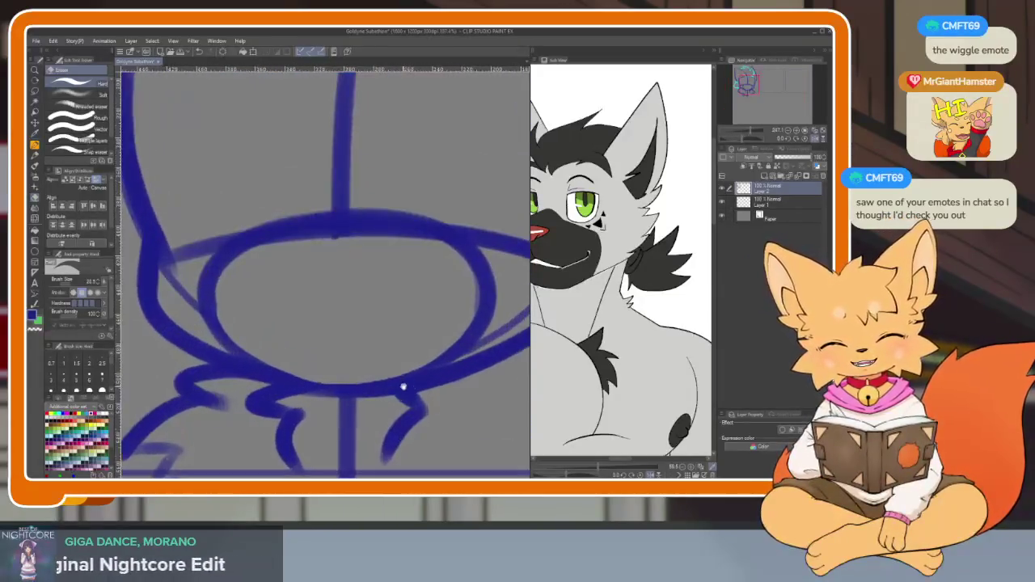
scroll(355, 347, "up", 2)
- Draw a single blue centre line down through the lower ellipse, redrawing it once
key("b")
left_click_drag(318, 253, 341, 454)
key("ctrl+z")
left_click_drag(324, 241, 307, 328)
scroll(339, 340, "down", 4)
scroll(396, 353, "down", 4)
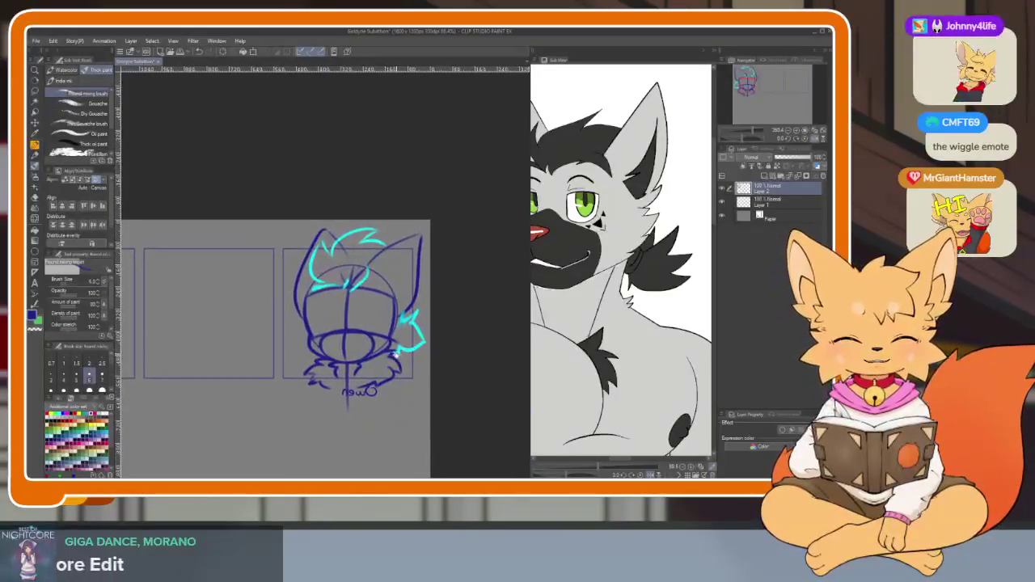
scroll(395, 353, "up", 3)
scroll(377, 370, "up", 2)
scroll(372, 400, "up", 2)
scroll(373, 392, "up", 1)
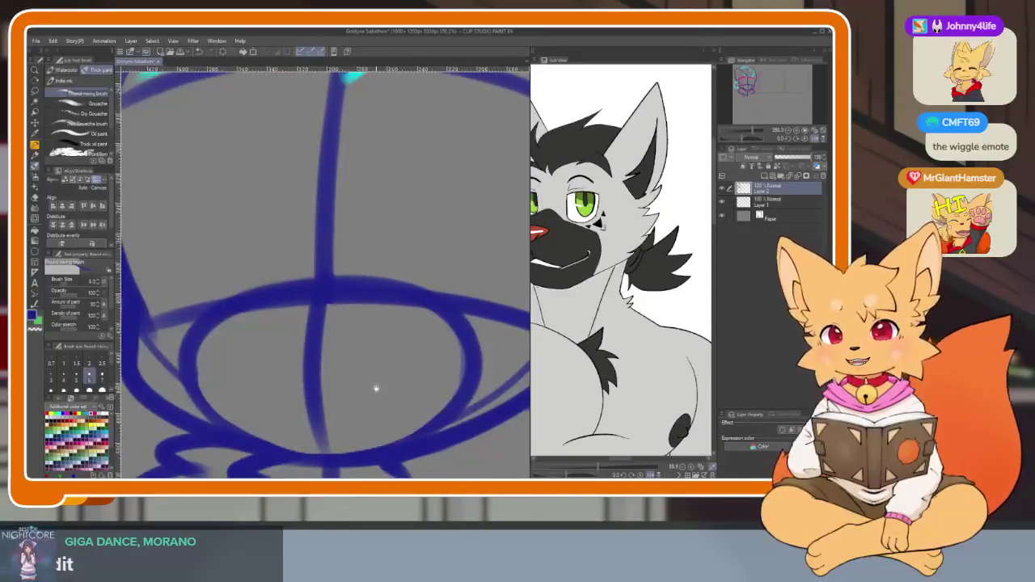
scroll(375, 389, "down", 1)
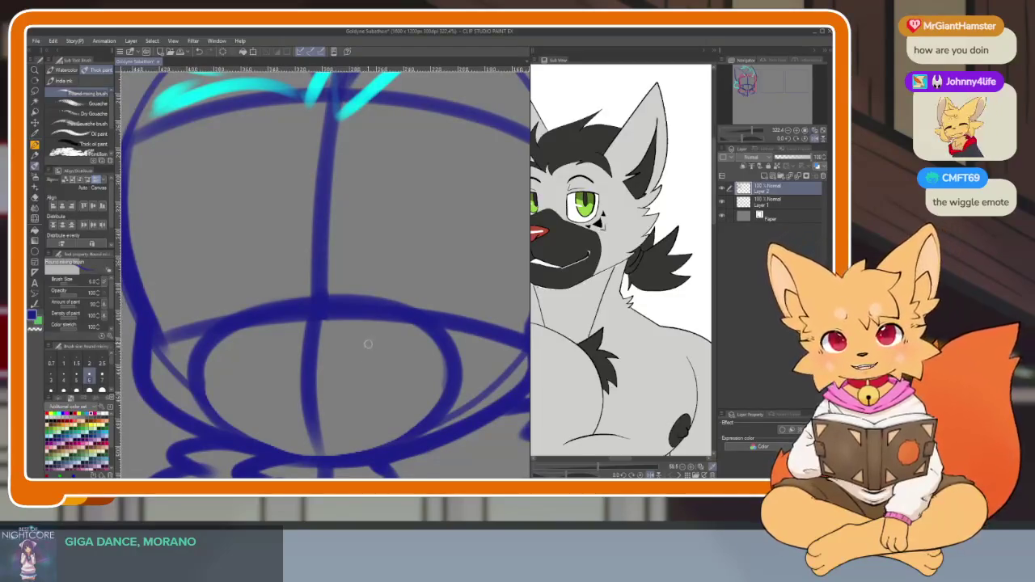
scroll(364, 348, "up", 2)
scroll(352, 368, "down", 2)
- Add a short blue touch-up stroke on the right side of the ellipse
key("e")
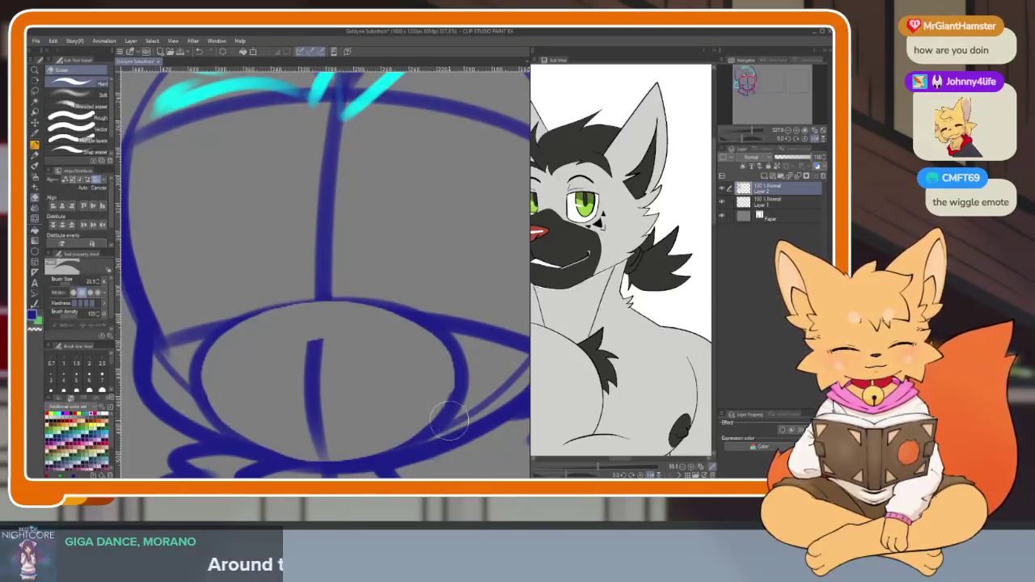
scroll(426, 371, "down", 5)
scroll(422, 365, "up", 4)
scroll(417, 380, "up", 2)
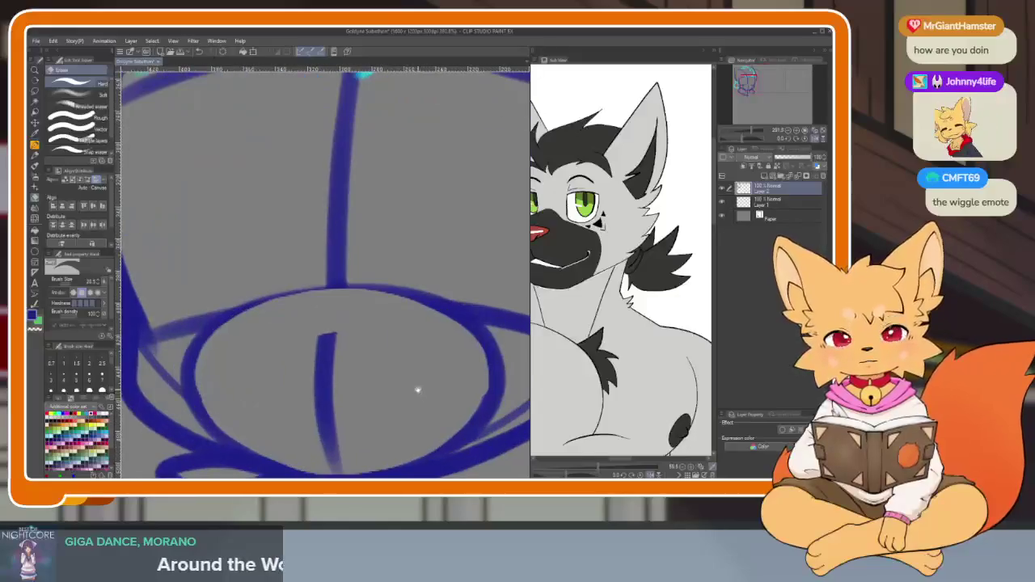
key("b")
left_click_drag(415, 386, 409, 377)
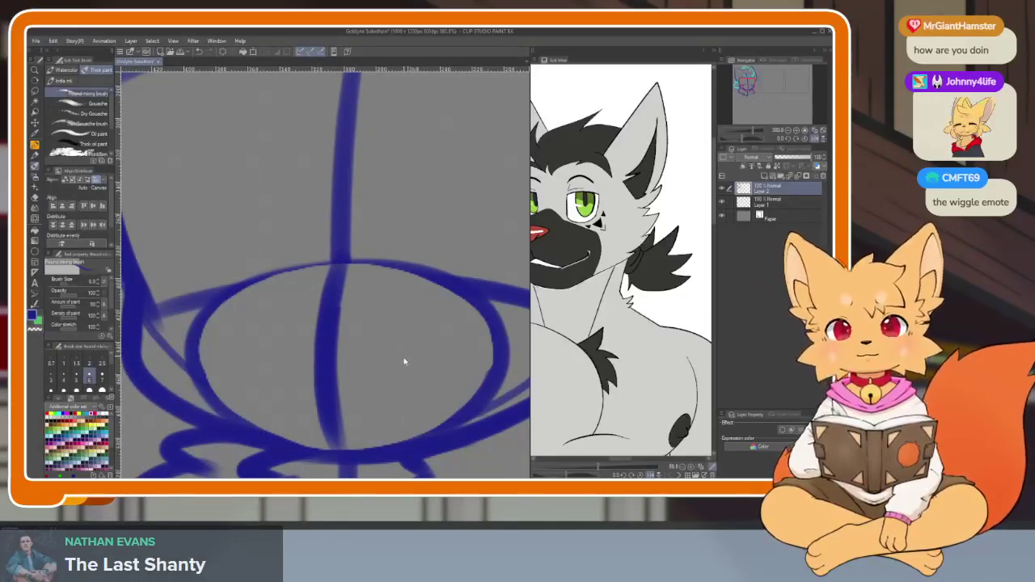
scroll(398, 382, "up", 2)
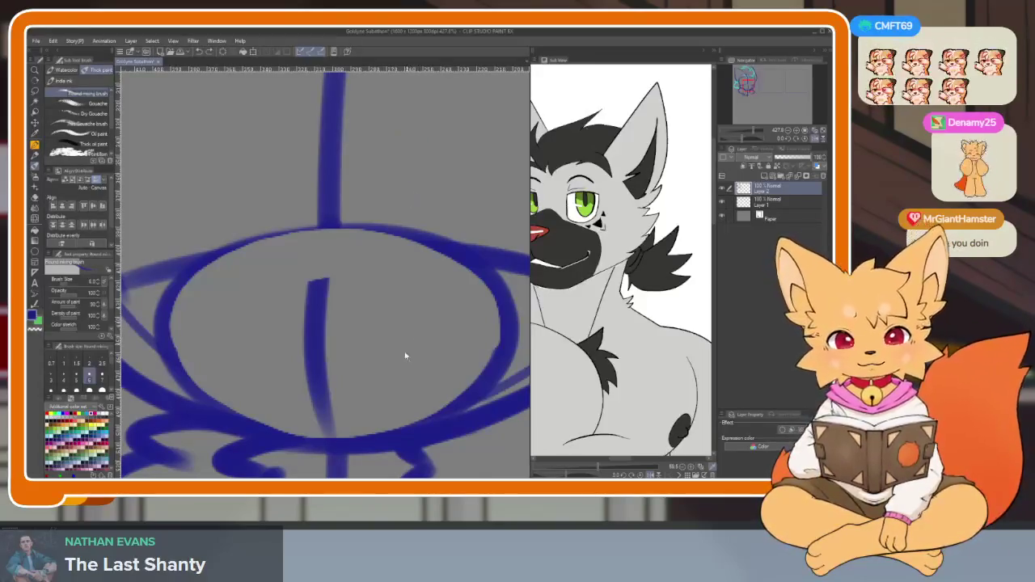
scroll(404, 359, "down", 1)
scroll(389, 391, "down", 1)
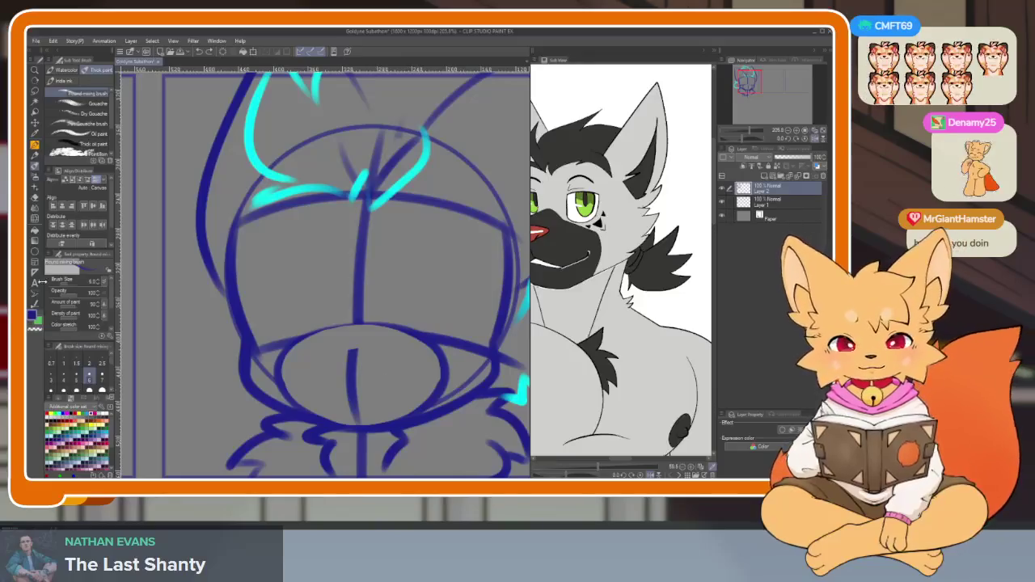
- Draw a green Sketch Rectangle across the lower ellipse, redrawing it once
left_click(36, 252)
left_click(91, 141)
scroll(359, 339, "up", 2)
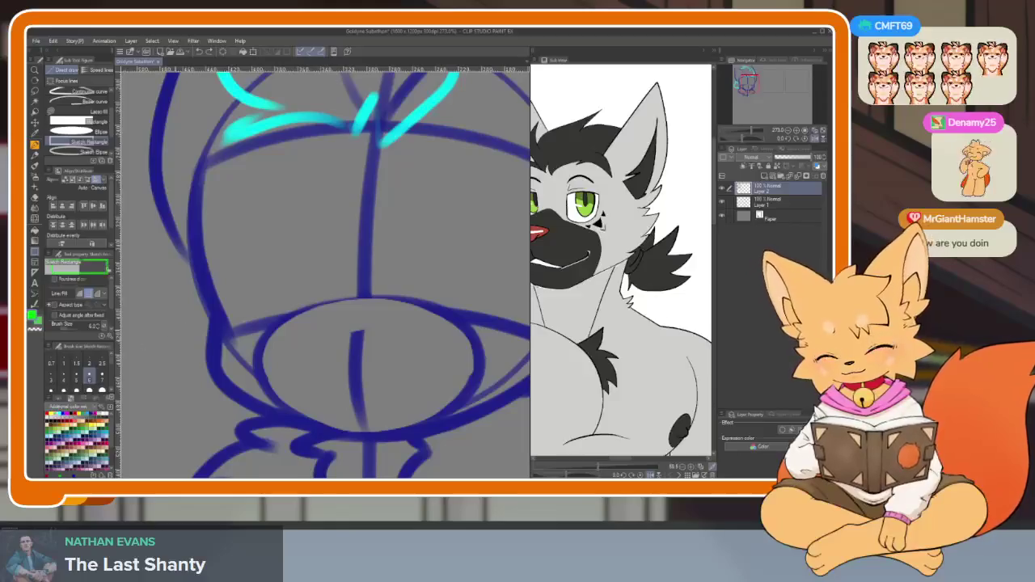
left_click_drag(258, 341, 475, 420)
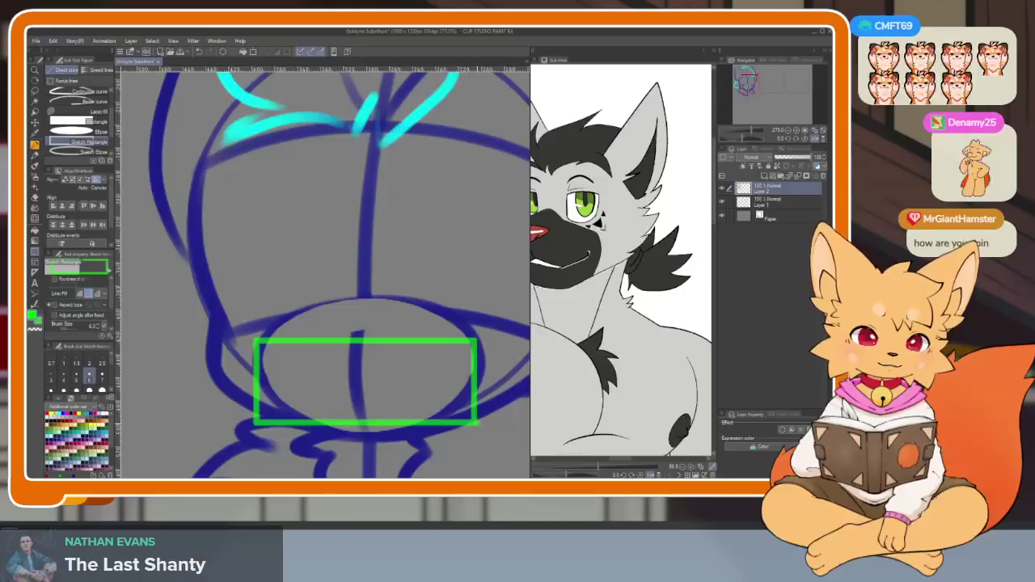
key("ctrl+z")
scroll(324, 267, "up", 1)
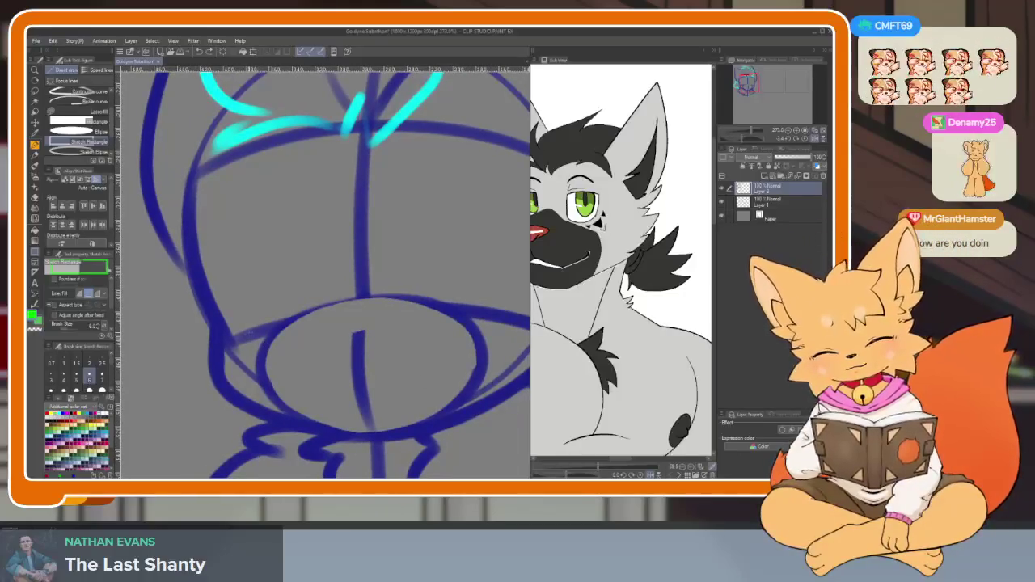
left_click_drag(255, 327, 483, 407)
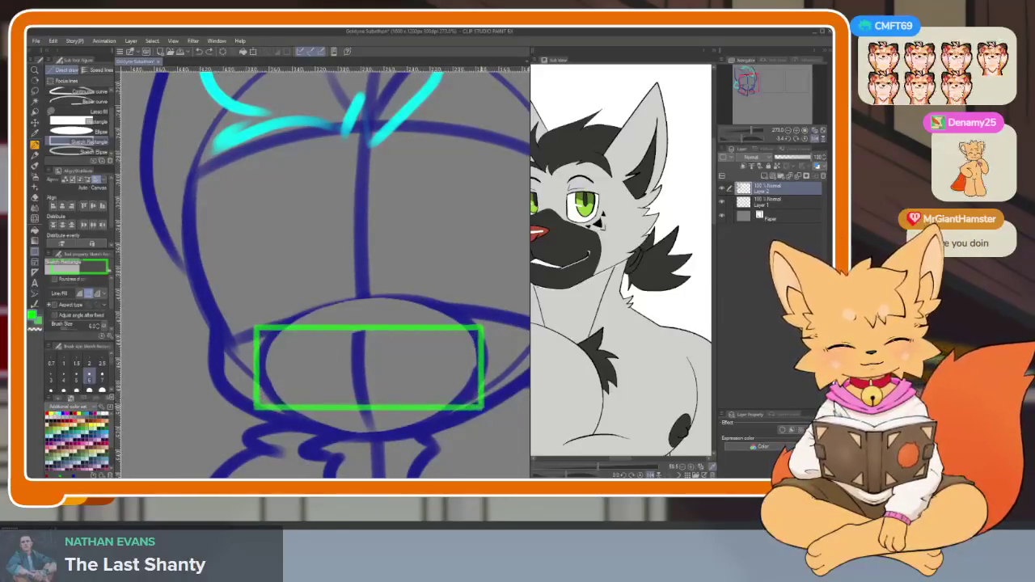
- Remove the rectangle and try sketching the log with a brush stroke, then undo it
scroll(483, 421, "down", 2)
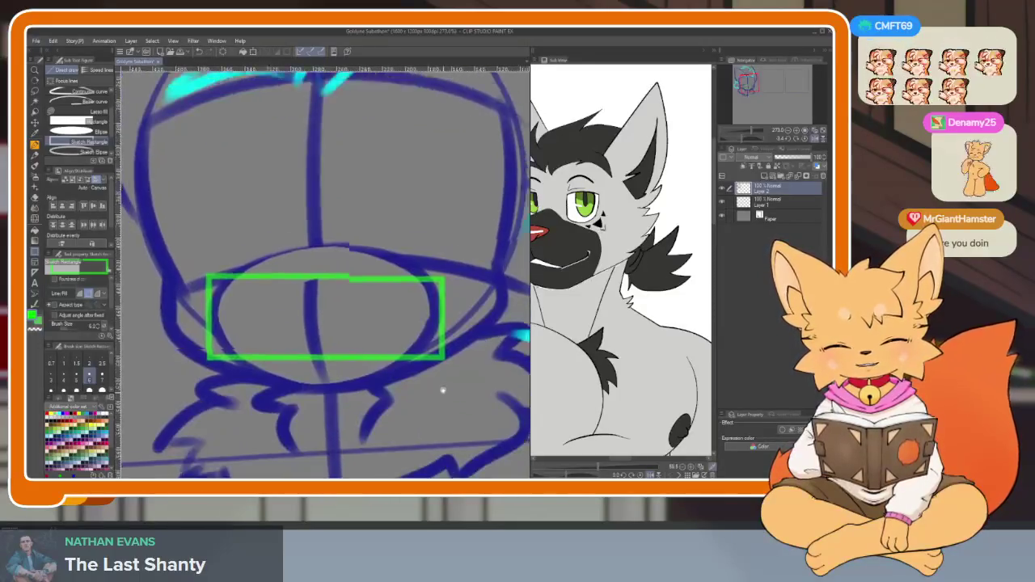
scroll(439, 388, "down", 5)
scroll(439, 375, "up", 5)
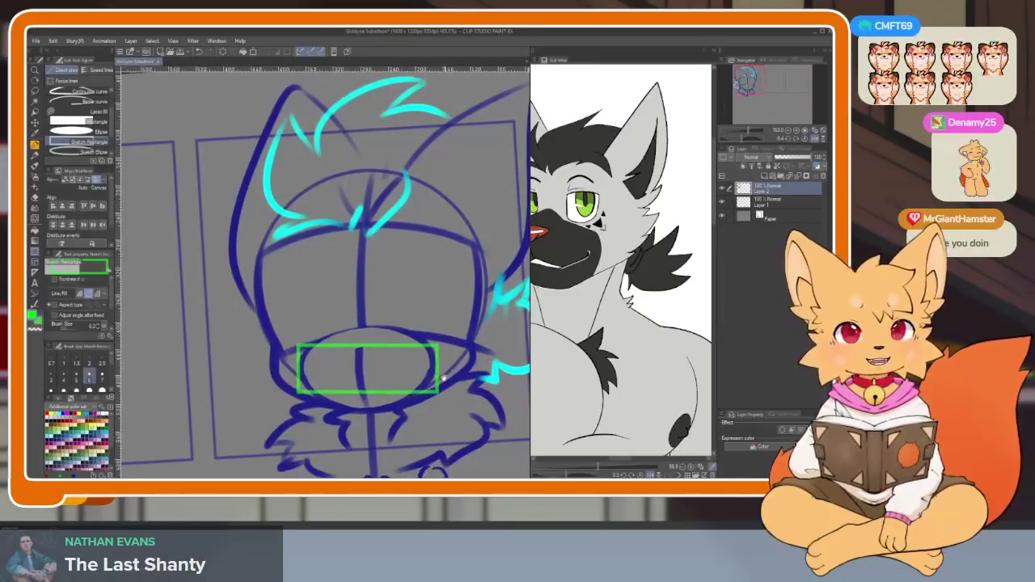
scroll(438, 371, "down", 1)
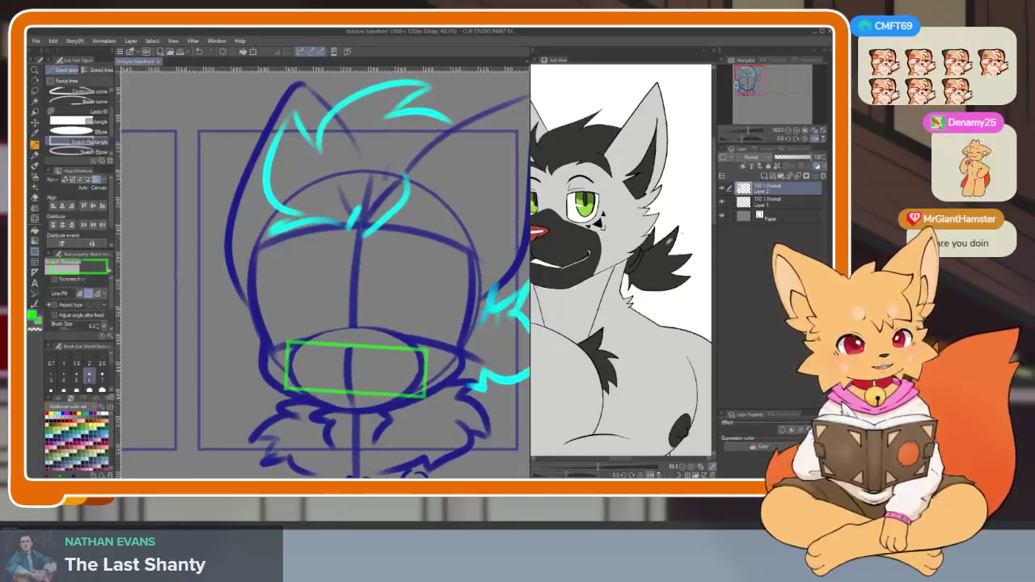
scroll(401, 392, "down", 5)
key("b")
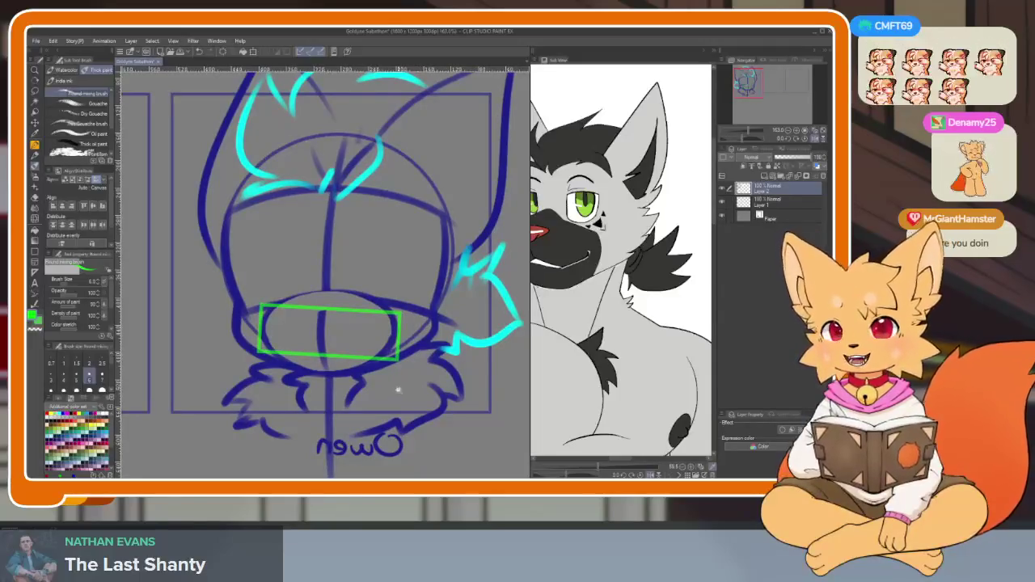
scroll(397, 390, "up", 2)
scroll(397, 392, "up", 2)
scroll(397, 396, "up", 1)
scroll(396, 401, "up", 2)
scroll(396, 400, "down", 1)
key("ctrl+z")
scroll(351, 351, "down", 1)
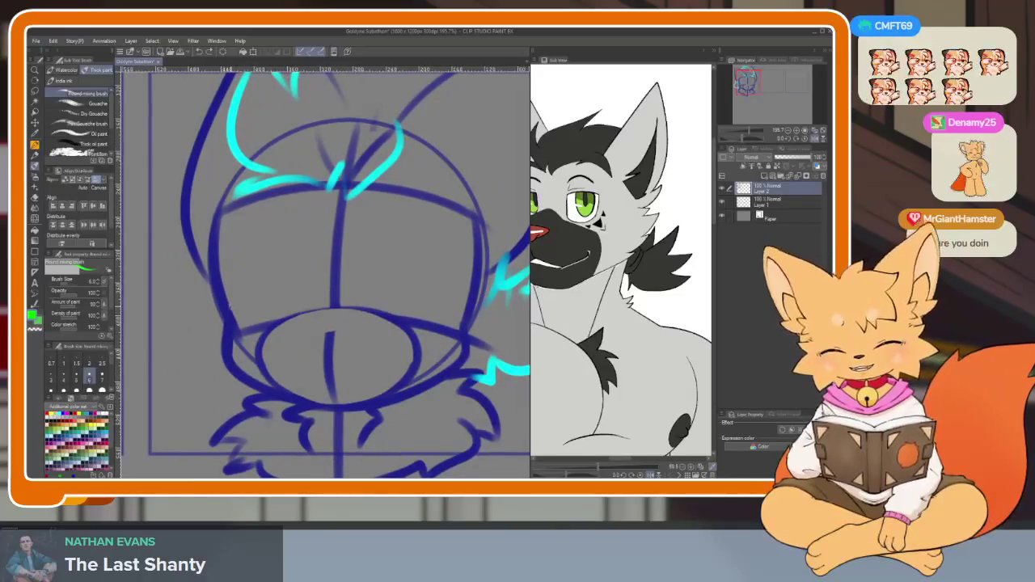
left_click_drag(228, 313, 412, 393)
key("ctrl+z")
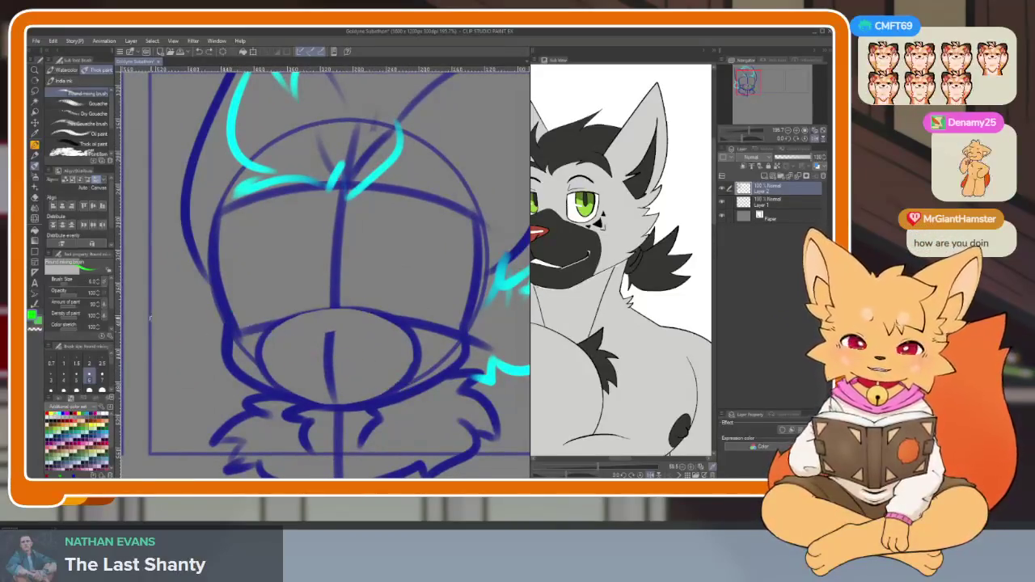
- Redraw the green log rectangle across the ellipse with a slightly rotated view
left_click(34, 254)
left_click_drag(232, 314, 437, 389)
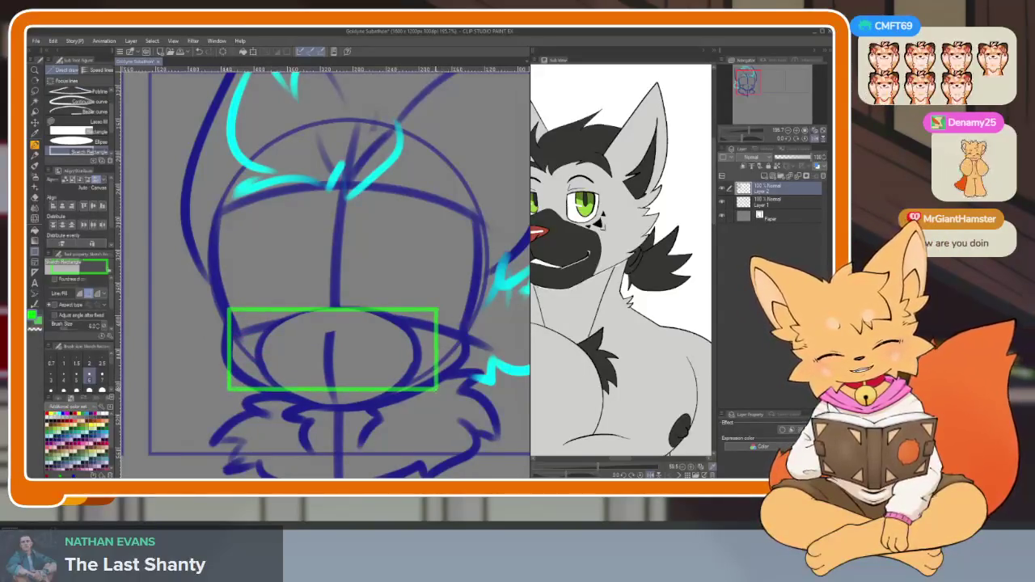
key("ctrl+z")
left_click_drag(438, 389, 404, 380)
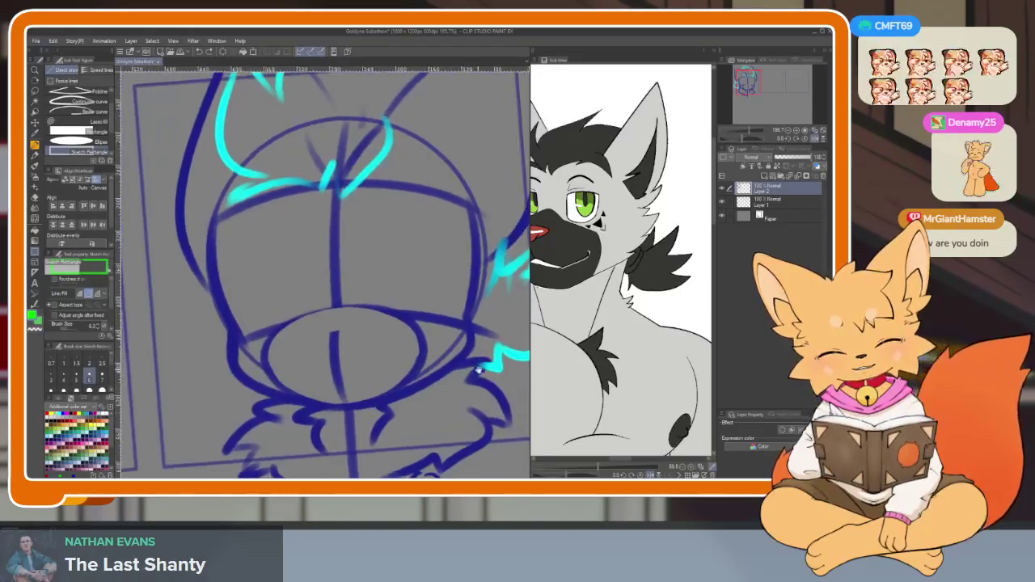
left_click_drag(226, 314, 458, 388)
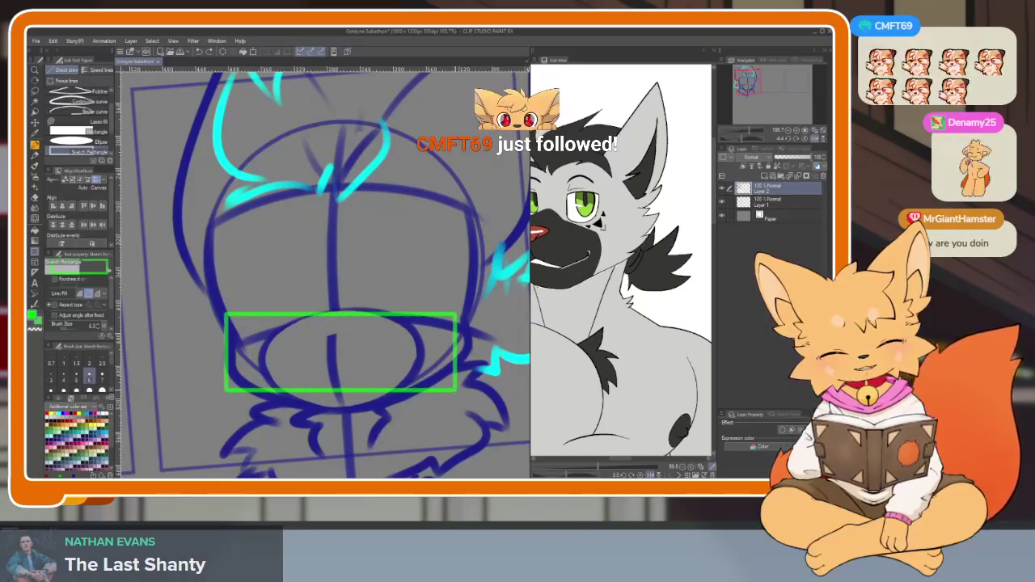
- Rotate the canvas view so the page sits straight again
key("b")
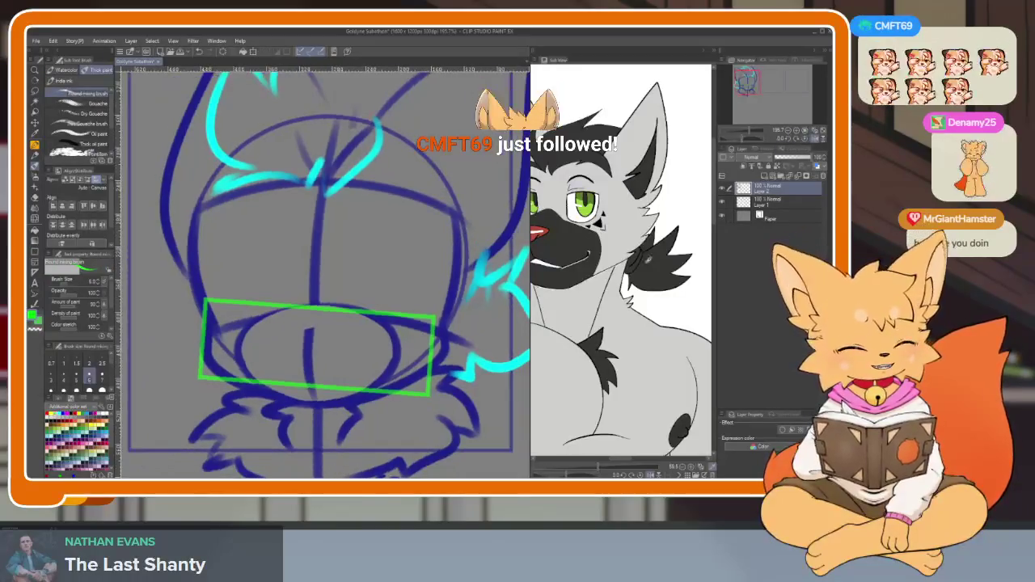
left_click_drag(381, 423, 409, 381)
scroll(409, 380, "up", 1)
scroll(404, 388, "up", 1)
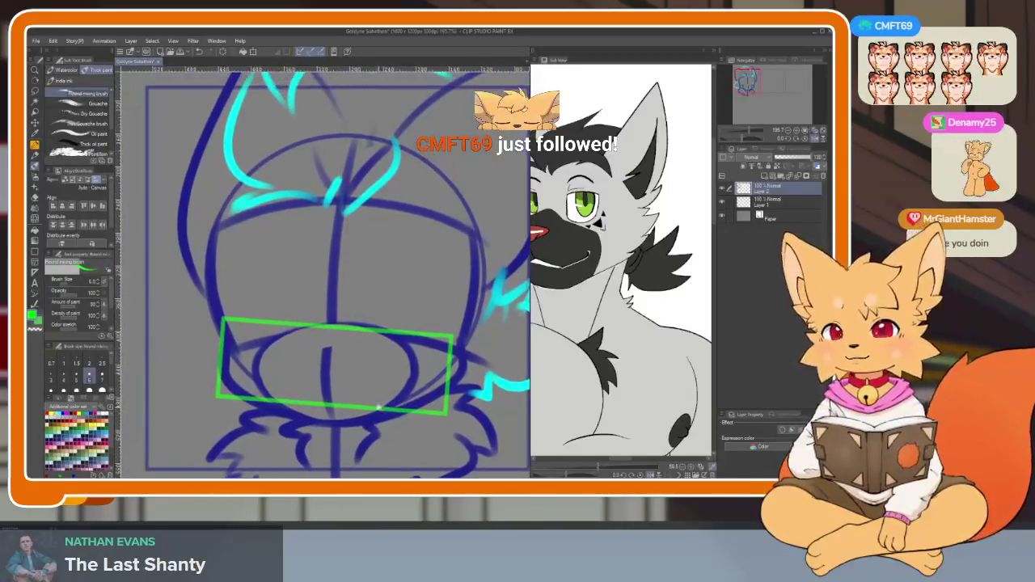
scroll(396, 400, "up", 1)
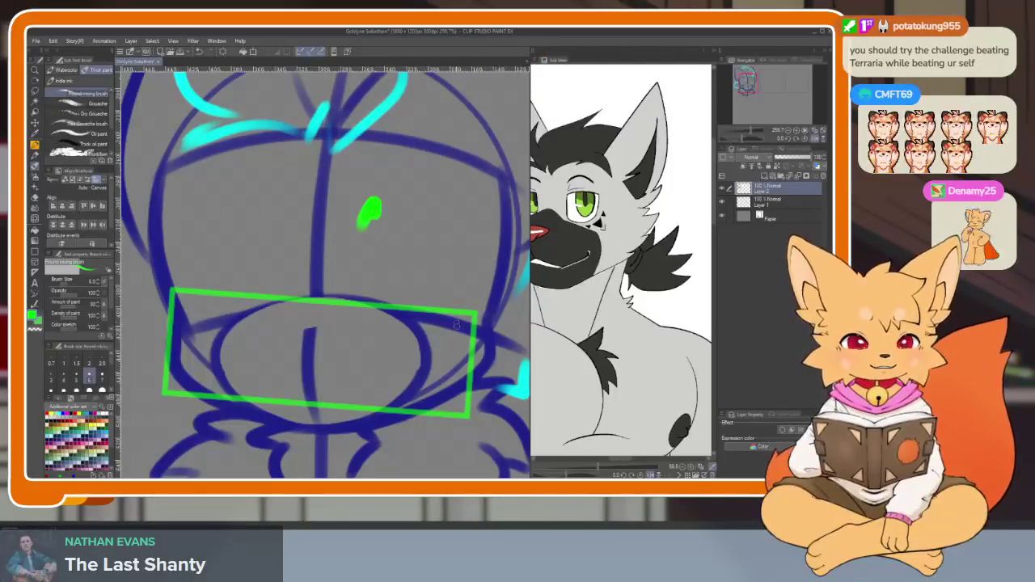
- Reposition and slightly tilt the sketch view, undoing the last faint stroke
mouse_move(442, 378)
left_mouse_down()
mouse_move(400, 394)
mouse_move(395, 384)
left_mouse_up()
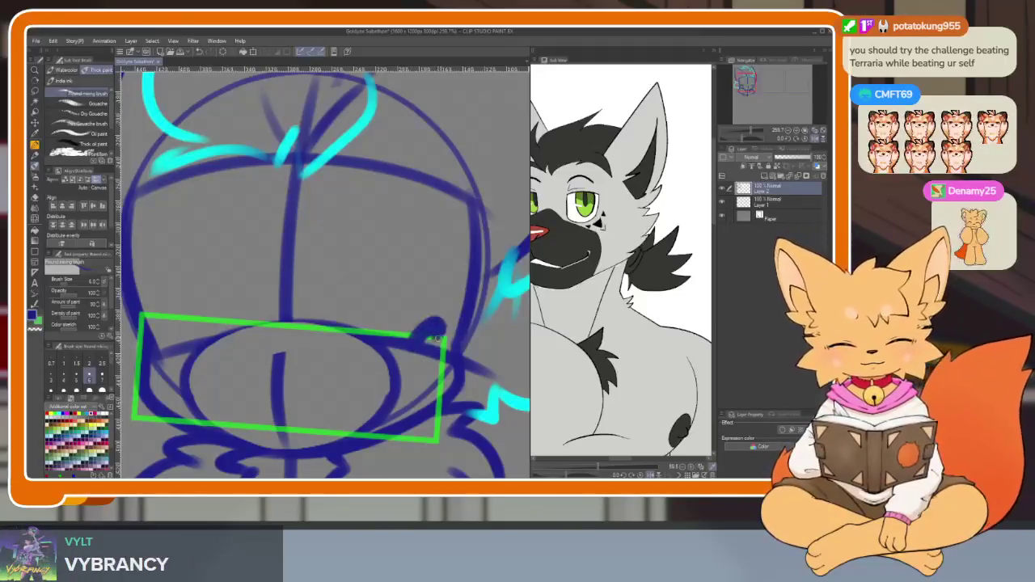
scroll(374, 393, "up", 2)
scroll(374, 393, "up", 1)
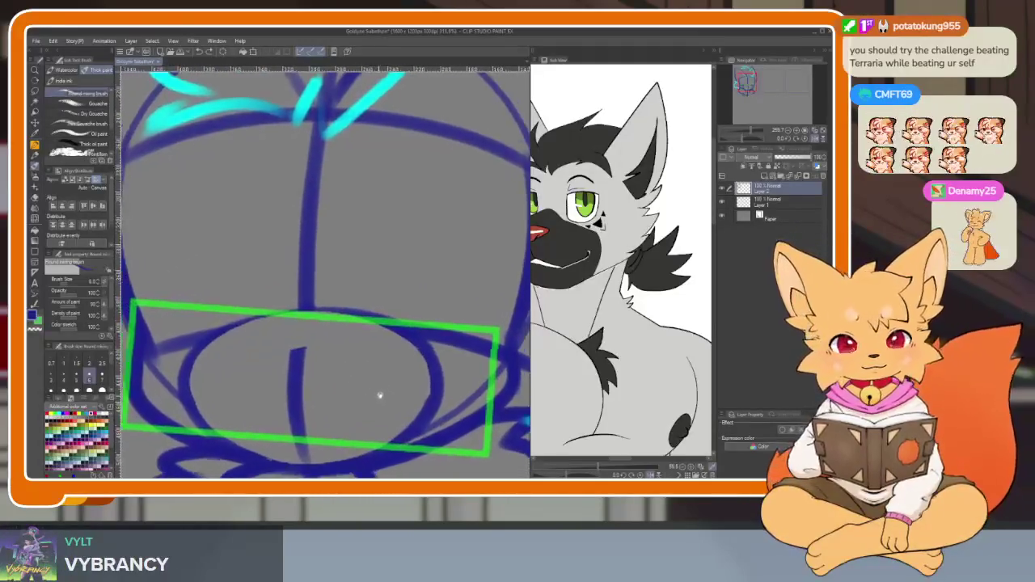
left_click_drag(379, 395, 352, 333)
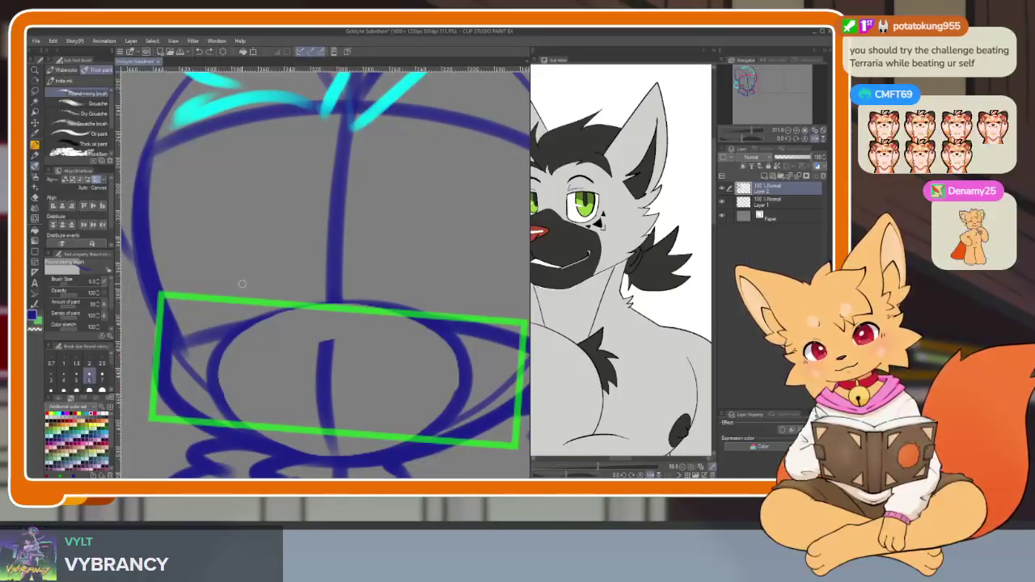
key("ctrl+z")
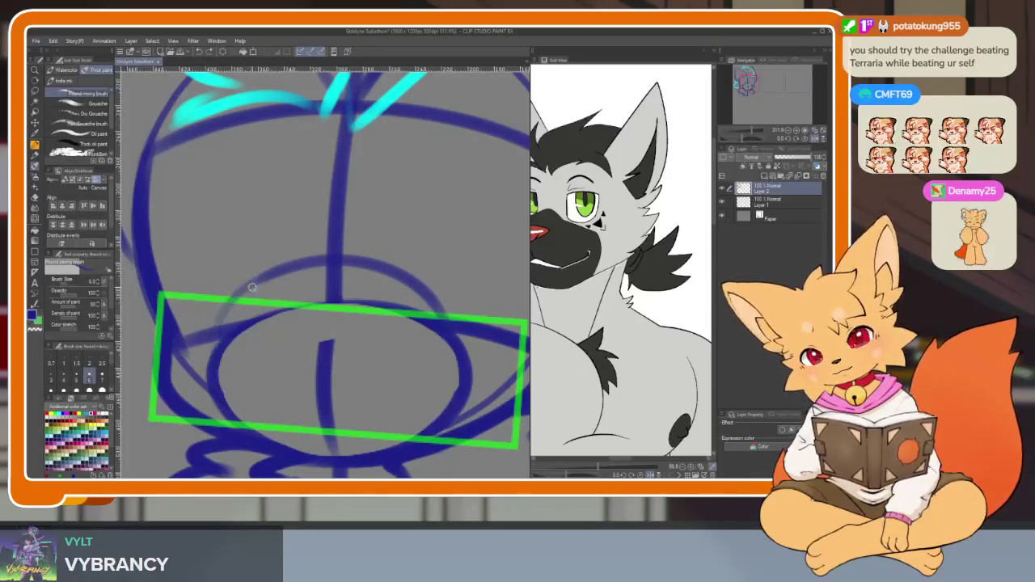
- Draw a blue curve under the muzzle ellipse and hide the palettes for a full-window canvas
mouse_move(230, 303)
left_mouse_down()
mouse_move(421, 289)
mouse_move(373, 262)
left_mouse_up()
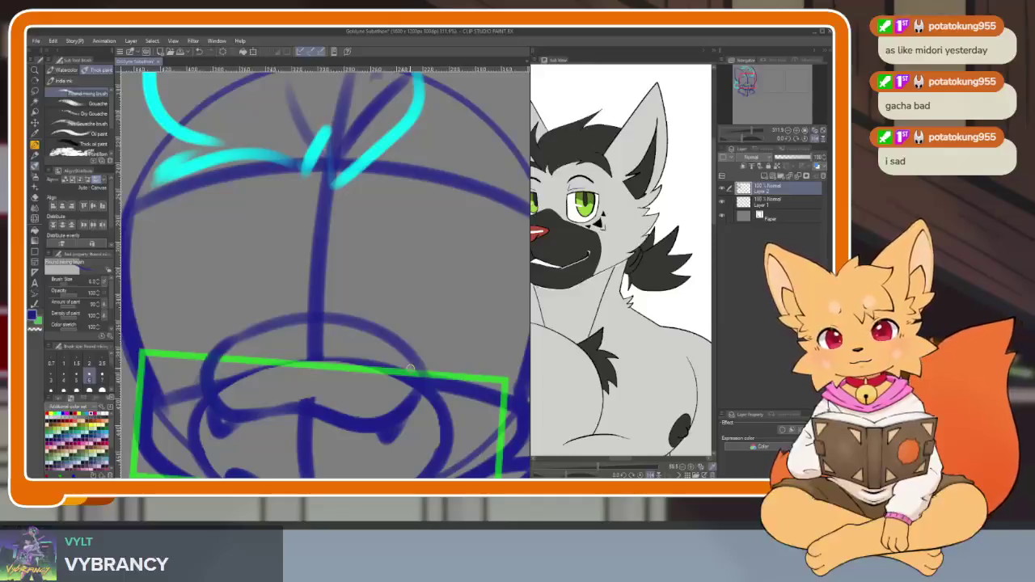
key("Tab")
left_click_drag(446, 409, 456, 363)
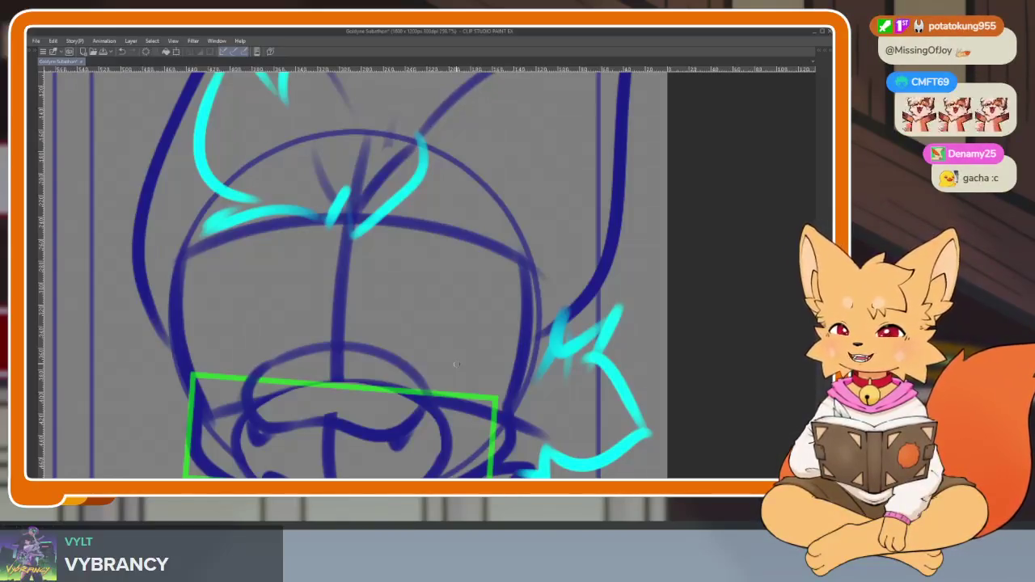
- Erase the mouth loop's top arc and part of the vertical centre line
scroll(441, 377, "up", 2)
scroll(474, 358, "up", 2)
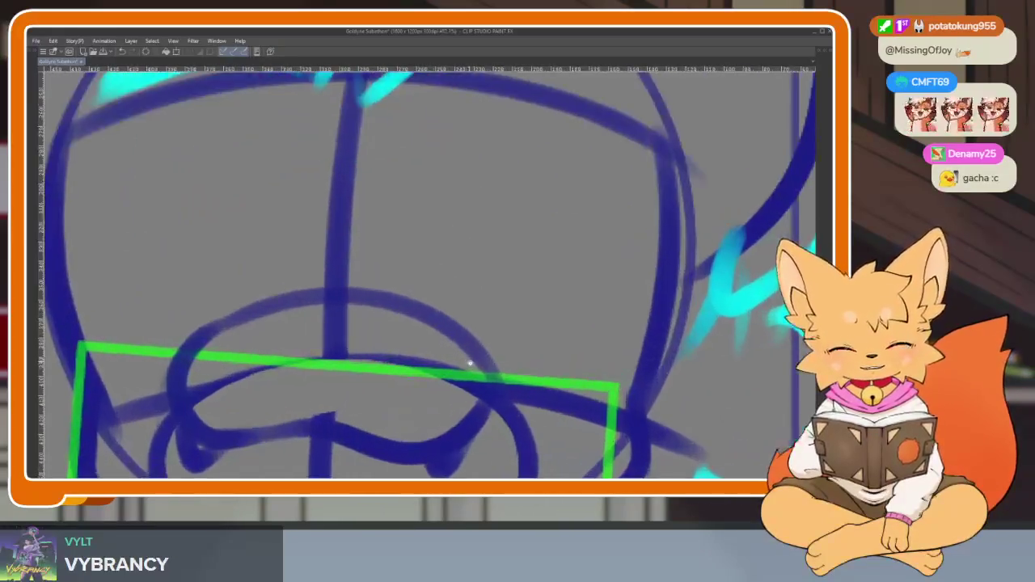
scroll(474, 365, "up", 1)
mouse_move(287, 333)
left_mouse_down()
mouse_move(273, 339)
mouse_move(494, 365)
left_mouse_up()
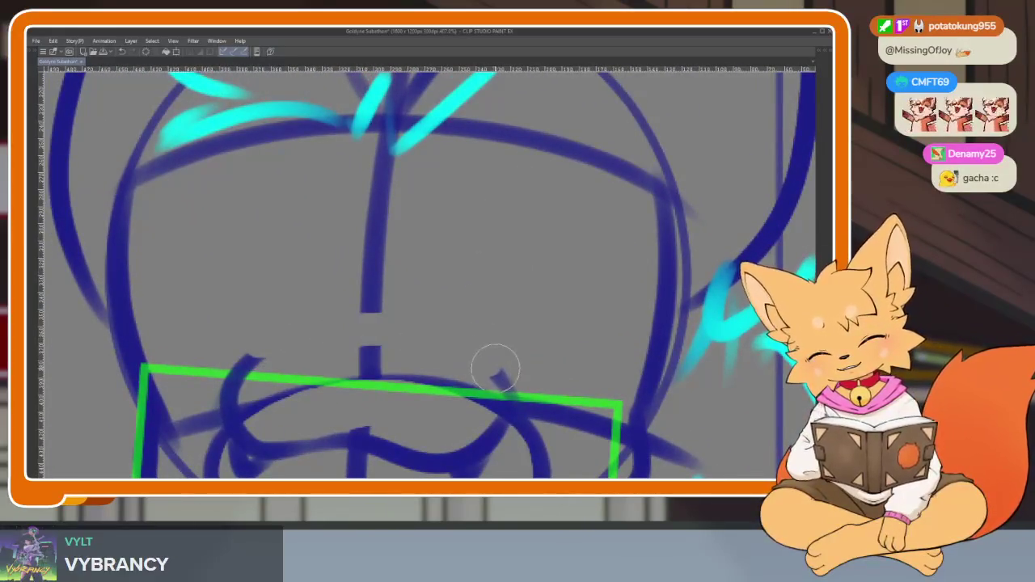
left_click_drag(312, 335, 368, 328)
left_click_drag(425, 342, 419, 332)
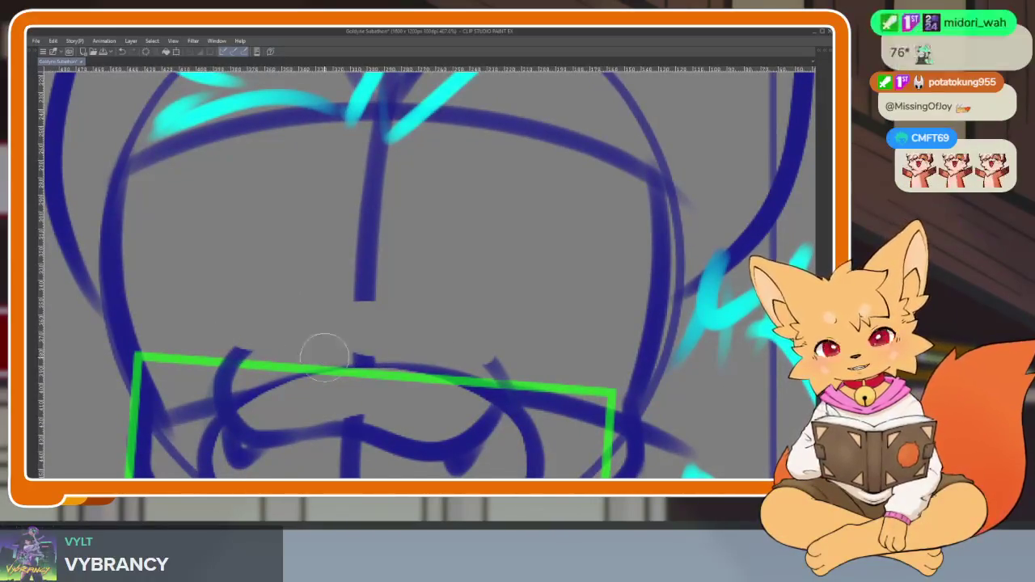
- Redraw the arc above the mouth, retrying its length until it fits
mouse_move(235, 359)
left_mouse_down()
mouse_move(395, 334)
mouse_move(461, 358)
left_mouse_up()
key("ctrl+z")
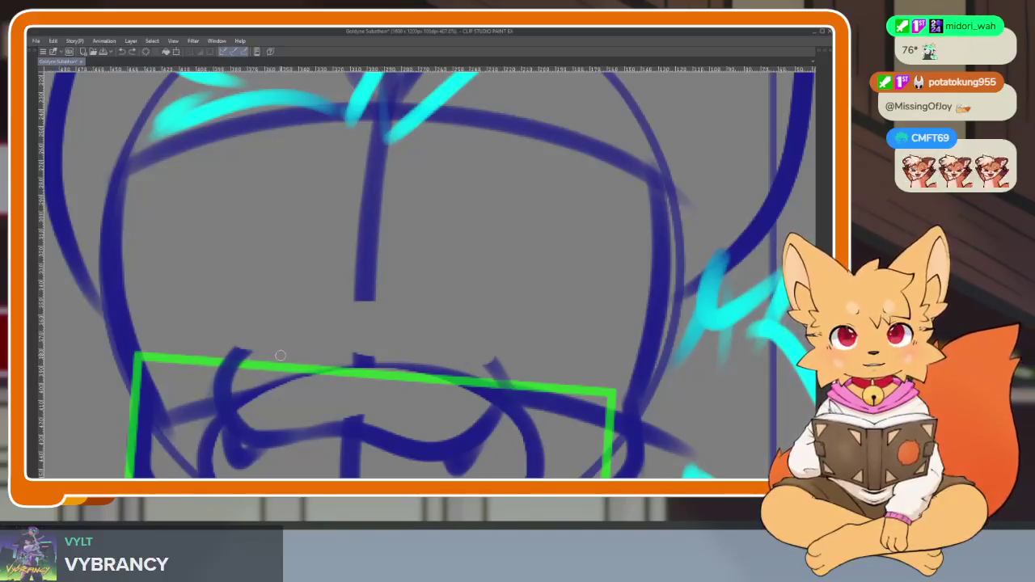
mouse_move(234, 366)
left_mouse_down()
mouse_move(283, 330)
mouse_move(362, 323)
left_mouse_up()
key("ctrl+z")
left_click_drag(231, 362, 307, 328)
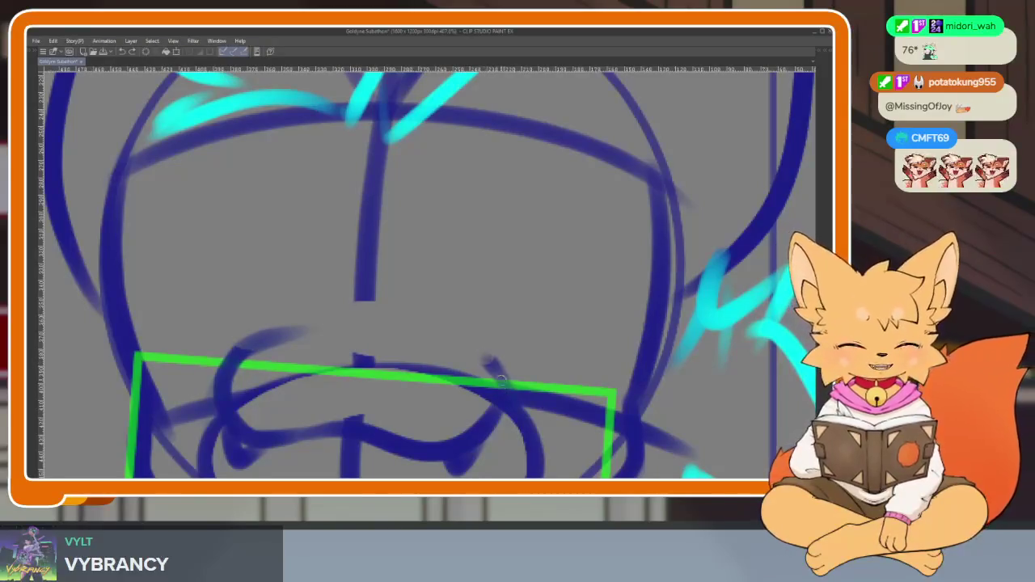
- Sketch a tall oval for the eye on the right of the face
scroll(506, 376, "down", 2)
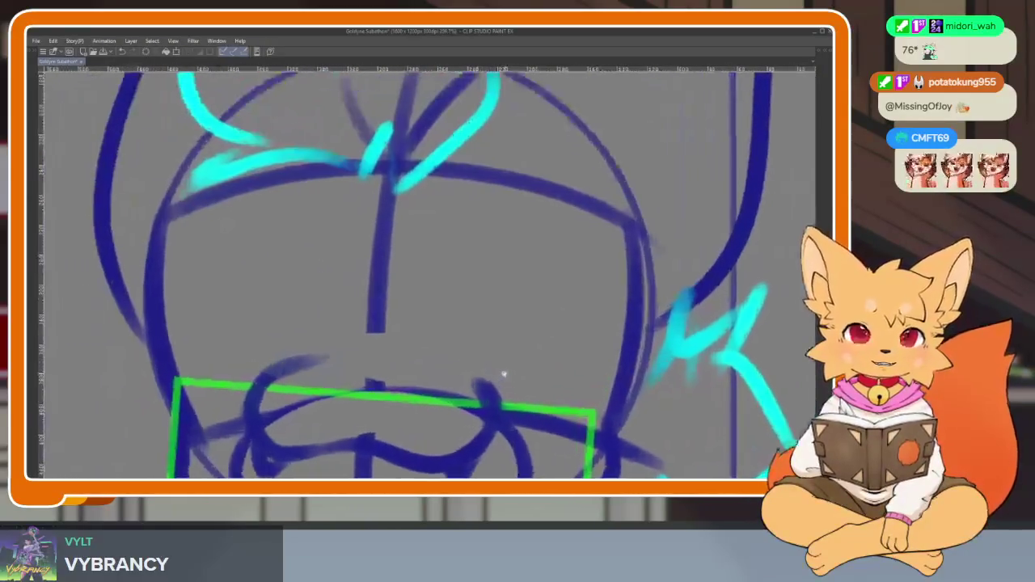
scroll(498, 388, "left", 1)
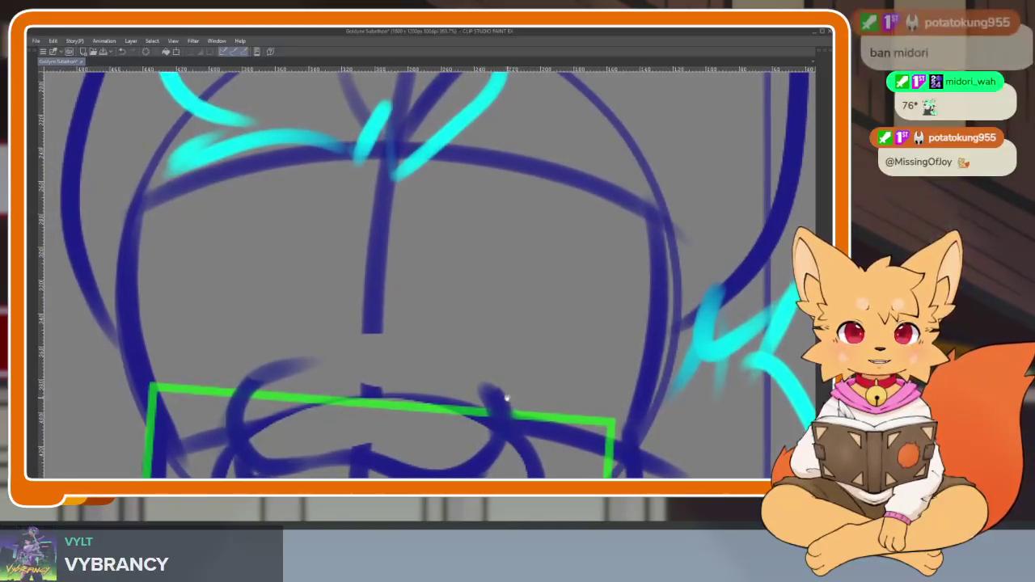
mouse_move(485, 405)
left_mouse_down()
mouse_move(527, 203)
mouse_move(631, 273)
mouse_move(619, 420)
left_mouse_up()
scroll(503, 380, "left", 2)
scroll(501, 382, "down", 2)
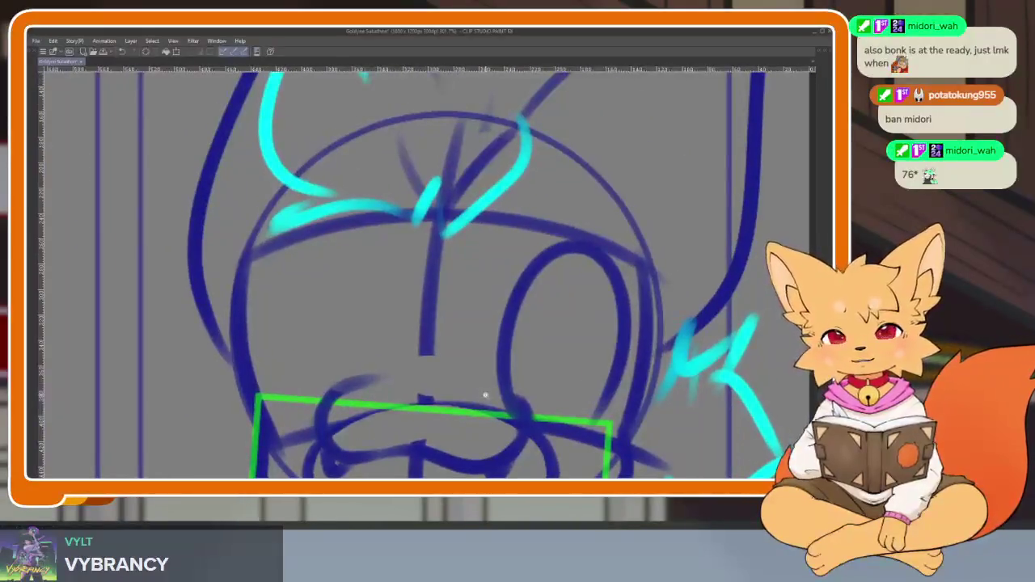
- Remove both earlier eye ovals
scroll(473, 391, "down", 1)
scroll(404, 408, "up", 2)
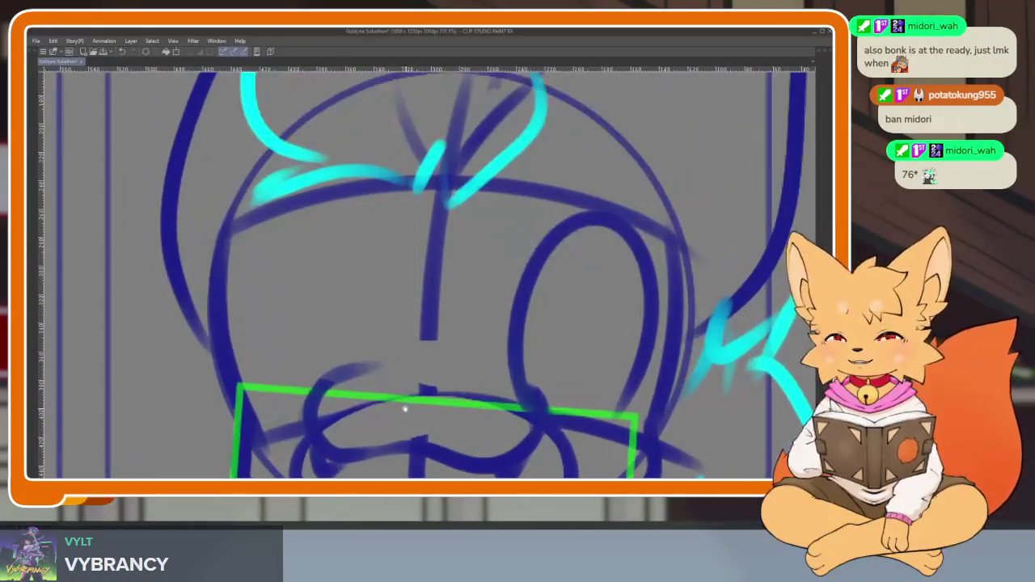
scroll(393, 405, "down", 3)
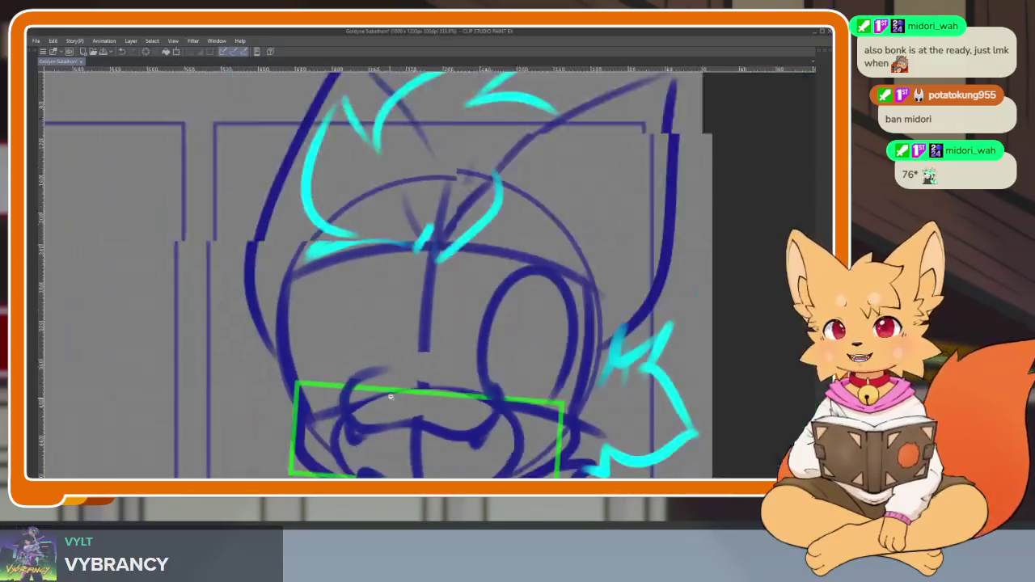
scroll(393, 404, "up", 1)
scroll(356, 396, "up", 1)
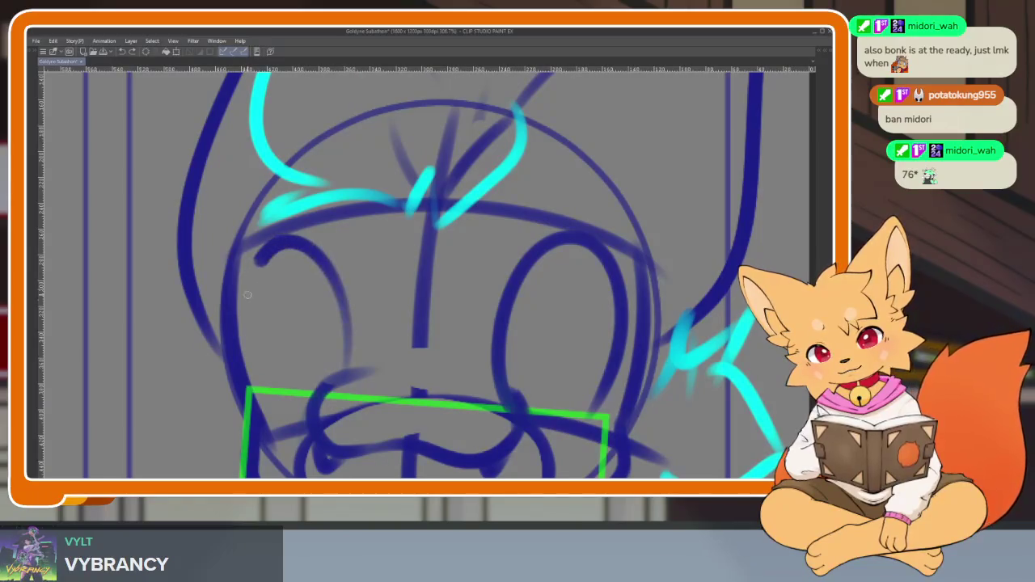
left_click_drag(578, 412, 501, 348)
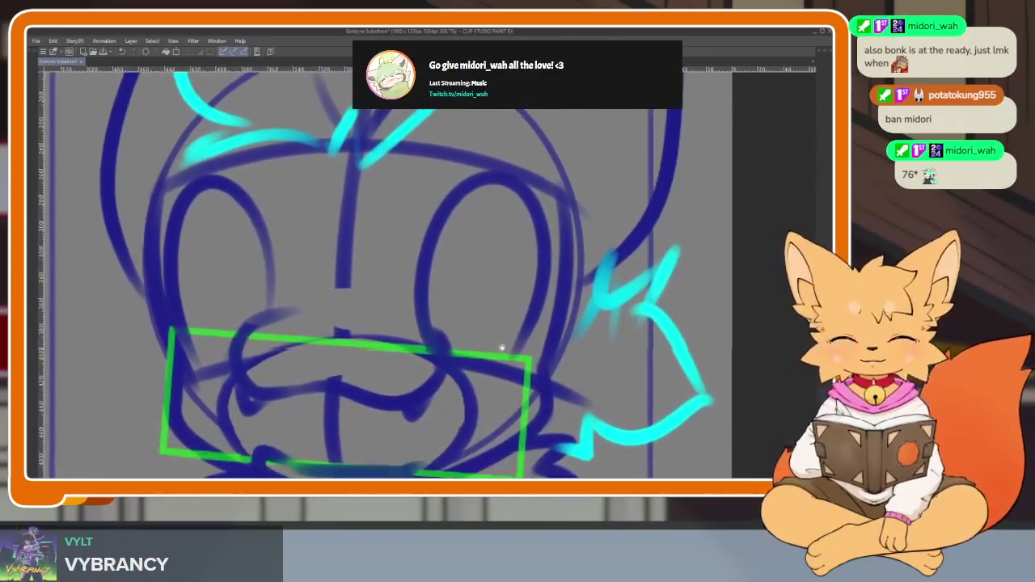
scroll(501, 347, "down", 3)
scroll(469, 380, "up", 3)
scroll(463, 388, "up", 1)
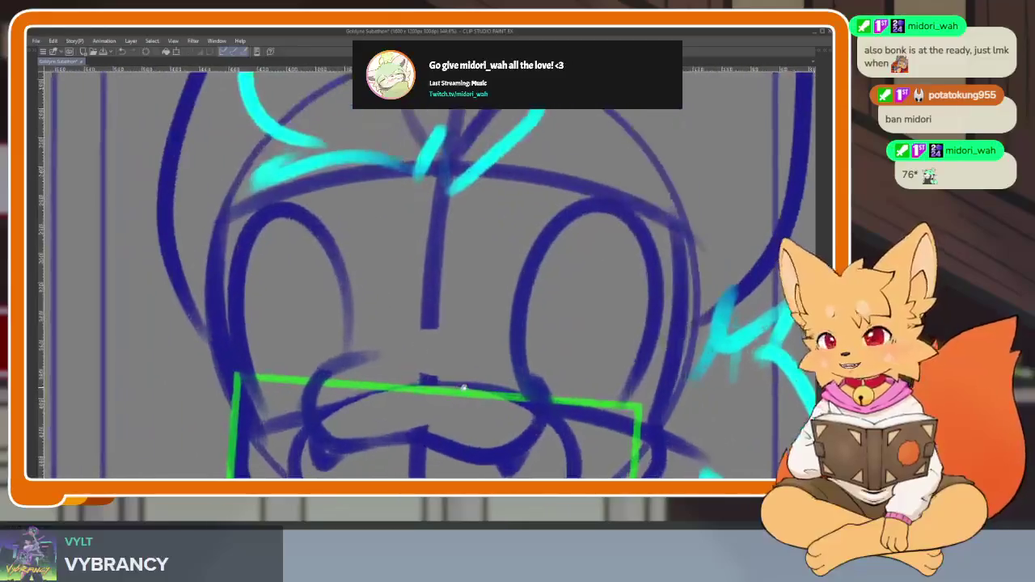
key("ctrl+z")
key("ctrl+z")
key("ctrl+y")
key("ctrl+z")
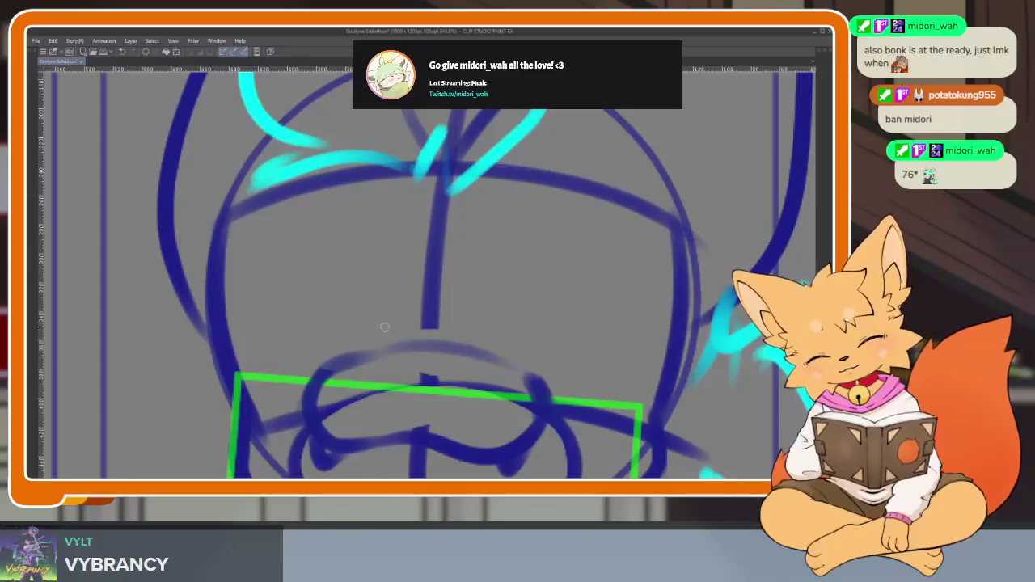
- Draw tall arches for the left and right eyes
left_click_drag(350, 354, 239, 396)
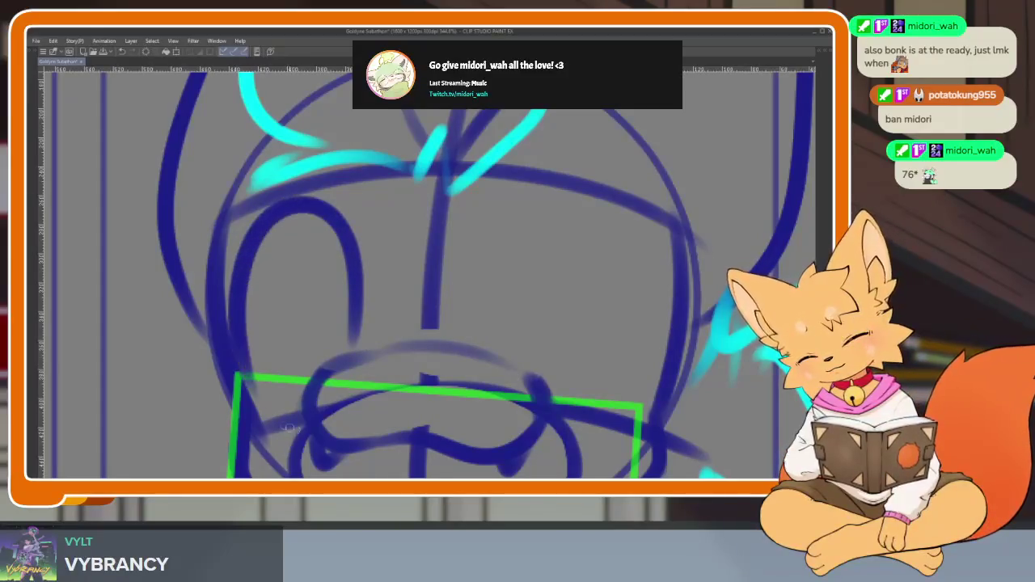
left_click_drag(494, 348, 603, 380)
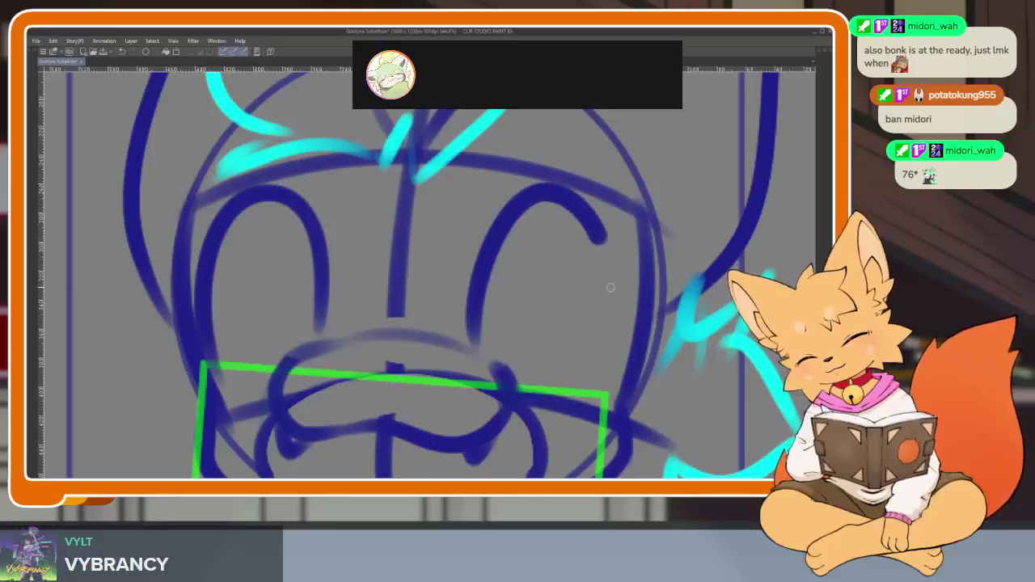
scroll(576, 353, "down", 5)
scroll(497, 356, "up", 5)
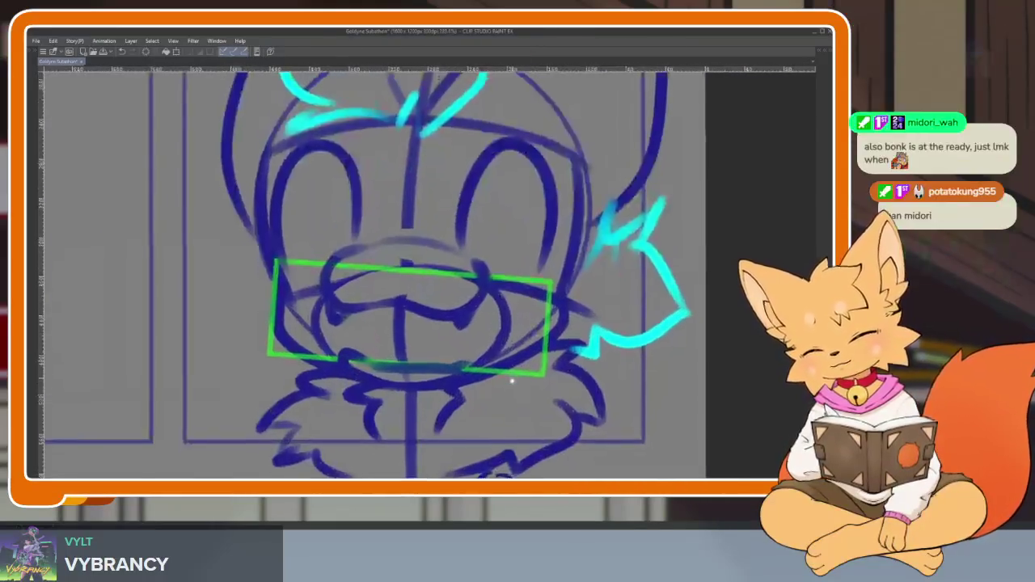
scroll(409, 364, "up", 2)
scroll(388, 368, "up", 2)
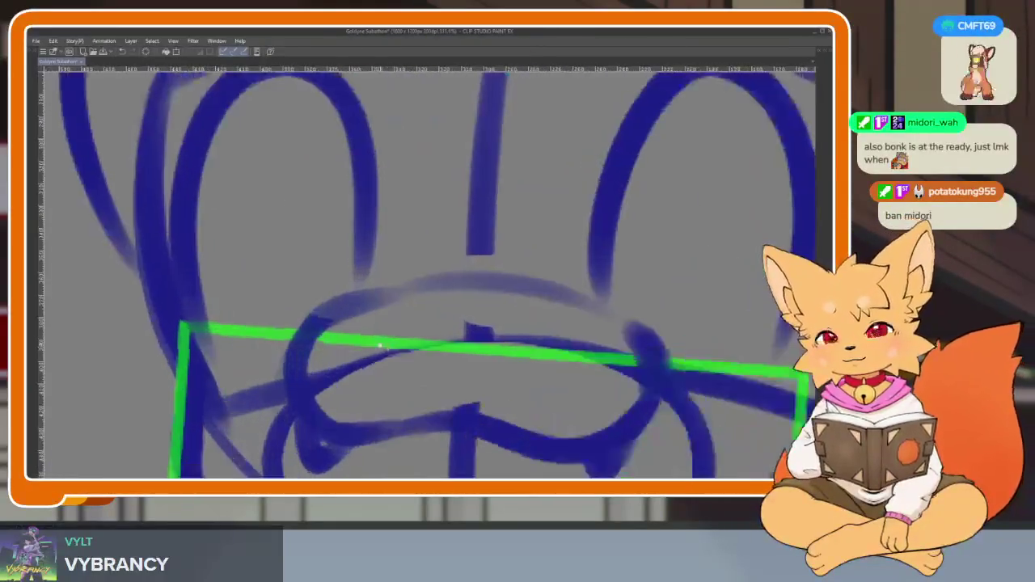
scroll(351, 373, "up", 2)
- Add inner oval pupils inside the left and right eyes, retrying the right one
left_click_drag(347, 360, 235, 388)
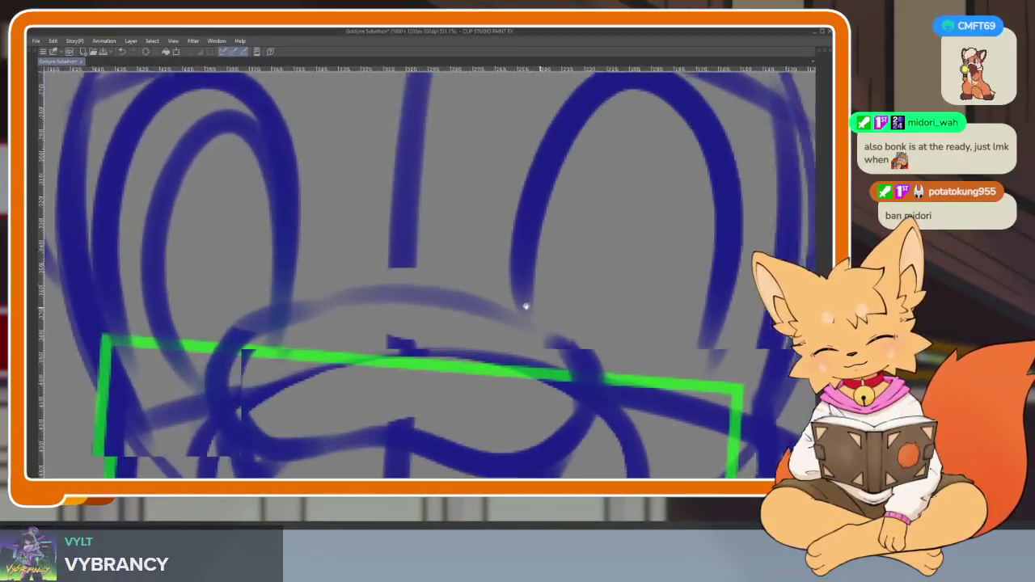
mouse_move(664, 330)
left_mouse_down()
mouse_move(483, 342)
mouse_move(538, 139)
left_mouse_up()
key("ctrl+z")
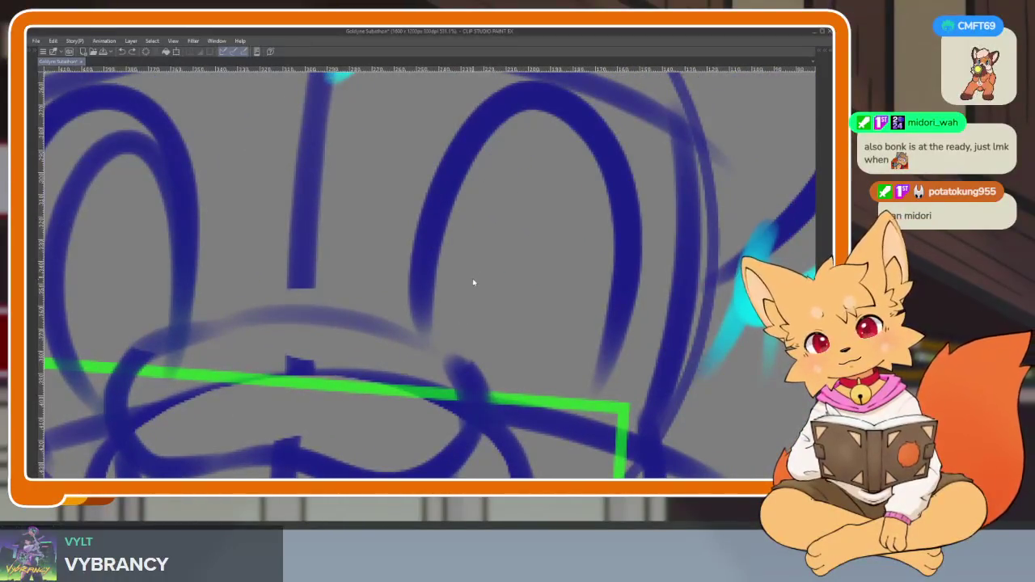
left_click_drag(460, 237, 449, 348)
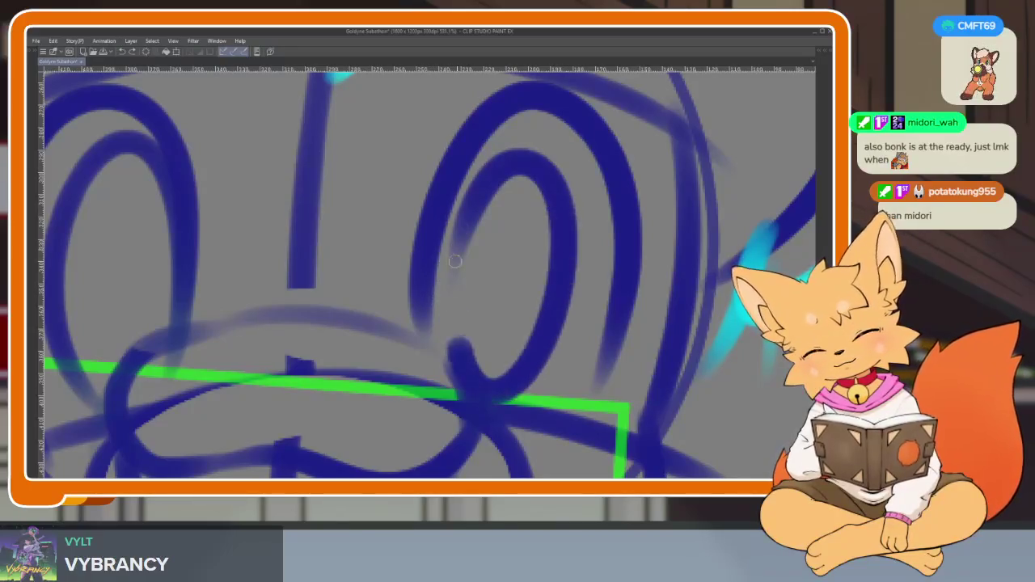
key("ctrl+z")
left_click_drag(460, 291, 481, 231)
key("ctrl+z")
mouse_move(486, 189)
left_mouse_down()
mouse_move(568, 344)
mouse_move(458, 233)
mouse_move(582, 319)
mouse_move(527, 383)
left_mouse_up()
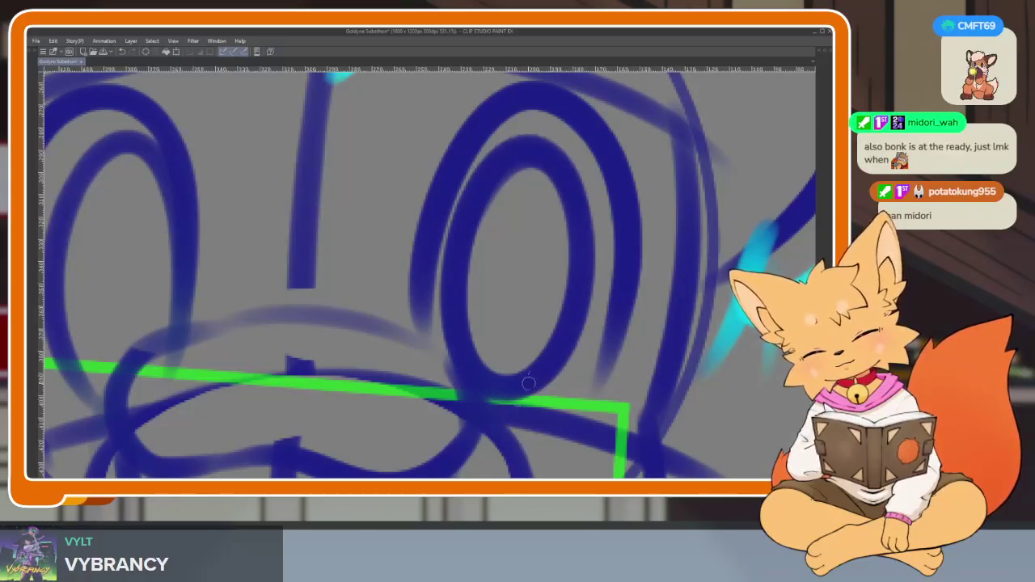
- Bring back the side panels and reference view
scroll(527, 384, "down", 5)
scroll(509, 380, "up", 1)
scroll(493, 378, "up", 2)
scroll(486, 377, "up", 1)
scroll(486, 377, "up", 1)
key("Tab")
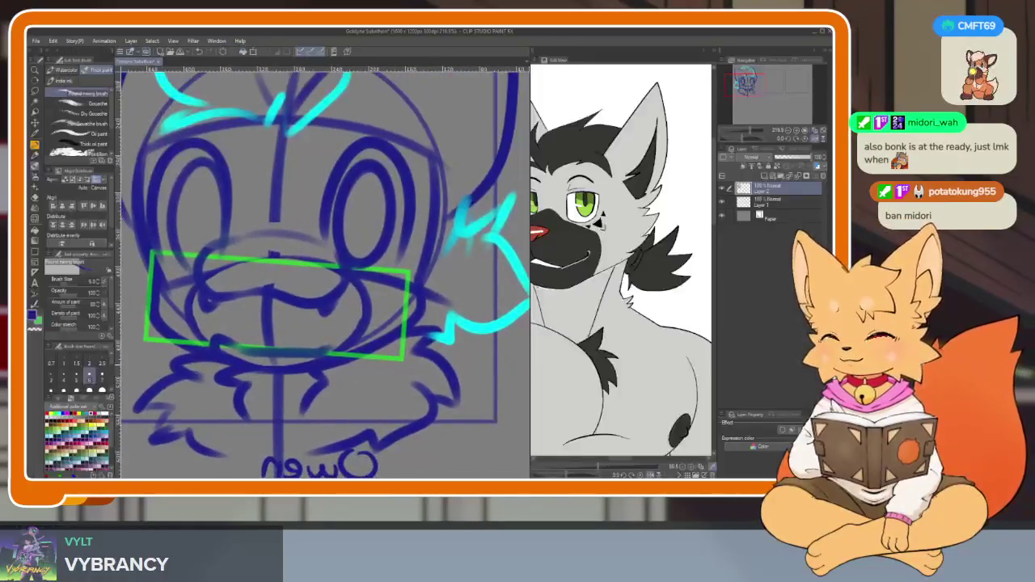
- Centre the view on the face and sketch a flatter left curve below the mouth
left_click_drag(614, 242, 647, 226)
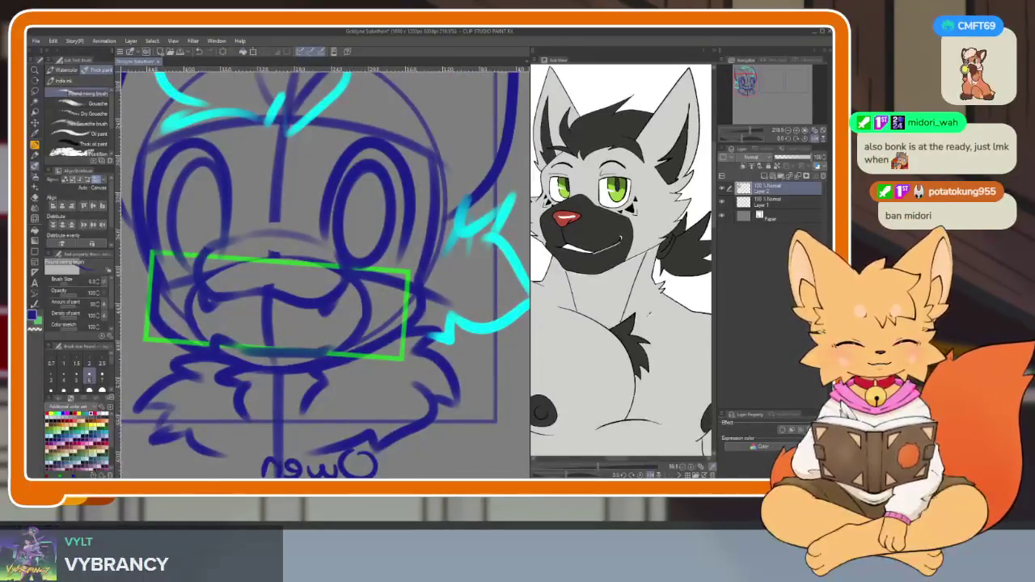
key("Tab")
scroll(386, 404, "up", 2)
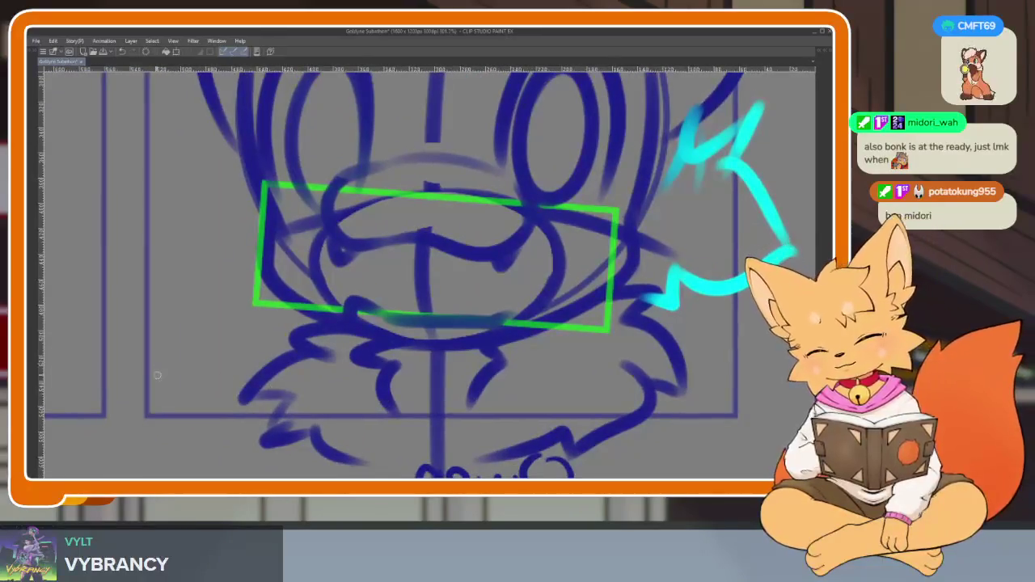
left_click_drag(158, 374, 243, 283)
key("ctrl+z")
left_click_drag(151, 347, 304, 293)
key("ctrl+z")
left_click_drag(152, 301, 277, 287)
- Sketch an arc on the right below the mouth and a right chest-fluff stroke
left_click_drag(313, 367, 228, 376)
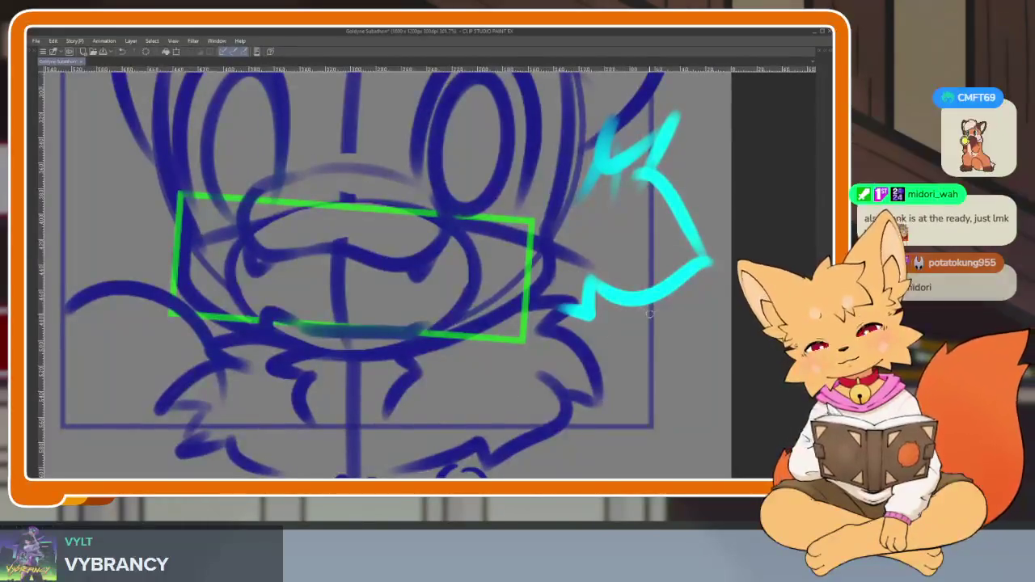
key("ctrl+z")
left_click_drag(652, 323, 457, 420)
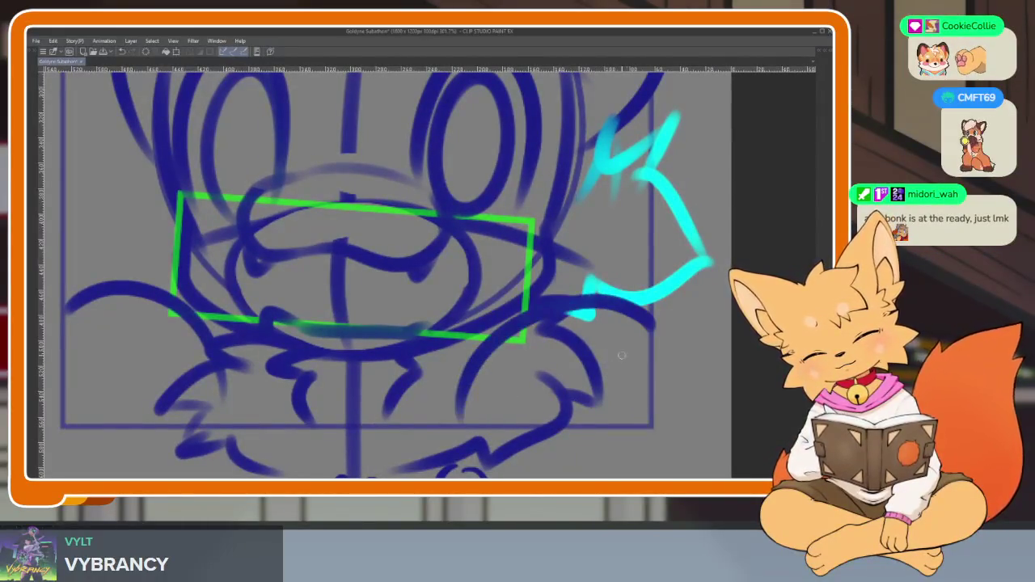
key("ctrl+z")
left_click_drag(620, 385, 608, 353)
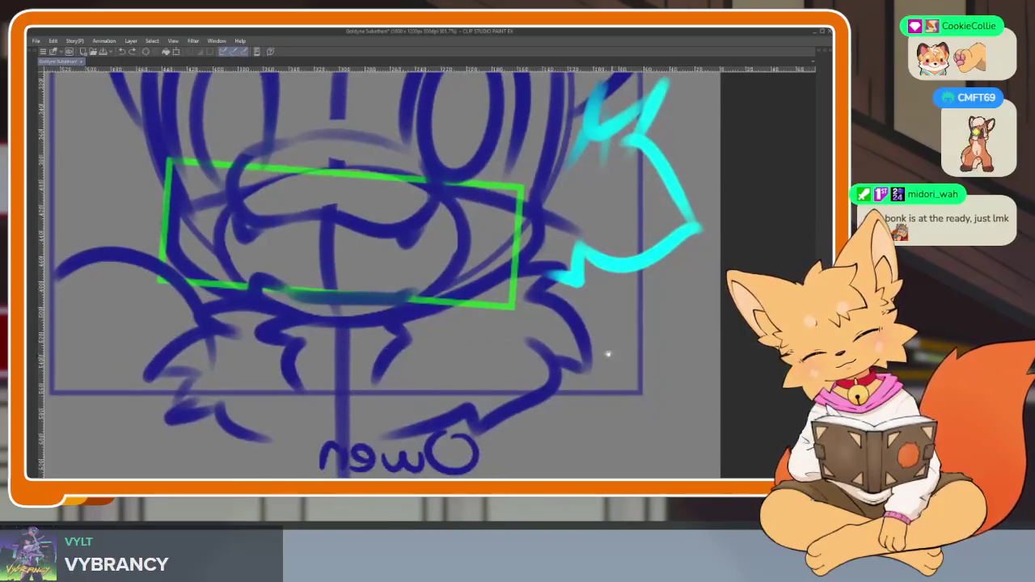
left_click_drag(526, 299, 420, 408)
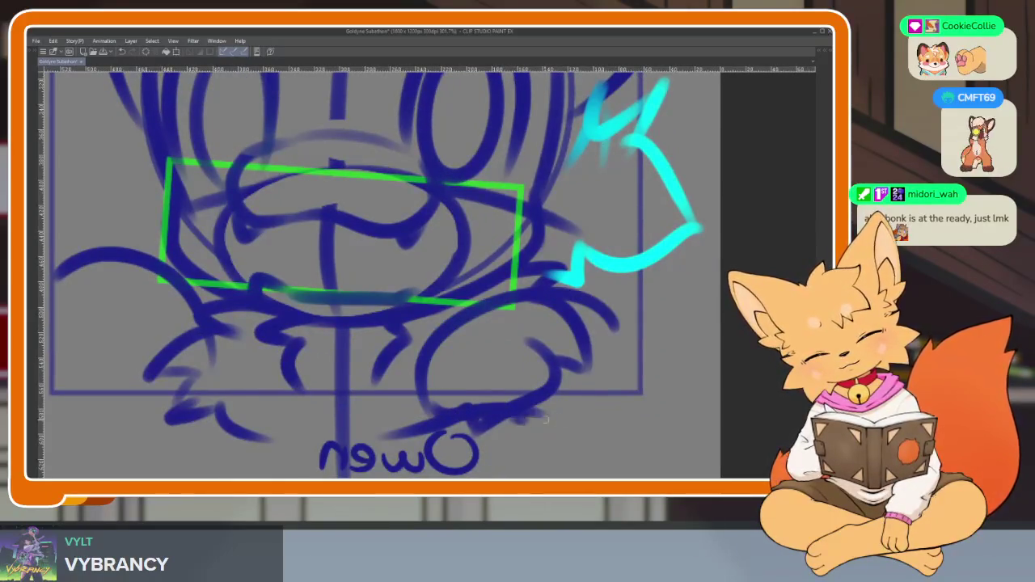
left_click_drag(544, 419, 632, 317)
- Rough in the right paw and the bottom of the left paw, then zoom out to check
left_click_drag(215, 392, 371, 389)
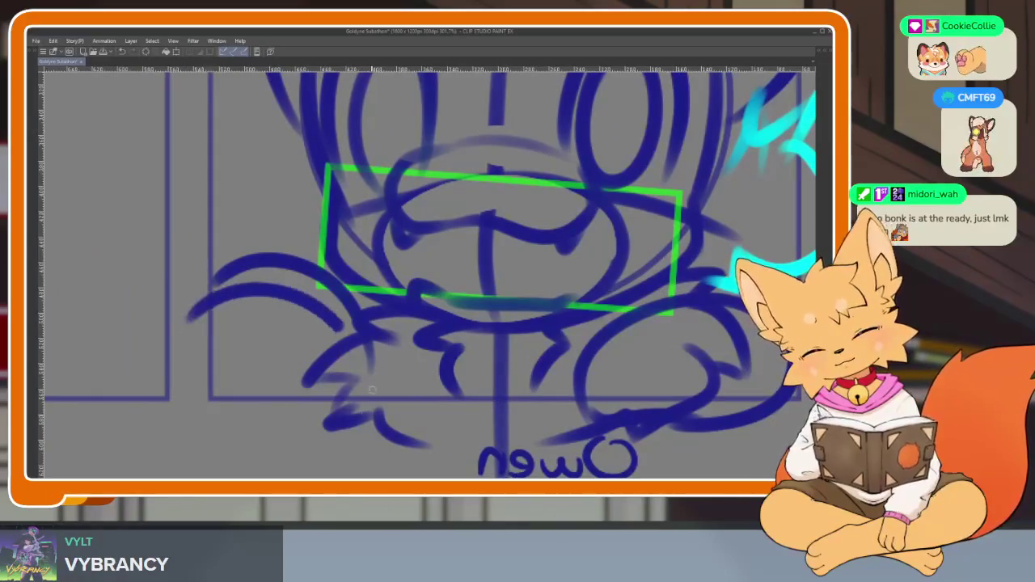
left_click_drag(187, 403, 314, 416)
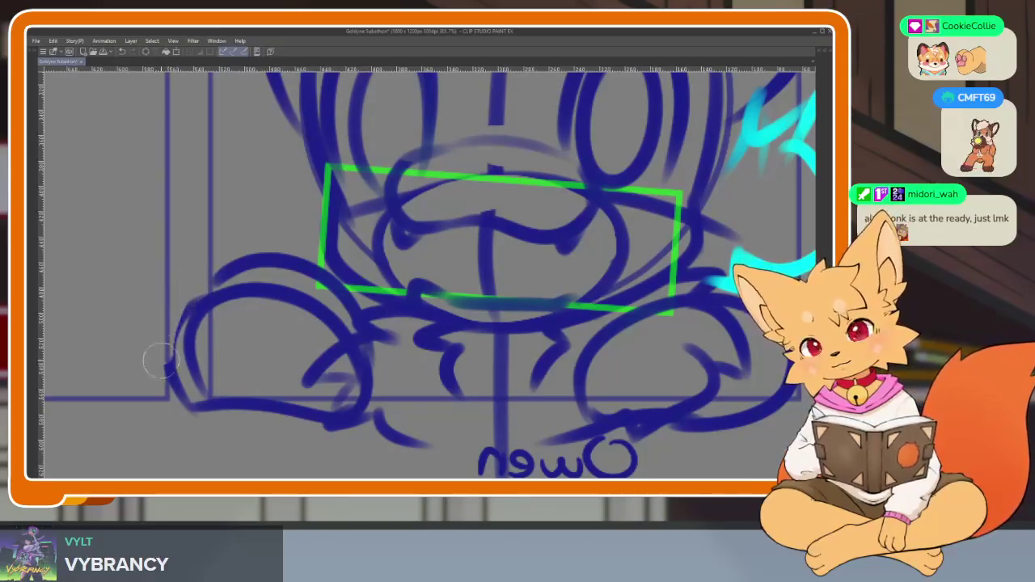
scroll(485, 323, "down", 1)
scroll(526, 340, "down", 2)
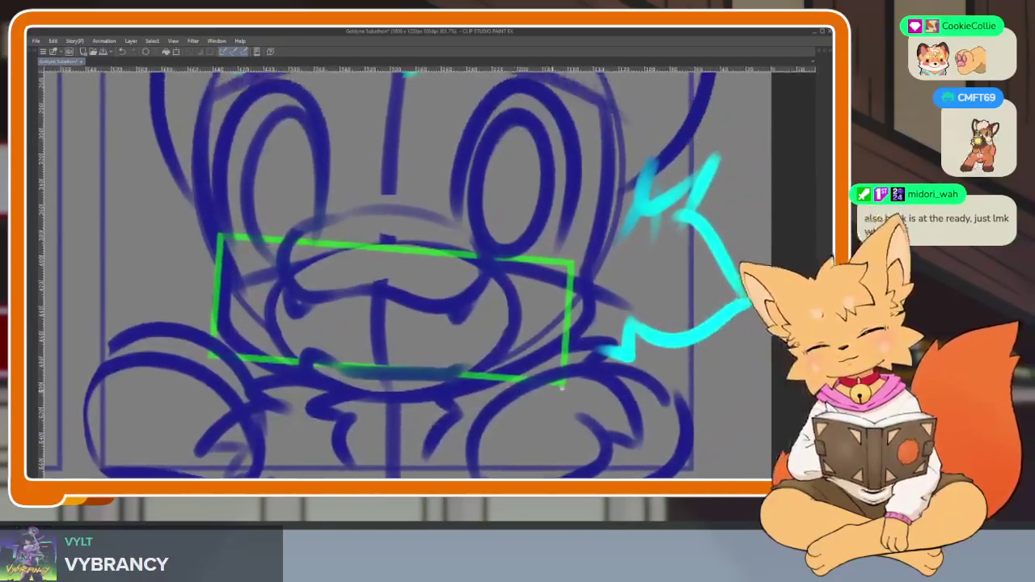
scroll(615, 361, "down", 3)
scroll(614, 361, "up", 3)
scroll(566, 363, "down", 1)
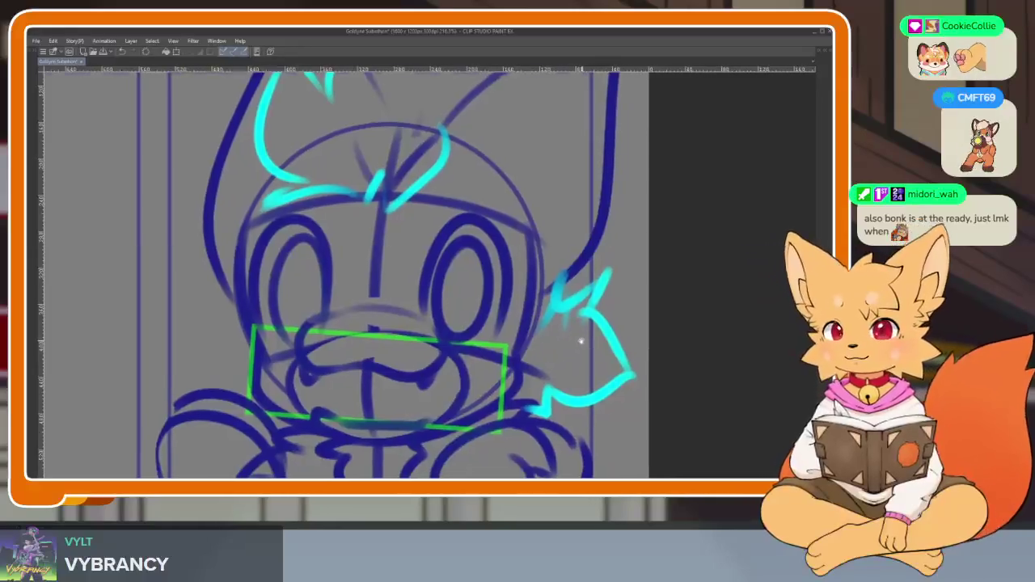
scroll(562, 360, "down", 2)
scroll(558, 358, "down", 1)
scroll(550, 354, "down", 2)
scroll(547, 355, "up", 2)
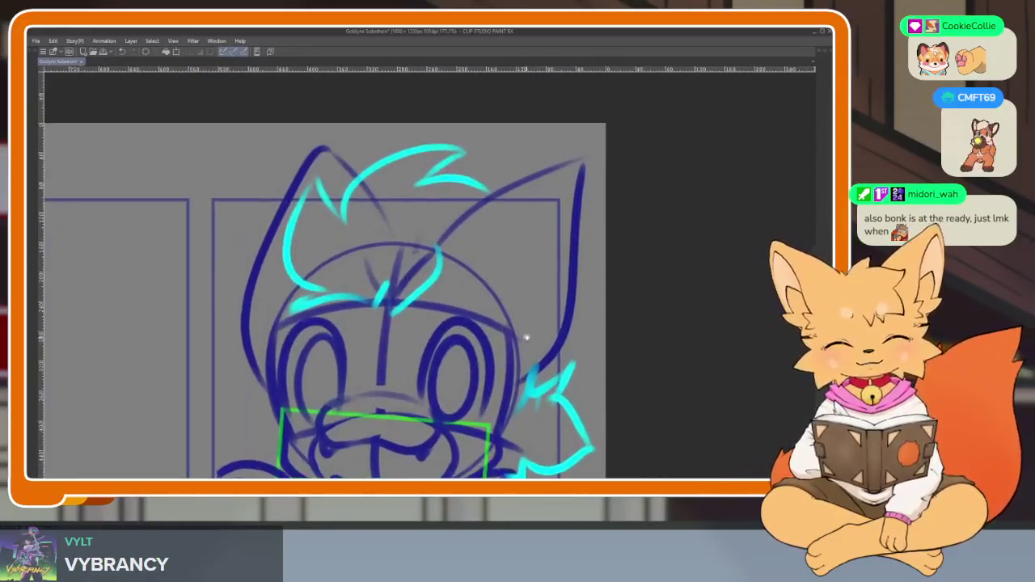
scroll(527, 327, "up", 1)
key("Tab")
key("Tab")
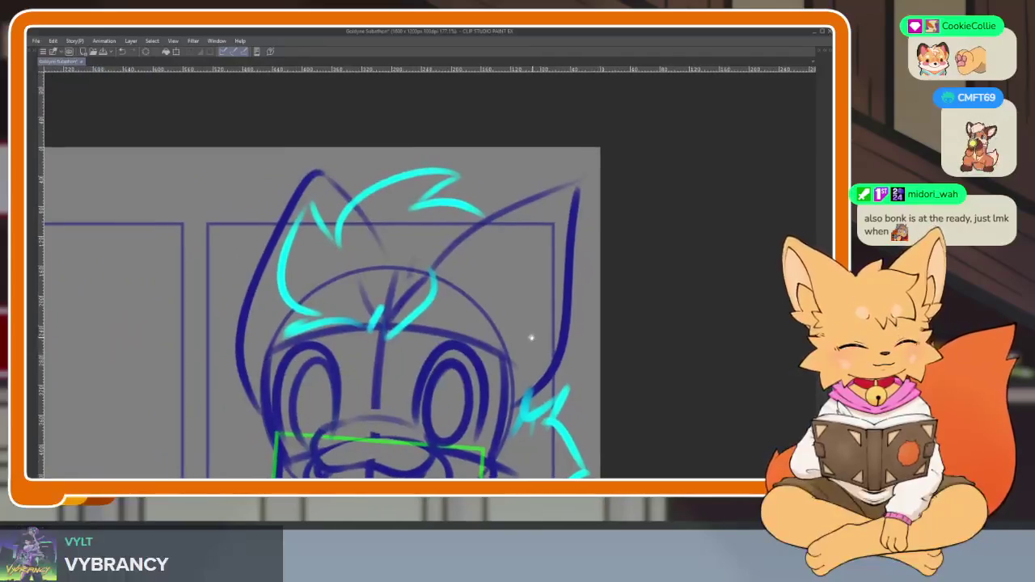
- Sketch the right ear's outer edge, right-cheek fur and the left side of the face
left_click_drag(511, 298, 547, 214)
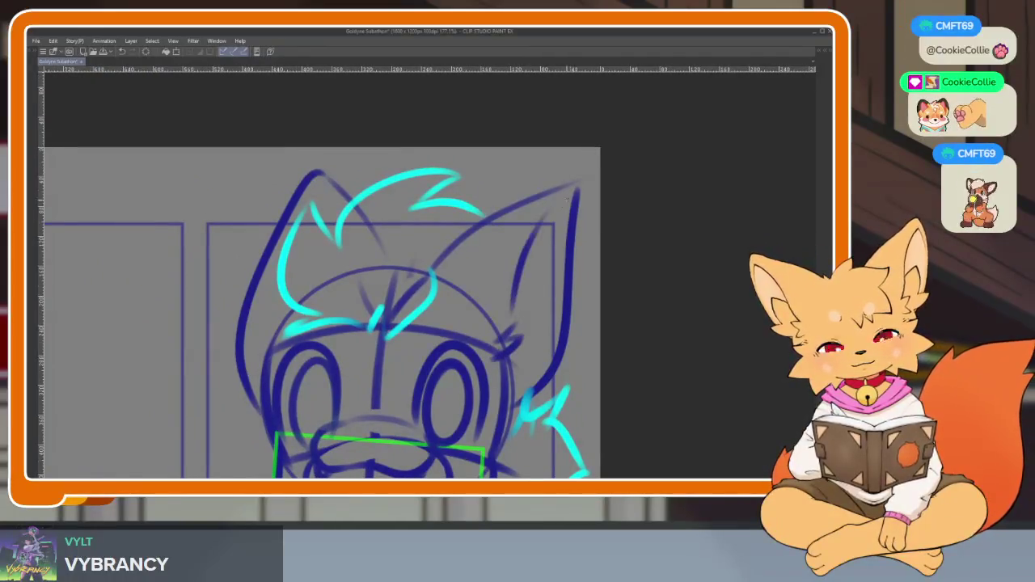
left_click_drag(552, 324, 518, 388)
left_click_drag(271, 349, 303, 234)
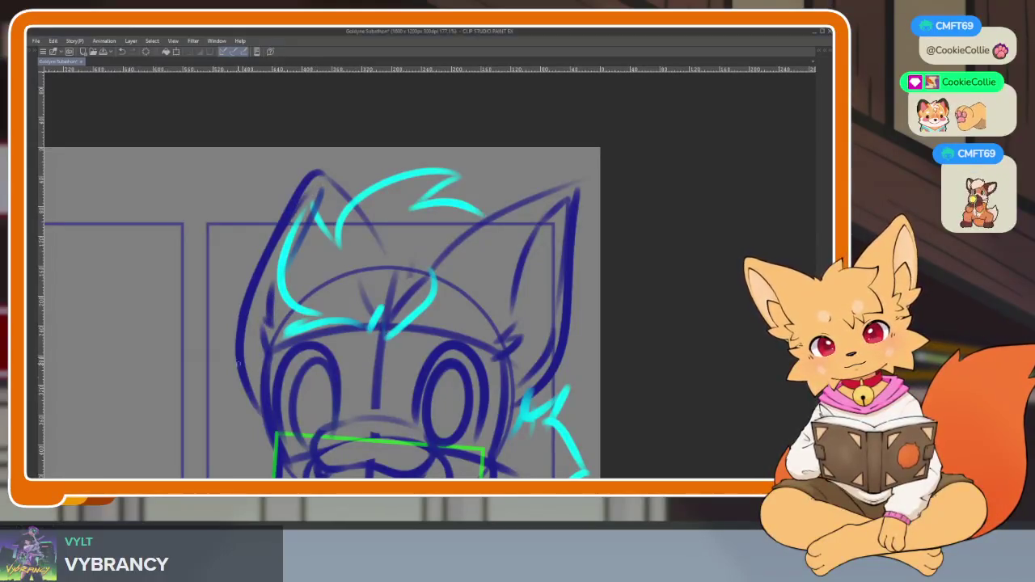
scroll(614, 313, "down", 5)
scroll(614, 313, "up", 4)
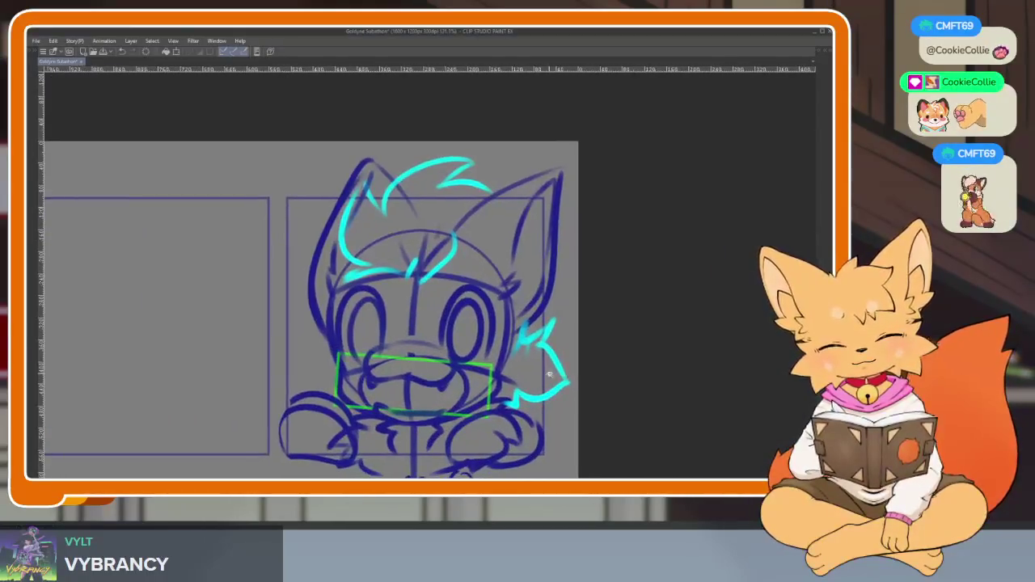
scroll(615, 313, "down", 2)
- Lower the sketch layer to 15% opacity and add a new raster layer above it
key("Tab")
left_click_drag(636, 313, 657, 333)
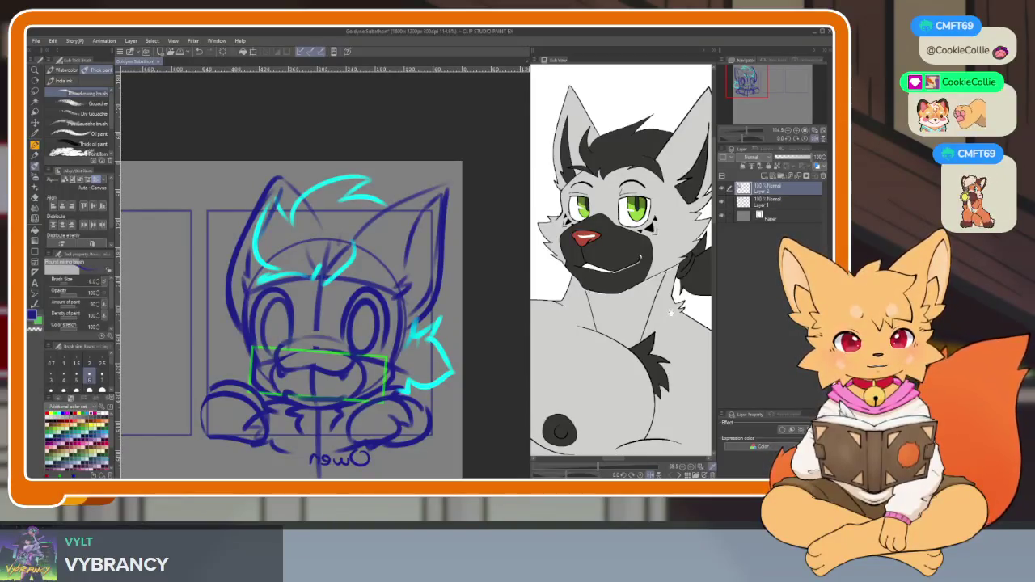
key("Tab")
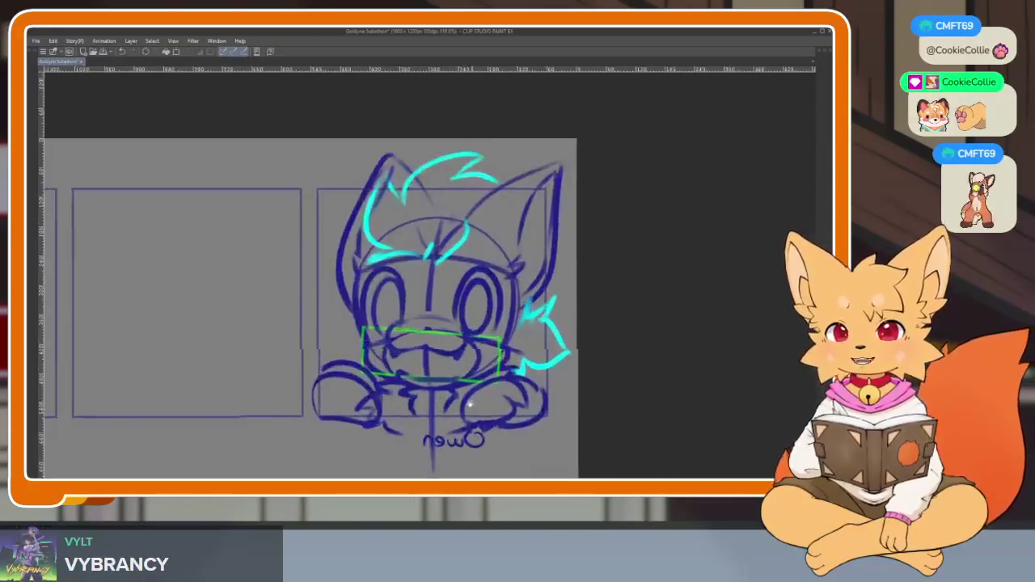
key("Tab")
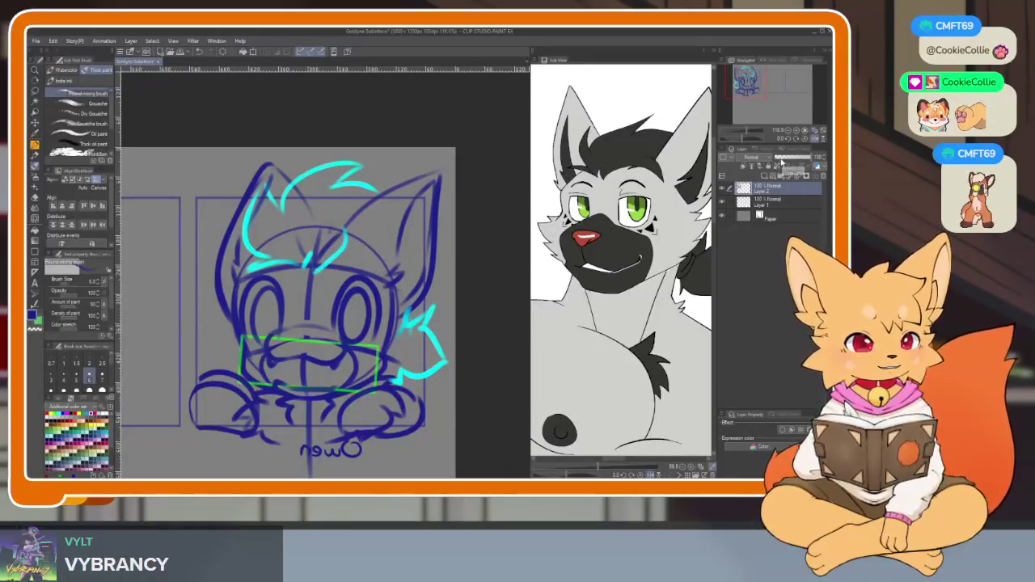
left_click(781, 161)
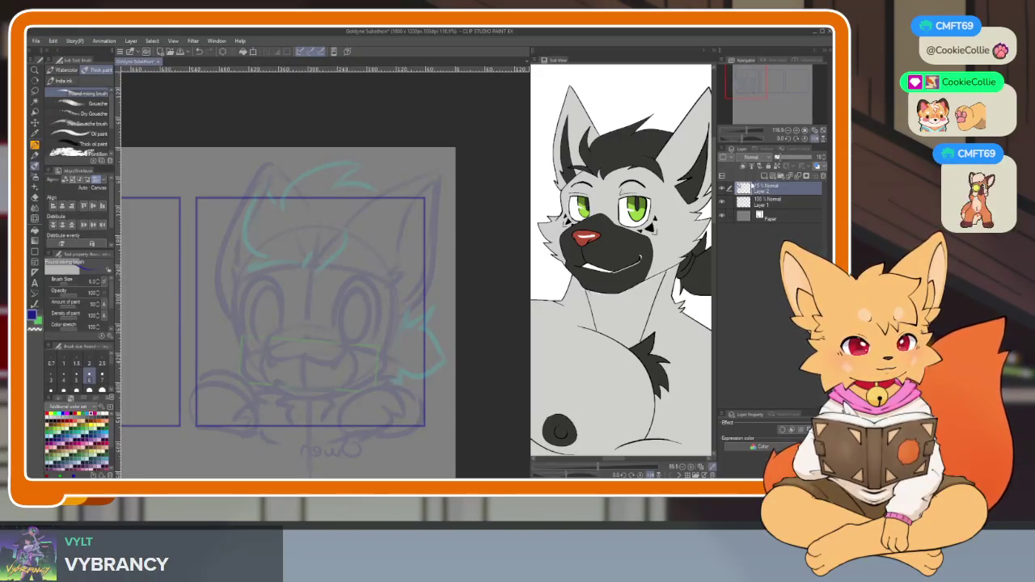
left_click(765, 176)
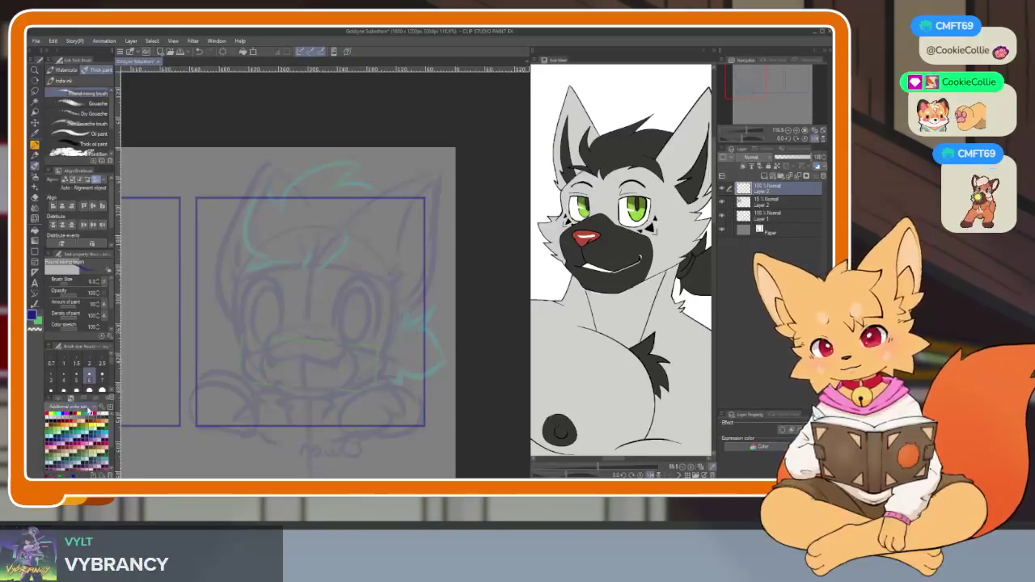
key("Tab")
- Ink the left cheek outline, its fur tuft, and the chin curve
left_click_drag(415, 296, 439, 297)
key("ctrl+z")
scroll(404, 379, "up", 5)
scroll(356, 373, "up", 2)
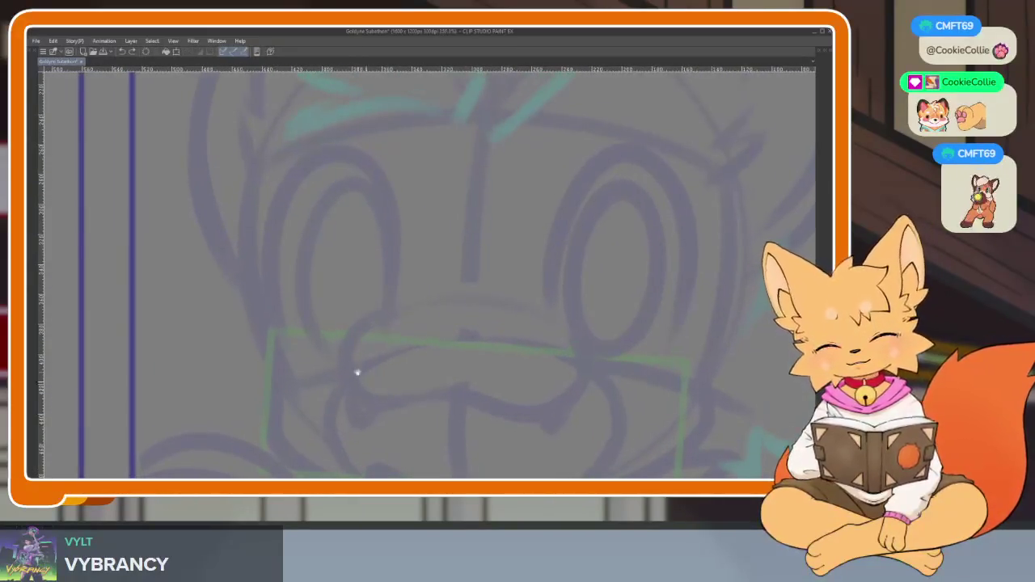
left_click_drag(249, 202, 316, 435)
scroll(317, 434, "down", 2)
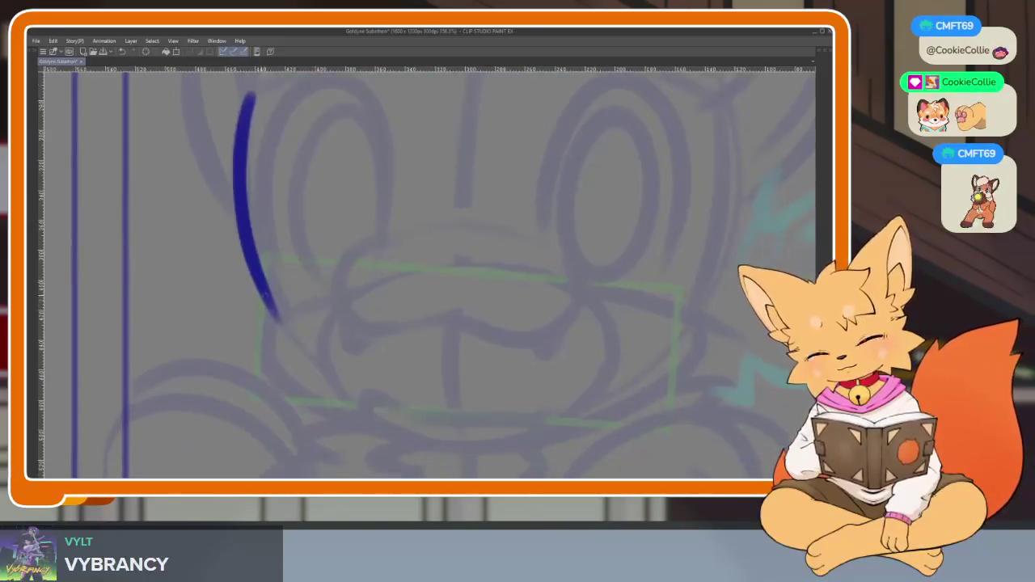
left_click_drag(272, 341, 216, 354)
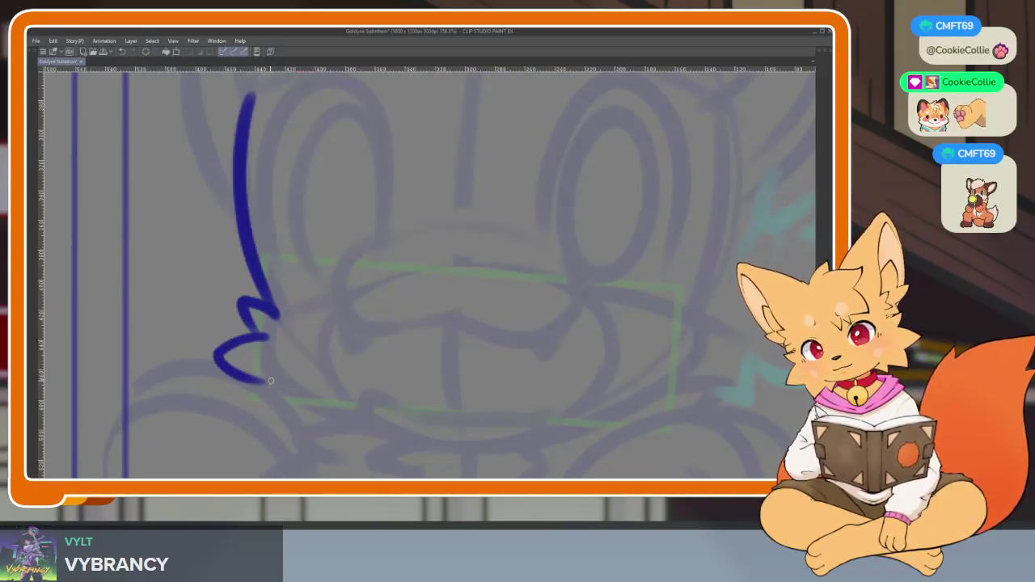
left_click_drag(314, 421, 449, 442)
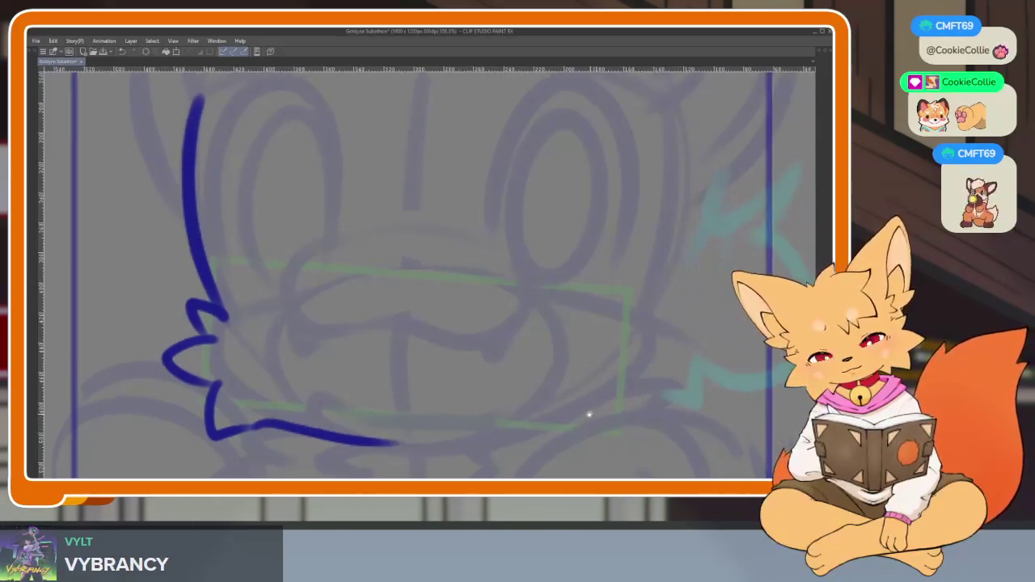
- Ink the right side of the face and a chin line joining the right jaw
left_click_drag(627, 138, 603, 312)
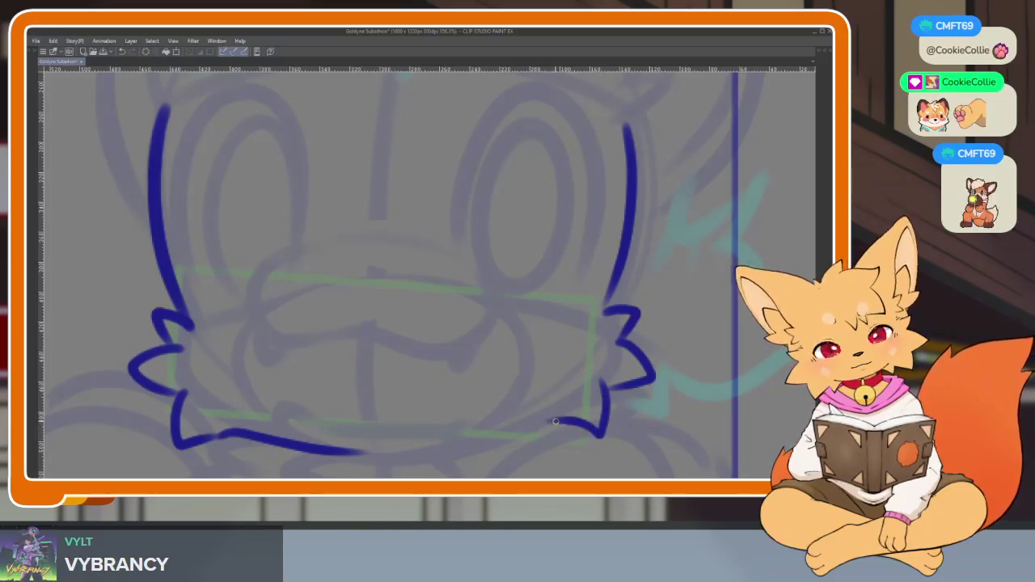
left_click_drag(451, 450, 356, 453)
scroll(601, 335, "down", 5)
scroll(601, 393, "up", 2)
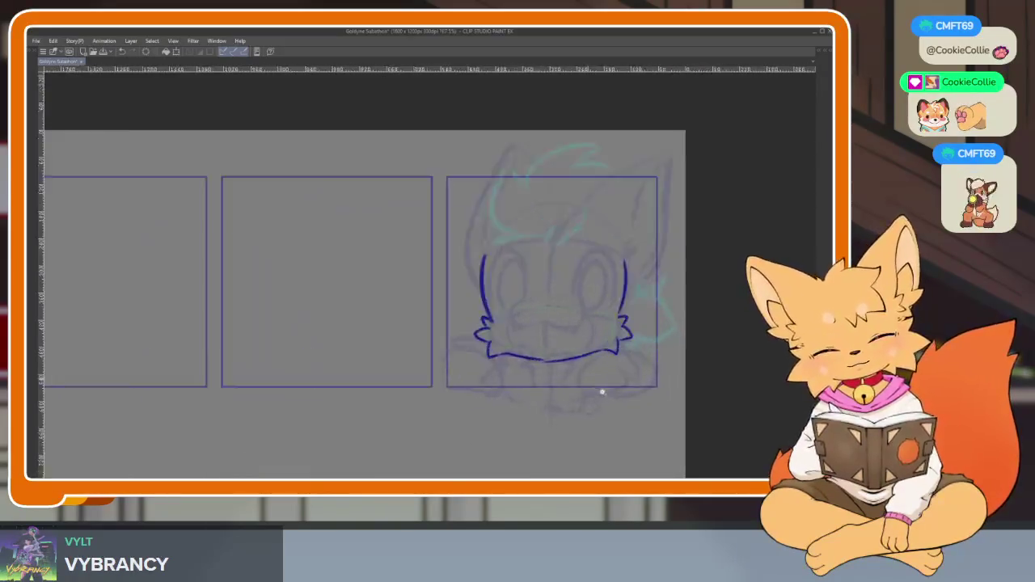
scroll(641, 341, "up", 2)
key("ctrl+z")
left_click_drag(617, 335, 403, 343)
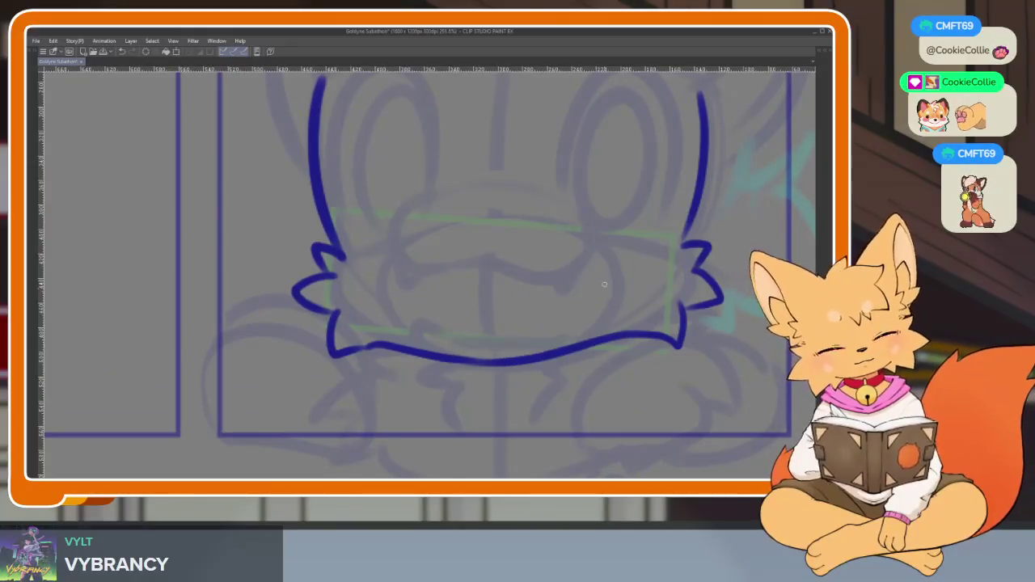
scroll(604, 285, "up", 2)
scroll(541, 353, "up", 2)
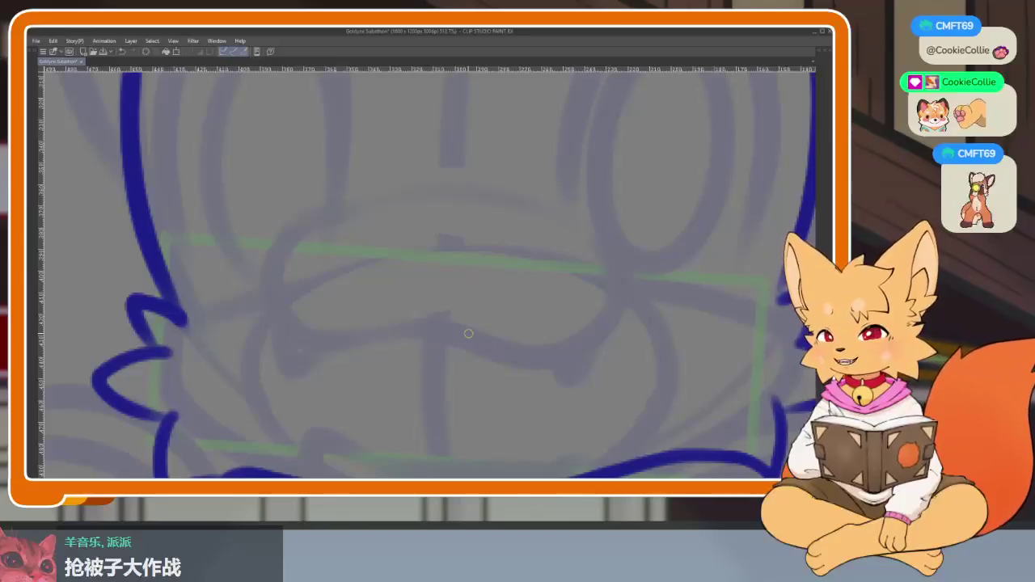
scroll(487, 379, "up", 2)
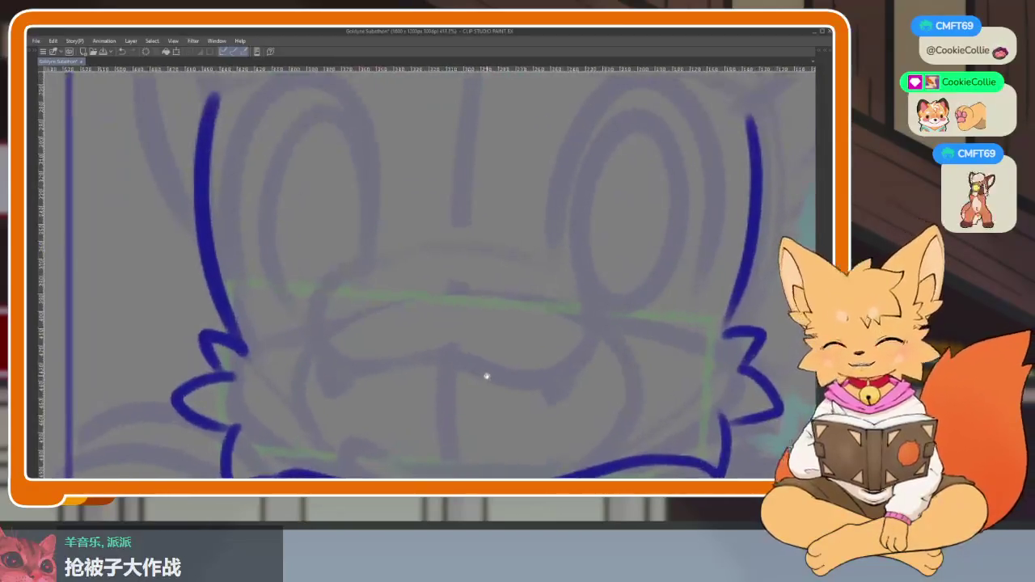
- Try a muzzle curve and a top-of-nose arc, undoing both attempts
left_click_drag(311, 231, 348, 333)
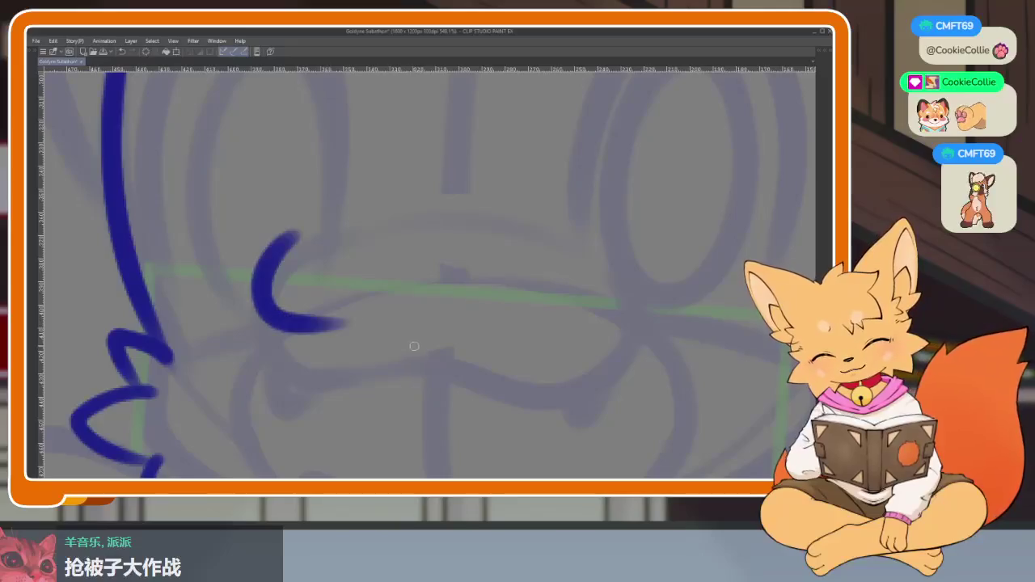
key("ctrl+z")
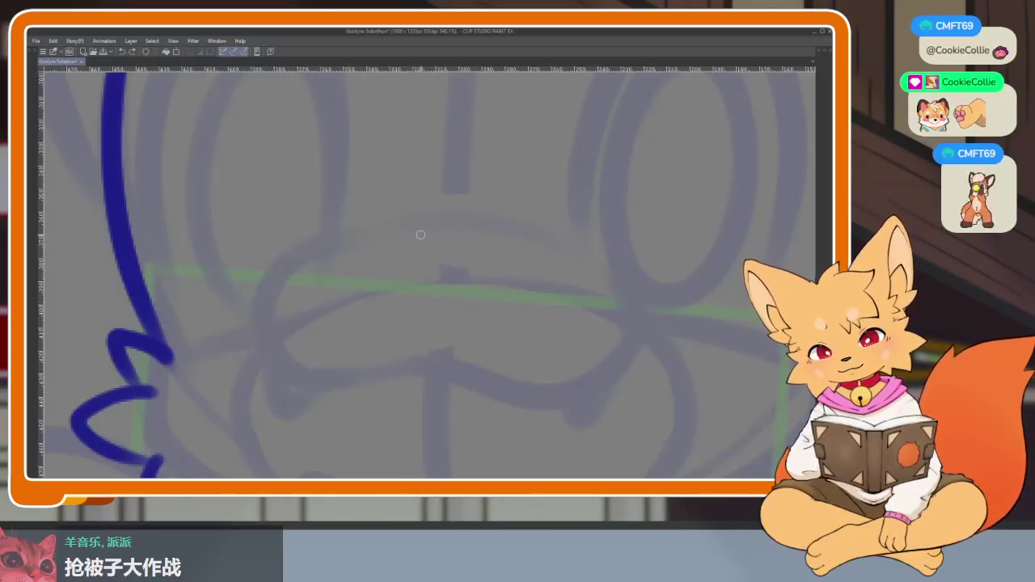
scroll(453, 255, "up", 2)
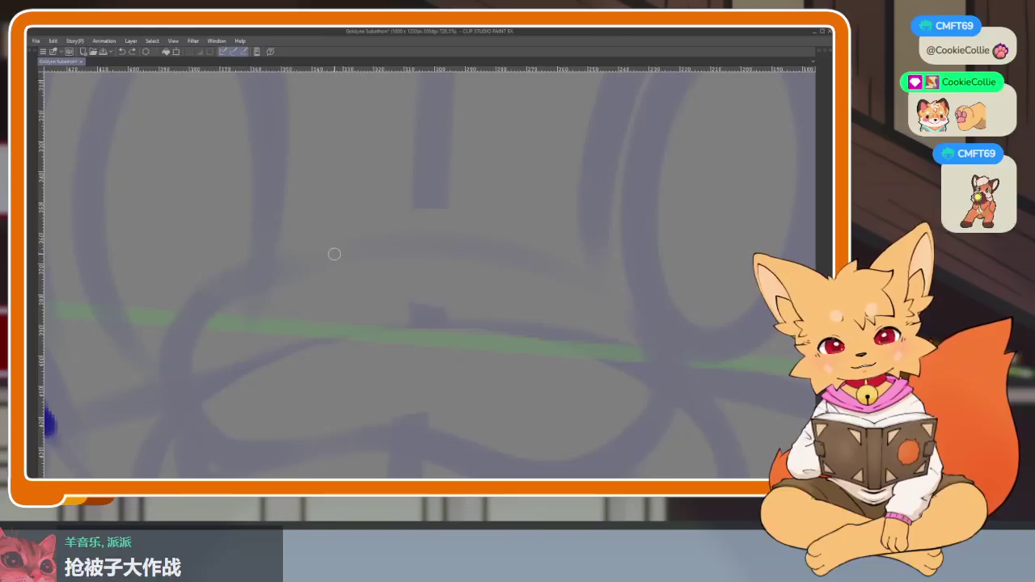
left_click(335, 257)
left_click_drag(362, 243, 460, 273)
key("ctrl+z")
- Redraw the nose's top arc, undo the stray stroke beneath it, and adjust zoom
mouse_move(319, 267)
left_mouse_down()
mouse_move(462, 273)
mouse_move(377, 302)
mouse_move(323, 275)
mouse_move(400, 320)
mouse_move(471, 277)
mouse_move(477, 283)
left_mouse_up()
key("ctrl+z")
scroll(566, 296, "down", 3)
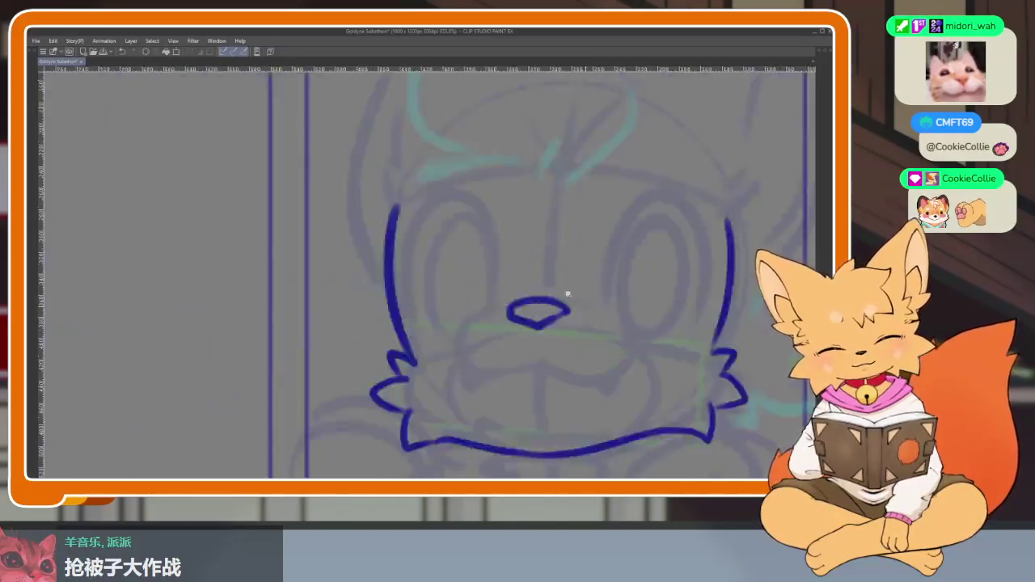
scroll(654, 300, "down", 2)
scroll(618, 337, "up", 5)
scroll(596, 323, "down", 1)
scroll(606, 342, "up", 2)
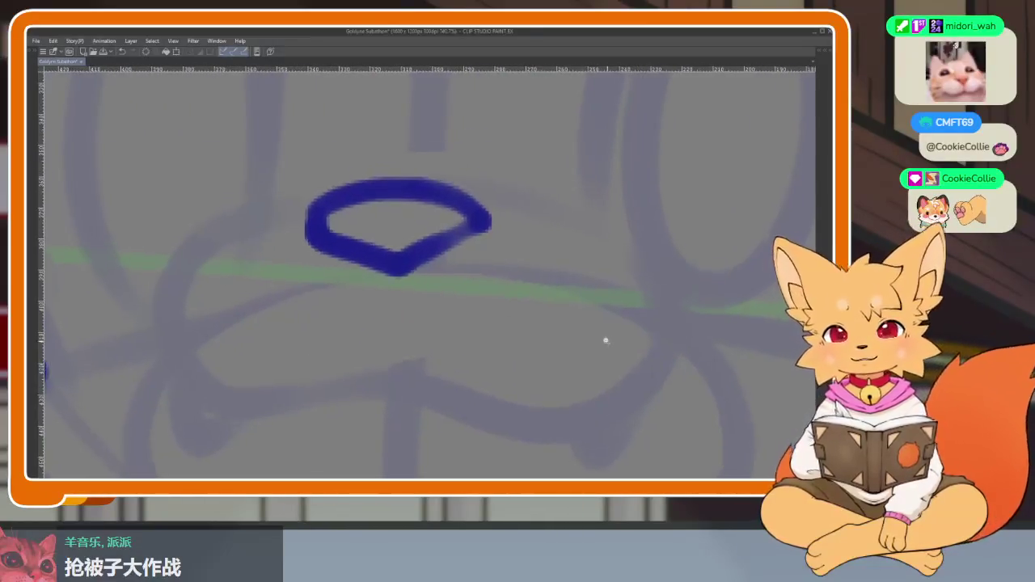
- Rework the nose as a curling loop, erasing and redrawing its arc
key("Tab")
mouse_move(411, 397)
left_mouse_down()
mouse_move(347, 253)
mouse_move(254, 237)
mouse_move(418, 261)
left_mouse_up()
key("ctrl+z")
left_click_drag(231, 247, 393, 259)
key("ctrl+z")
mouse_move(234, 249)
left_mouse_down()
mouse_move(400, 240)
mouse_move(411, 254)
mouse_move(301, 301)
mouse_move(242, 278)
mouse_move(233, 257)
mouse_move(264, 252)
mouse_move(284, 302)
mouse_move(364, 311)
mouse_move(388, 280)
left_mouse_up()
key("ctrl+z")
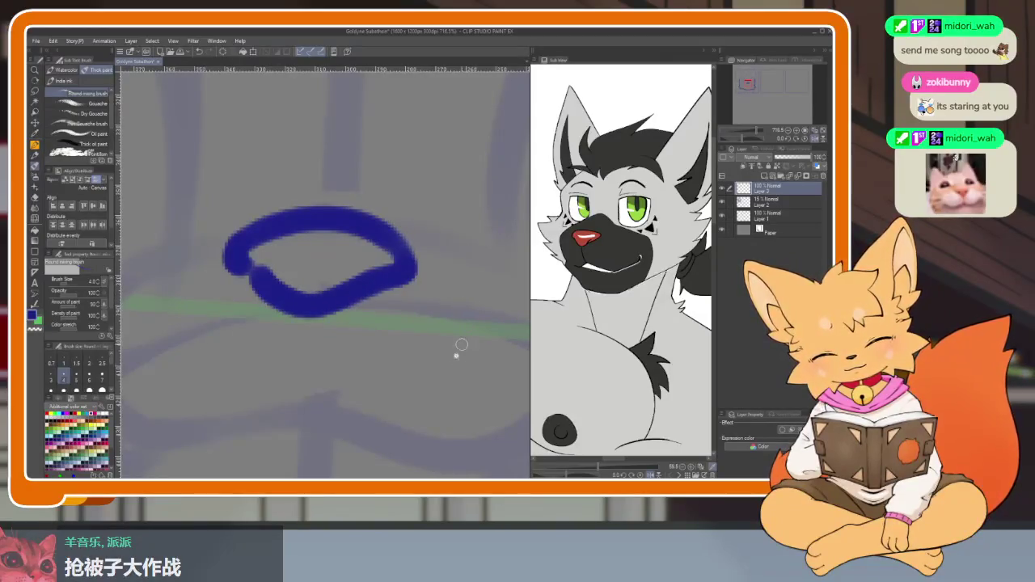
- Draw the upper lip curve under the nose and extend the mouth line right
scroll(456, 351, "down", 3)
scroll(365, 282, "up", 2)
scroll(370, 374, "up", 2)
scroll(298, 247, "up", 1)
left_click_drag(236, 305, 324, 372)
mouse_move(273, 268)
left_mouse_down()
mouse_move(203, 288)
mouse_move(412, 391)
mouse_move(485, 319)
mouse_move(446, 261)
left_mouse_up()
key("ctrl+z")
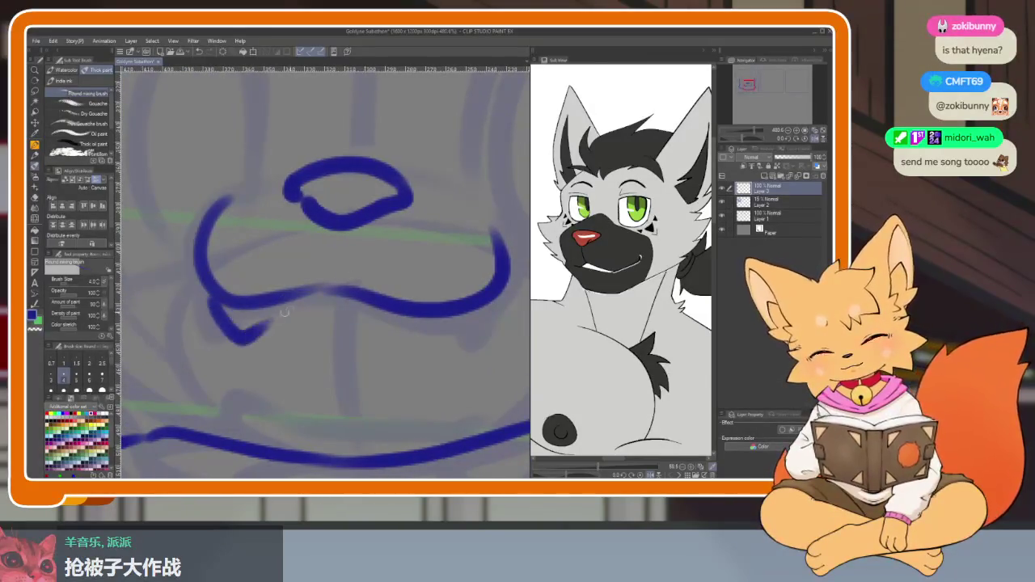
key("ctrl+z")
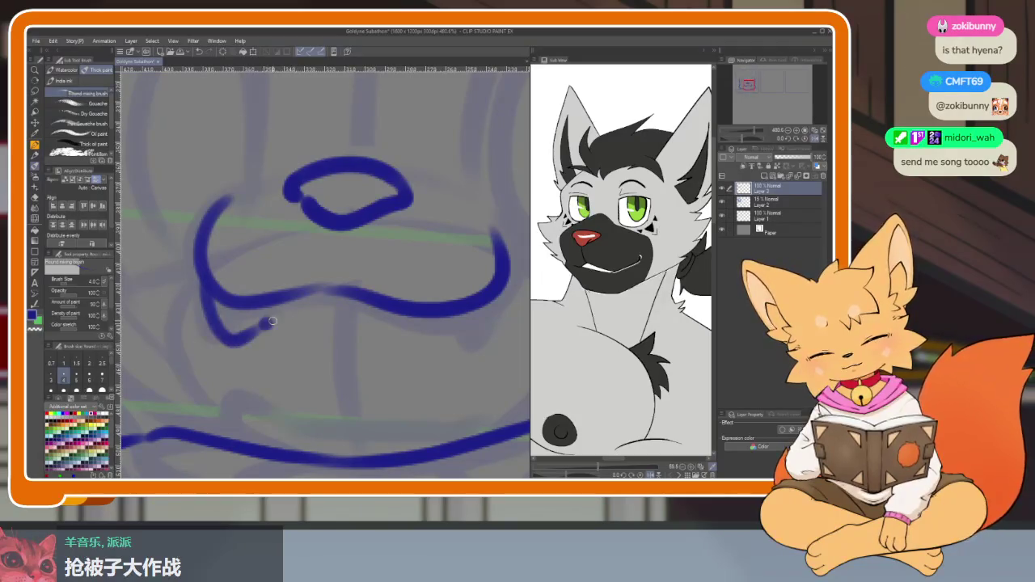
left_click_drag(273, 321, 494, 317)
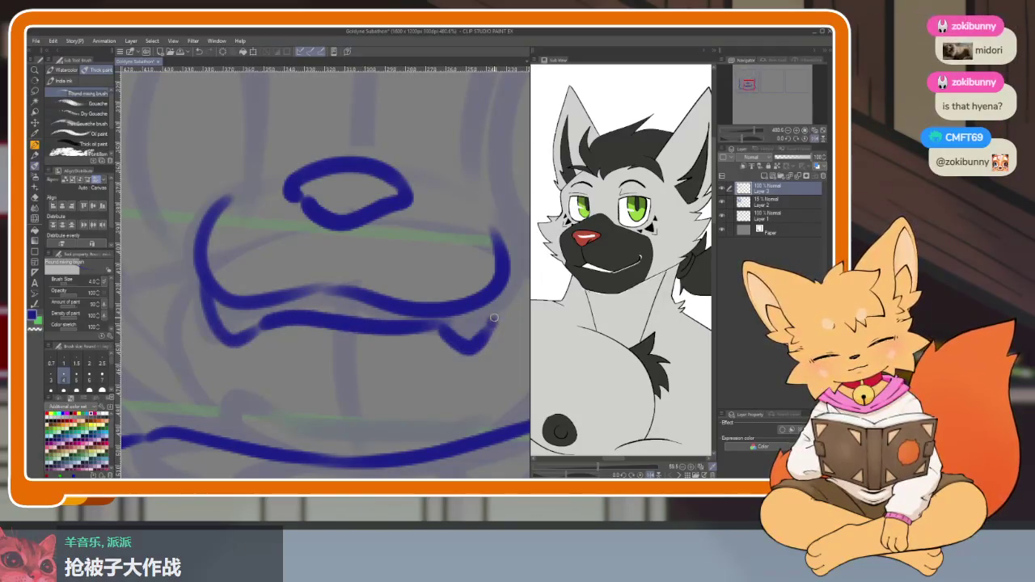
- Try extending and thickening the lower lip line, then undo those strokes
scroll(494, 210, "down", 10)
scroll(462, 335, "up", 8)
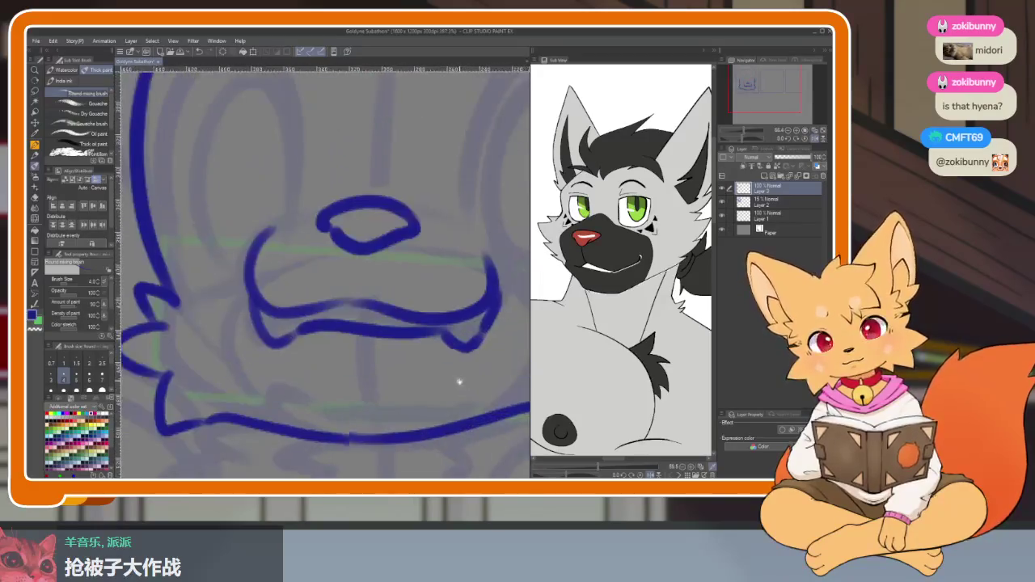
scroll(431, 368, "down", 2)
scroll(473, 376, "up", 2)
key("ctrl+z")
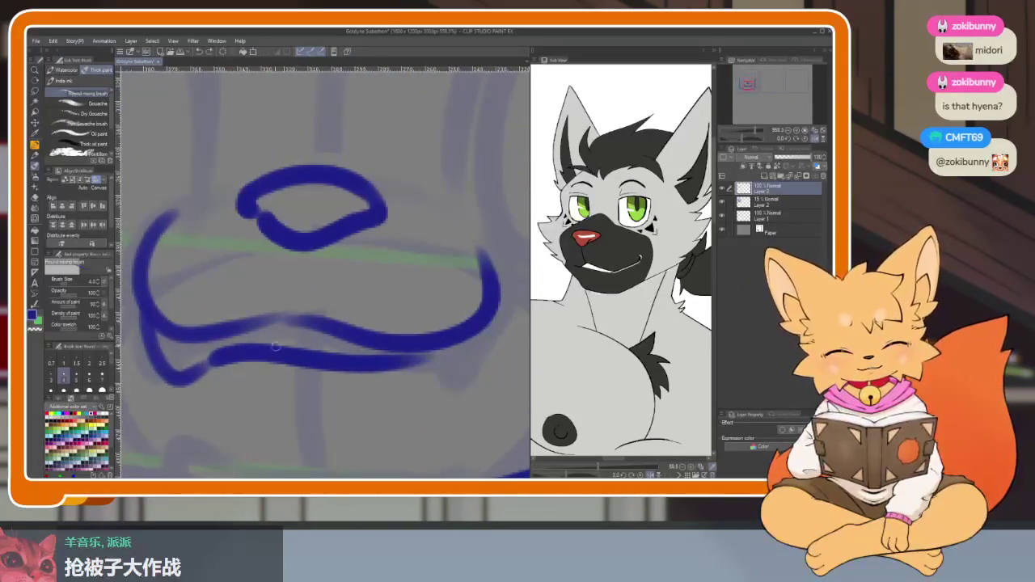
mouse_move(271, 359)
left_mouse_down()
mouse_move(428, 369)
mouse_move(491, 262)
left_mouse_up()
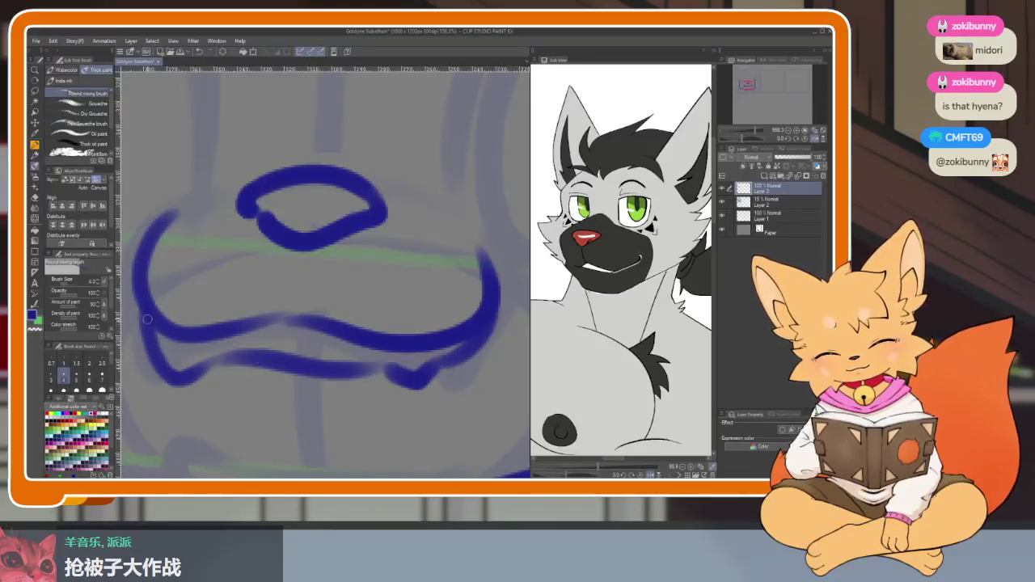
left_click_drag(321, 371, 379, 367)
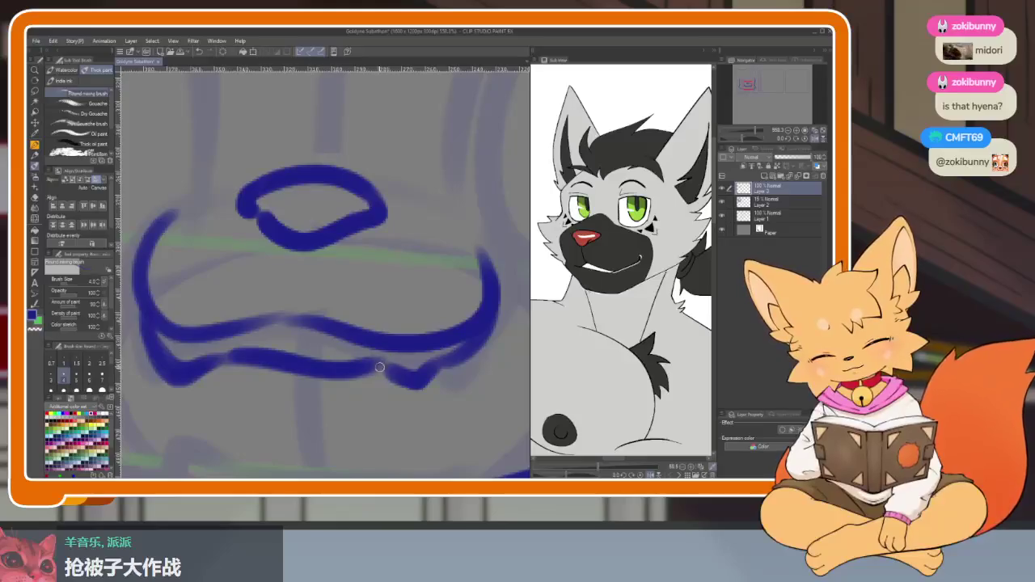
scroll(452, 323, "down", 5)
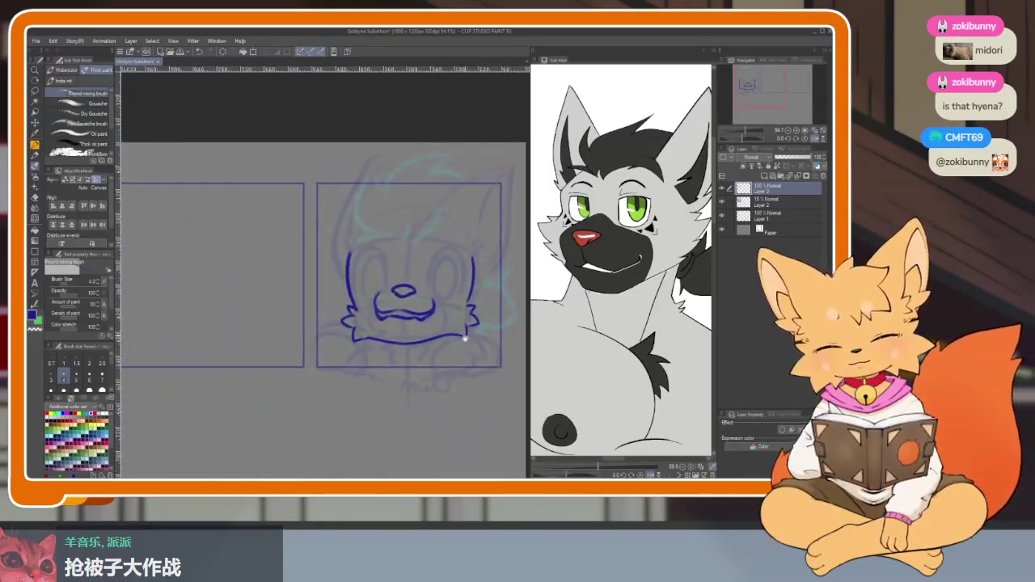
scroll(428, 364, "up", 5)
key("ctrl+z")
key("ctrl+z")
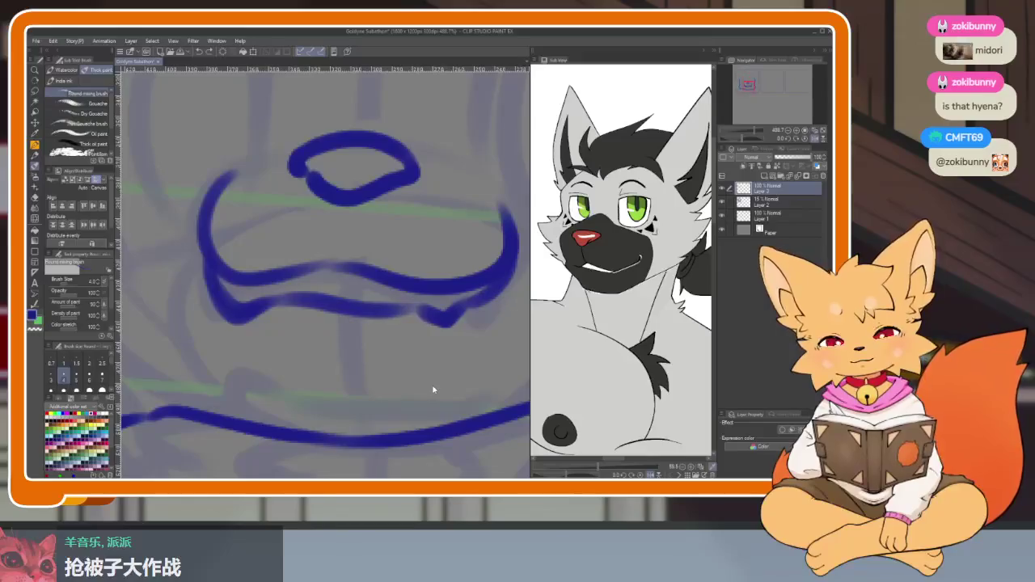
key("ctrl+z")
key("ctrl+z")
key("ctrl+z")
key("ctrl+z")
key("ctrl+z")
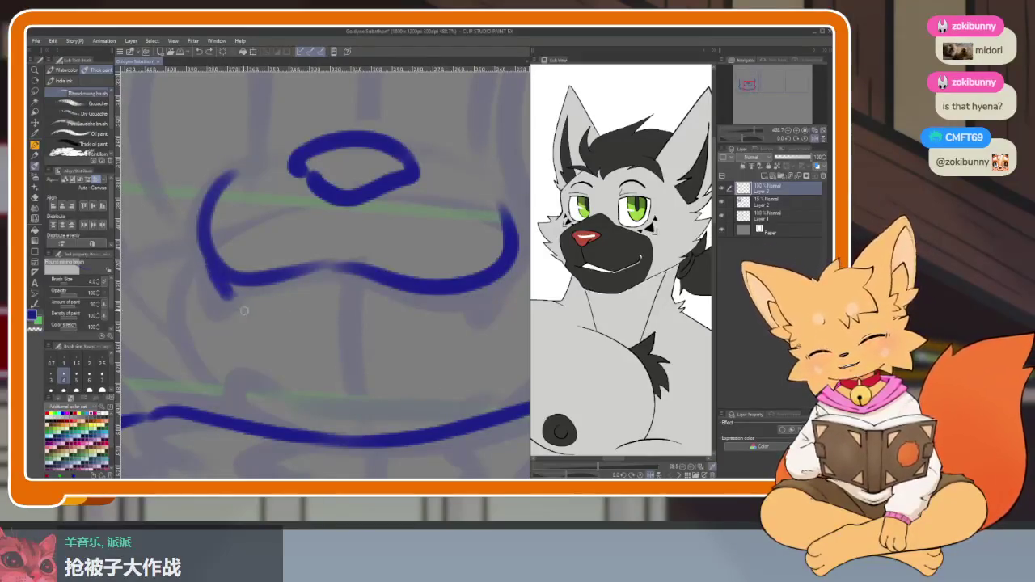
- Draw two small fangs, left and right, under the upper lip
left_click_drag(243, 310, 291, 280)
left_click_drag(396, 321, 449, 297)
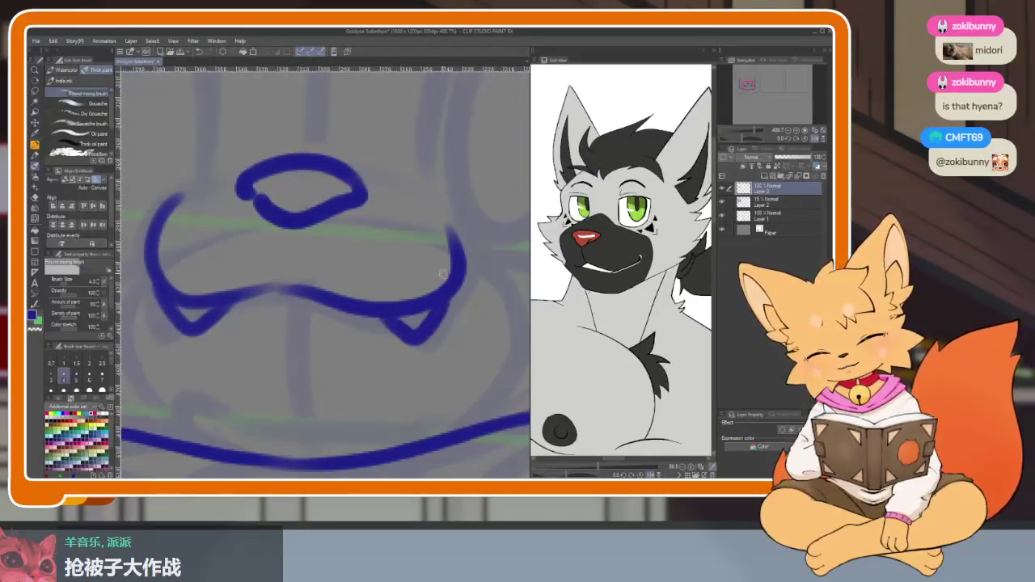
scroll(474, 330, "down", 5)
scroll(485, 363, "up", 5)
scroll(430, 381, "up", 2)
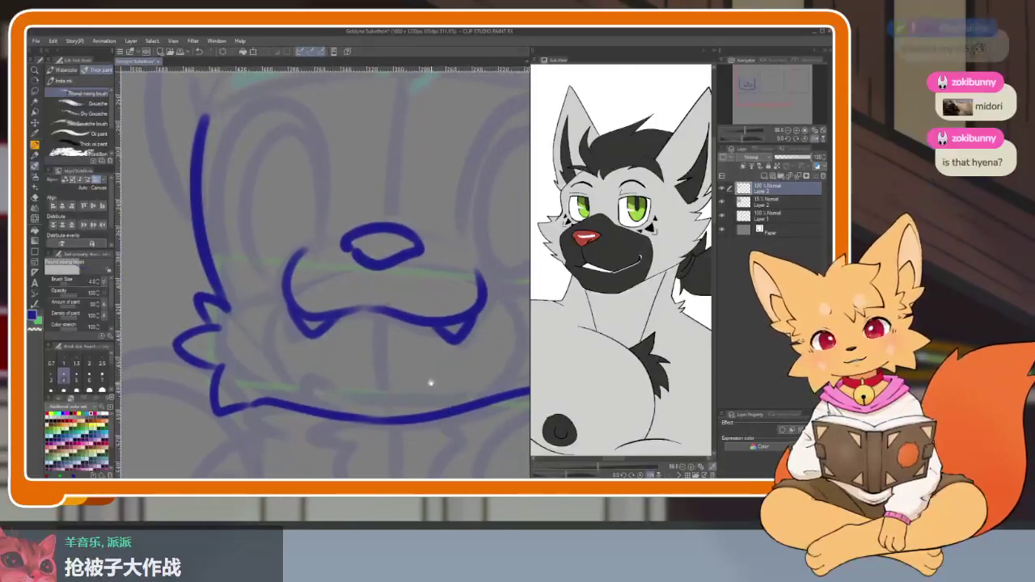
scroll(418, 363, "up", 2)
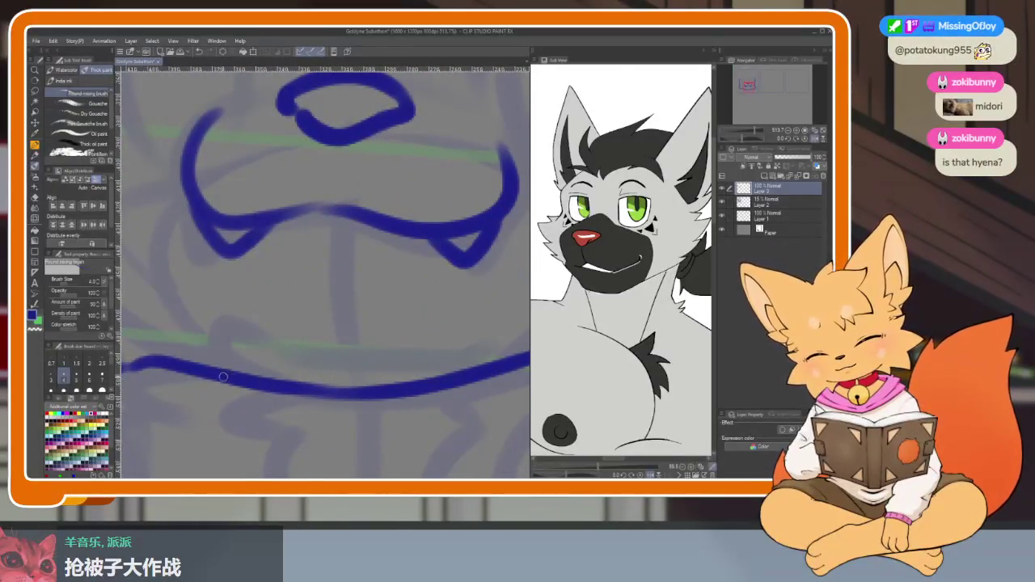
- Ink the lower jaw line, replacing a hump stroke, then zoom around to review
mouse_move(267, 380)
left_mouse_down()
mouse_move(218, 371)
mouse_move(477, 408)
left_mouse_up()
key("ctrl+z")
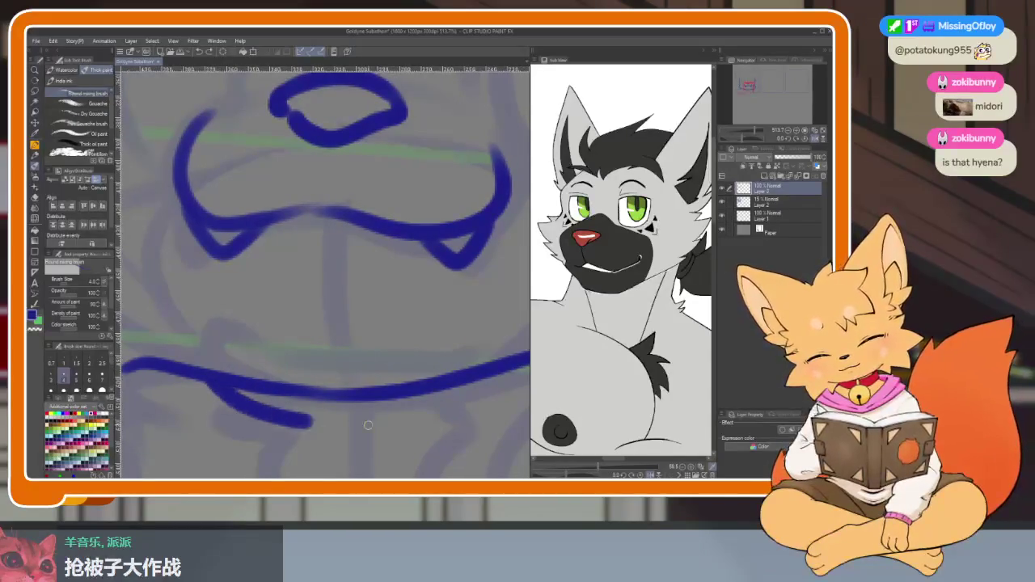
key("ctrl+z")
left_click_drag(144, 395, 437, 387)
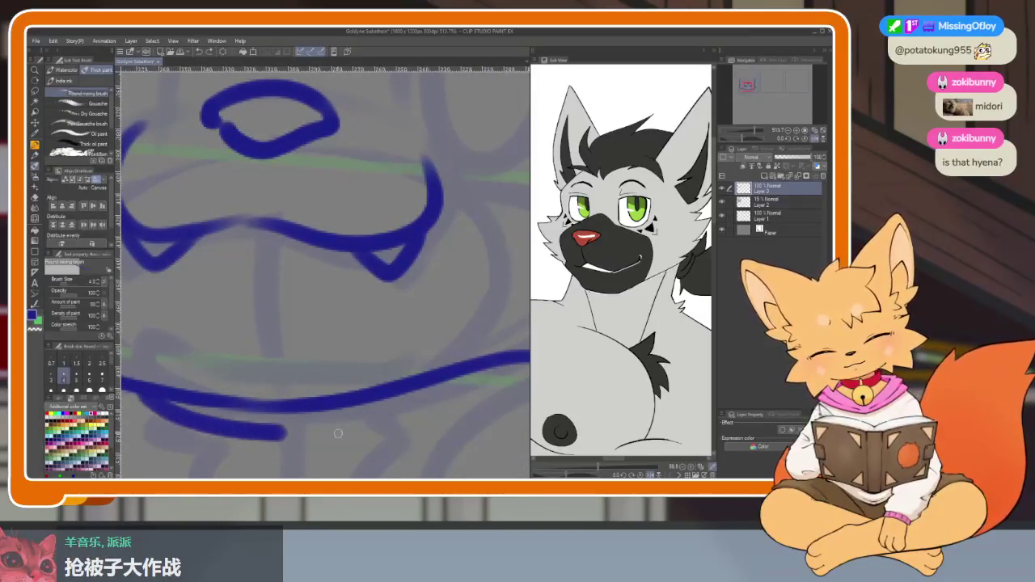
scroll(417, 396, "down", 5)
scroll(417, 396, "up", 3)
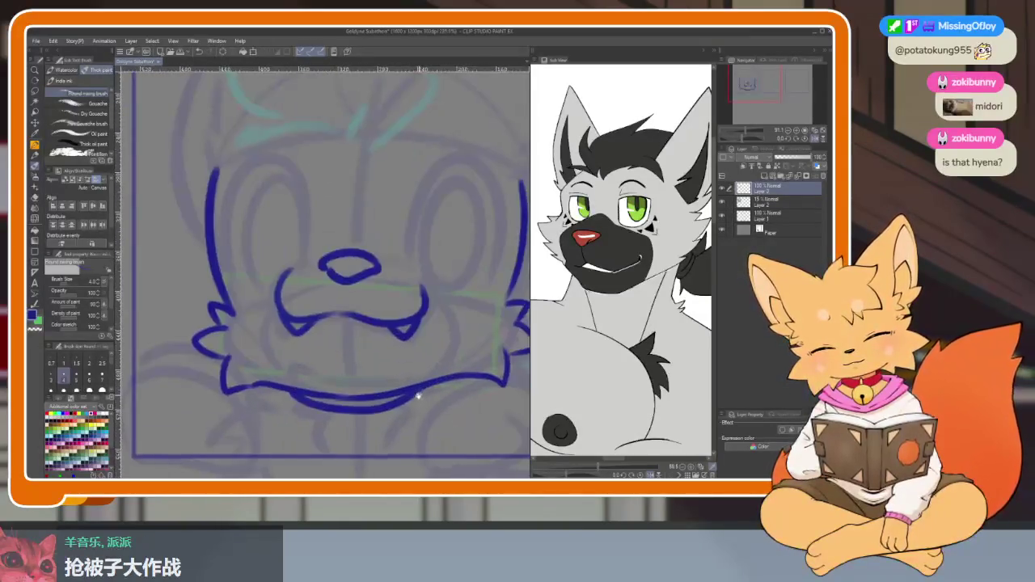
scroll(418, 397, "up", 1)
scroll(428, 393, "down", 1)
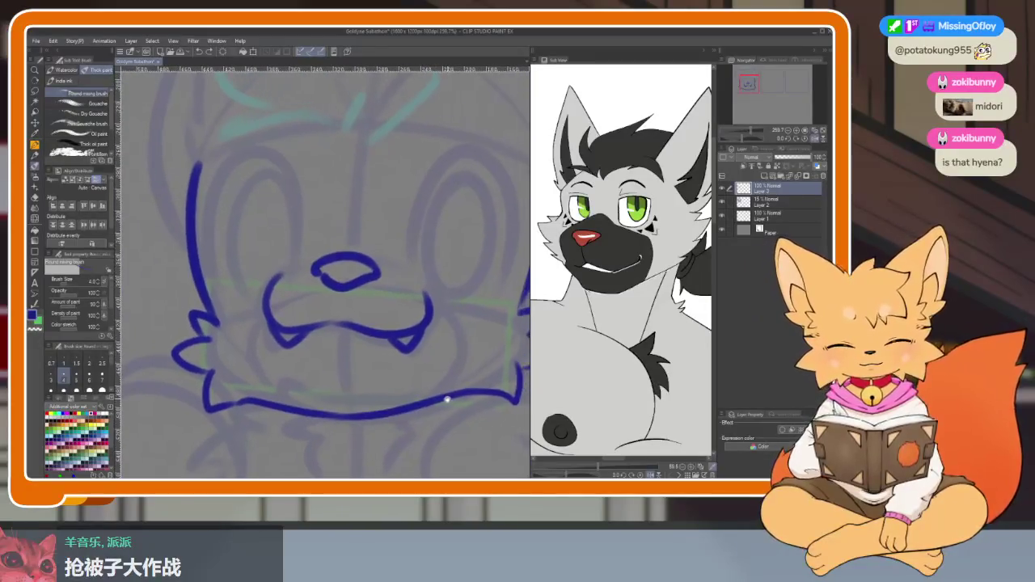
scroll(429, 405, "up", 2)
scroll(431, 420, "up", 1)
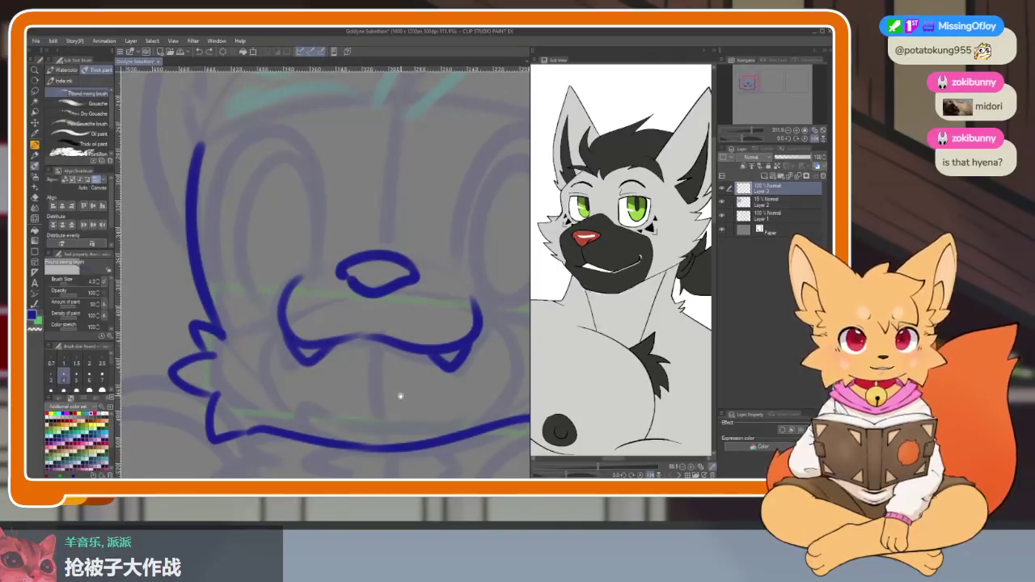
scroll(400, 396, "down", 1)
scroll(408, 408, "down", 1)
scroll(437, 408, "down", 2)
scroll(436, 396, "up", 1)
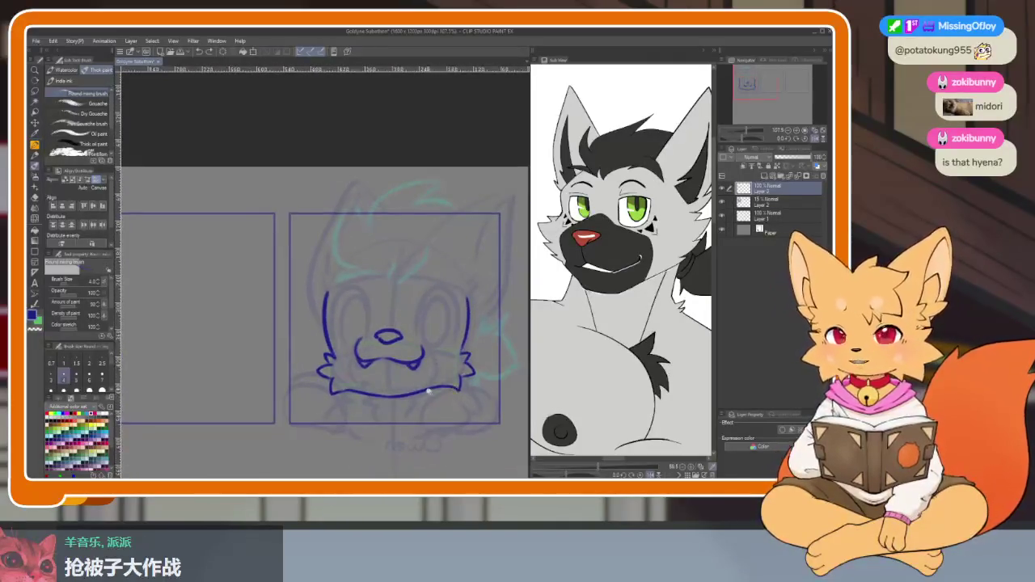
scroll(409, 414, "up", 1)
scroll(398, 418, "up", 1)
scroll(301, 414, "up", 1)
scroll(288, 412, "up", 1)
scroll(293, 411, "up", 1)
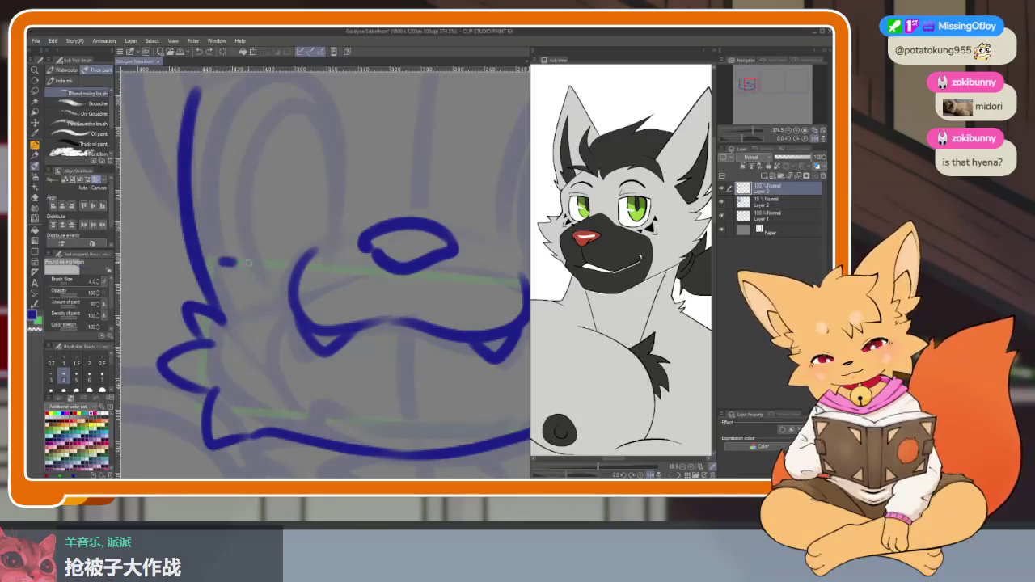
- Ink the log's top edge across the mouth and trim the overlapping jaw lines
left_click_drag(248, 263, 291, 266)
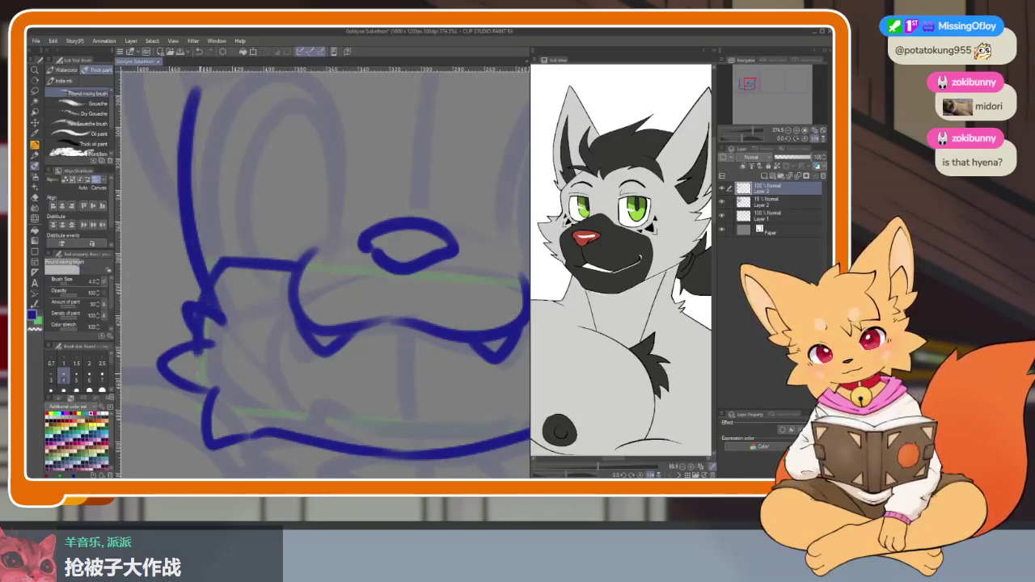
key("ctrl+z")
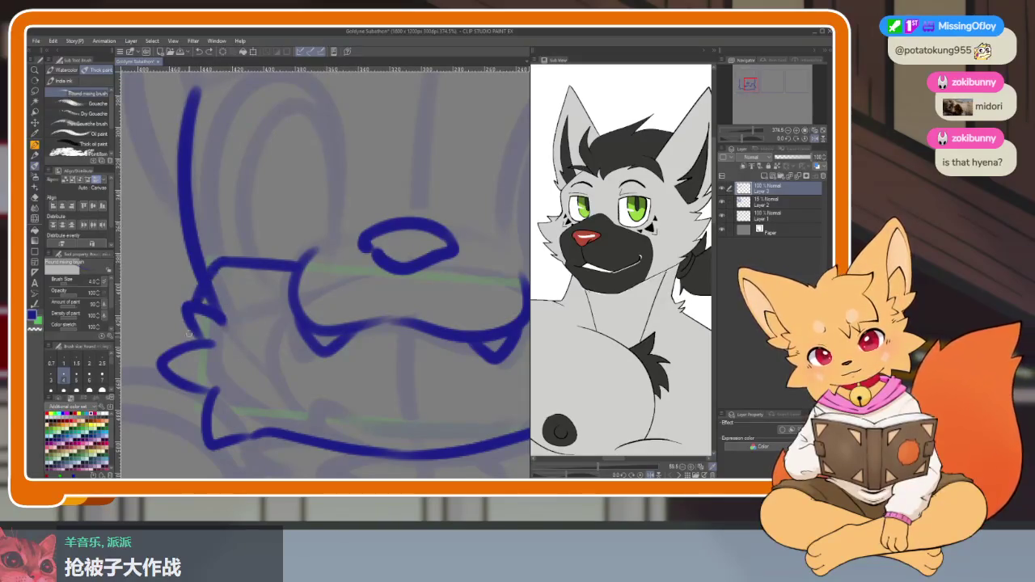
key("e")
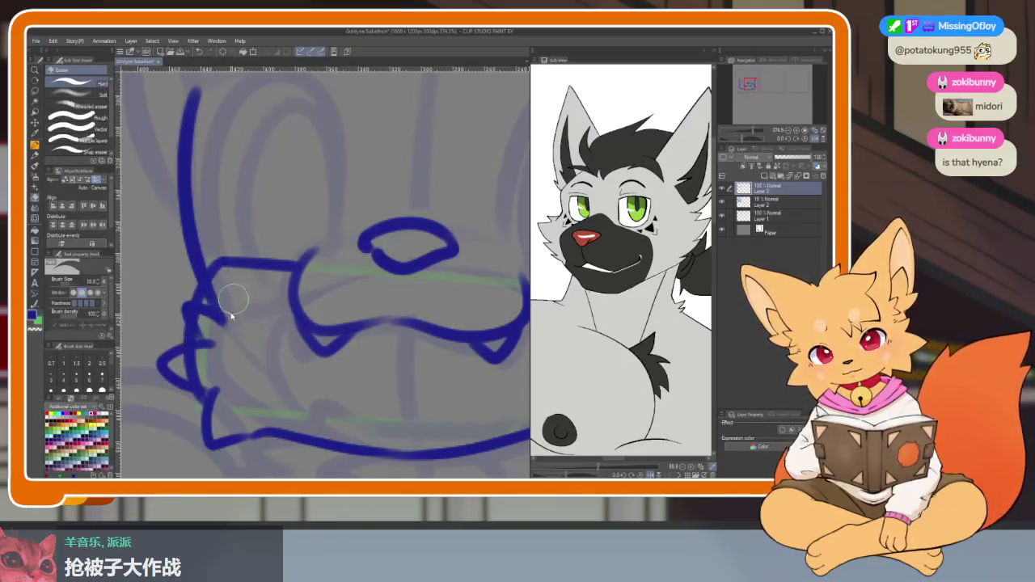
key("ctrl+y")
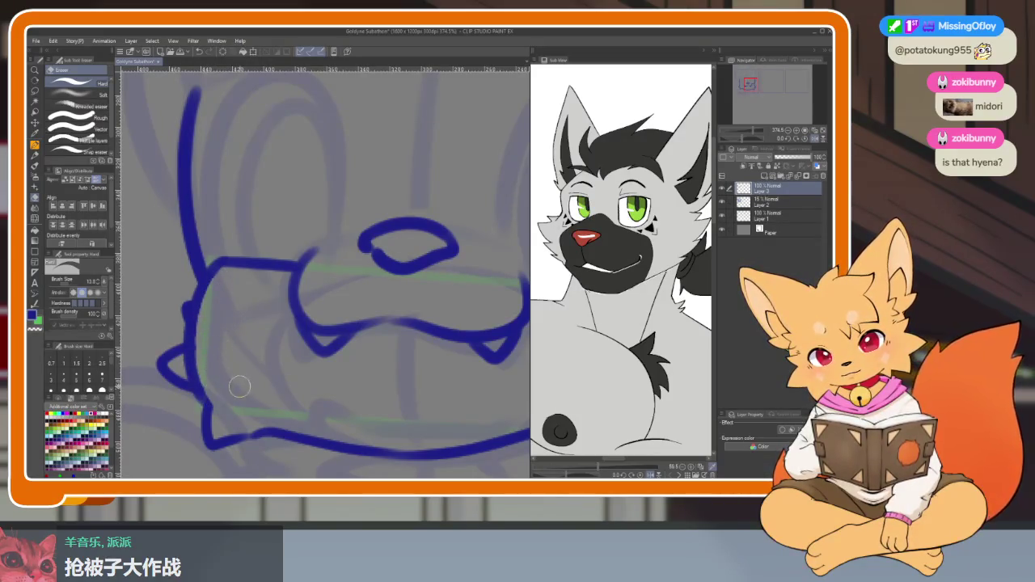
key("b")
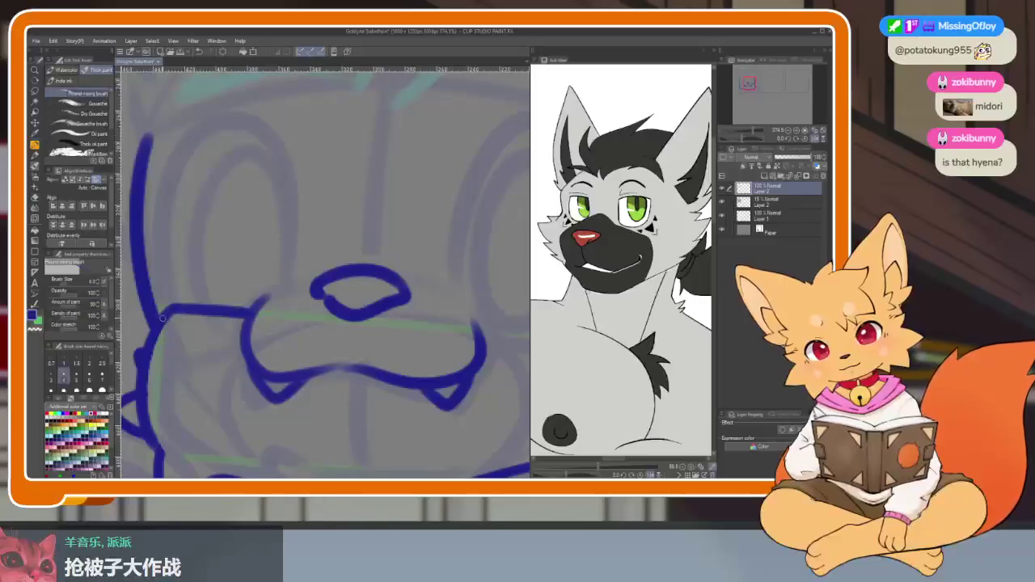
scroll(250, 318, "up", 3)
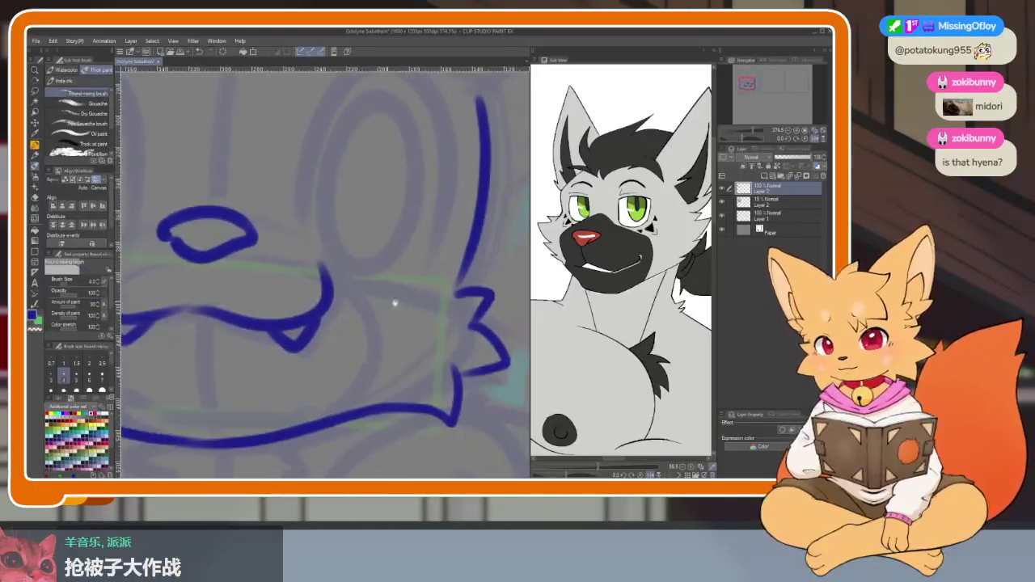
- Redraw the log's top edge so it ends at the cheek
left_click_drag(328, 231, 398, 239)
key("ctrl+z")
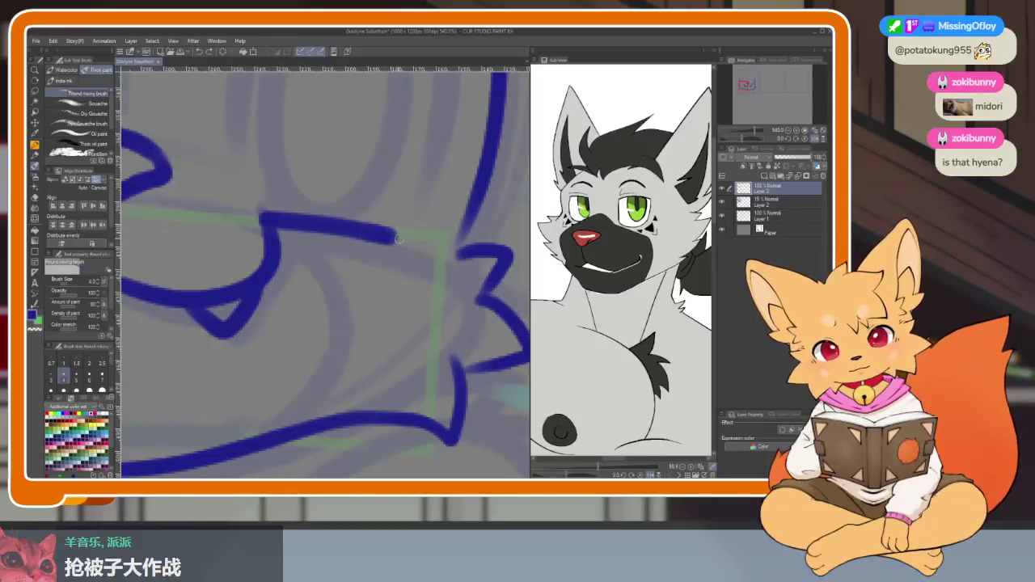
key("ctrl+z")
mouse_move(260, 217)
left_mouse_down()
mouse_move(399, 240)
mouse_move(383, 402)
mouse_move(432, 280)
left_mouse_up()
scroll(431, 280, "down", 5)
scroll(429, 288, "up", 2)
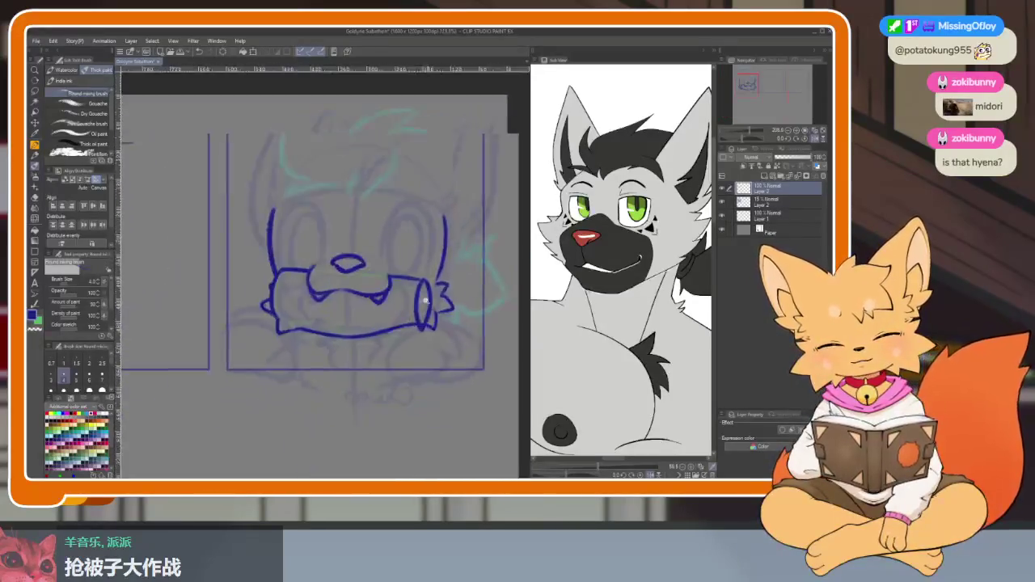
scroll(428, 303, "up", 2)
scroll(425, 322, "up", 2)
scroll(423, 337, "up", 1)
key("ctrl+z")
key("ctrl+z")
key("ctrl+z")
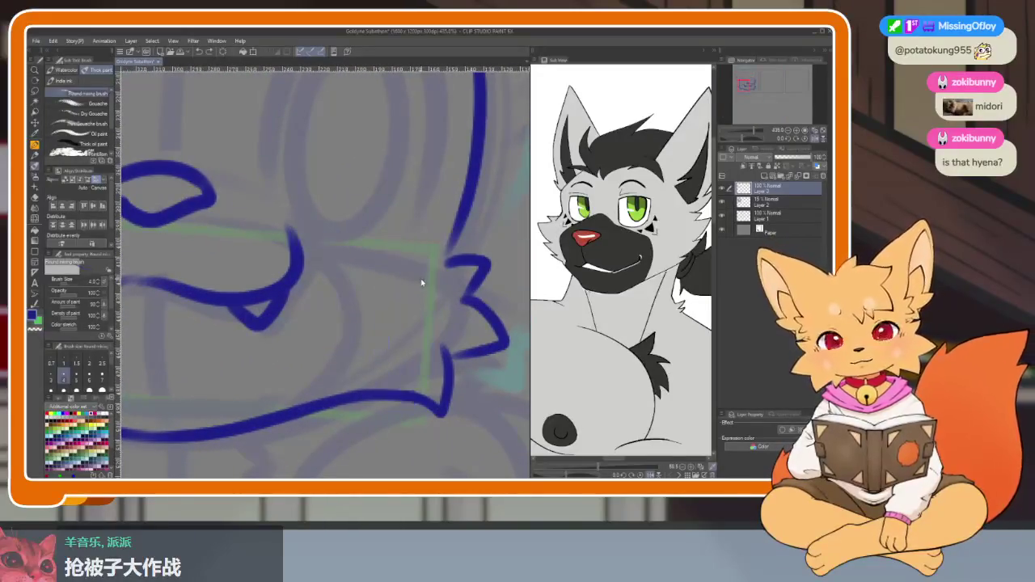
left_click_drag(286, 236, 431, 266)
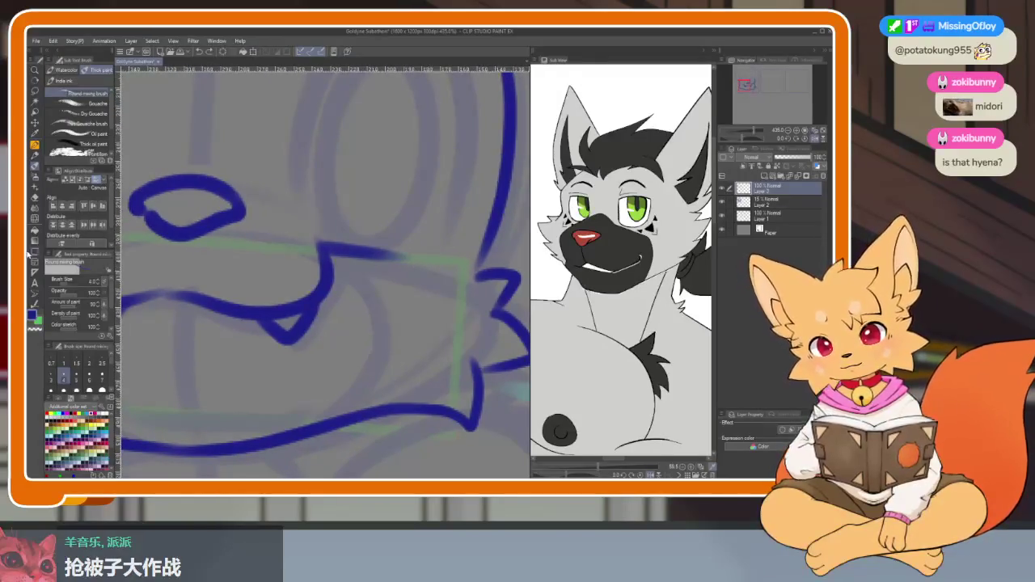
- Switch to the Figure tool's Sketch Ellipse and draw a first ellipse
left_click(35, 252)
scroll(81, 122, "down", 2)
left_click(77, 147)
mouse_move(509, 364)
left_mouse_down()
mouse_move(456, 341)
mouse_move(458, 370)
mouse_move(619, 385)
left_mouse_up()
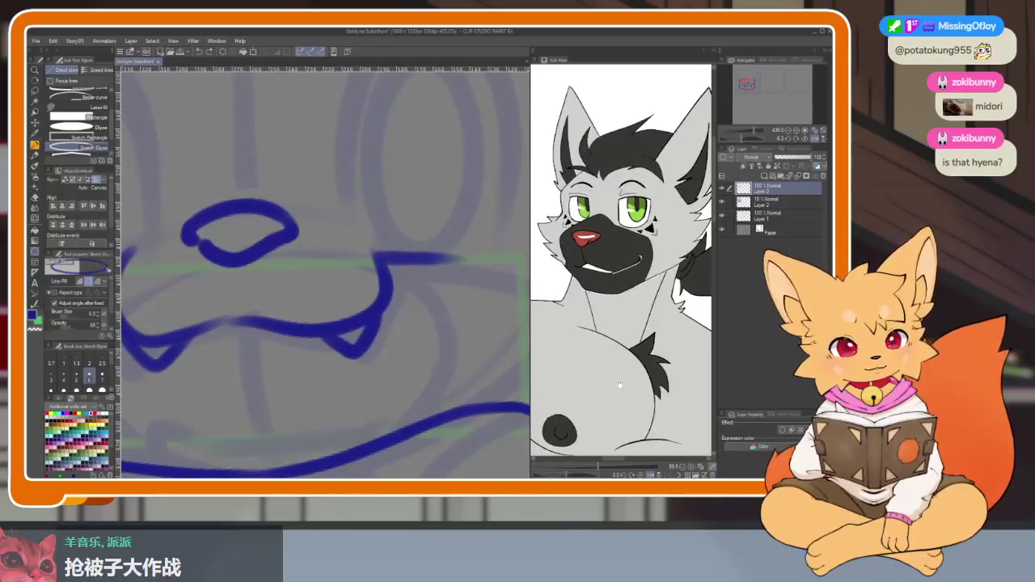
left_click_drag(469, 414, 256, 410)
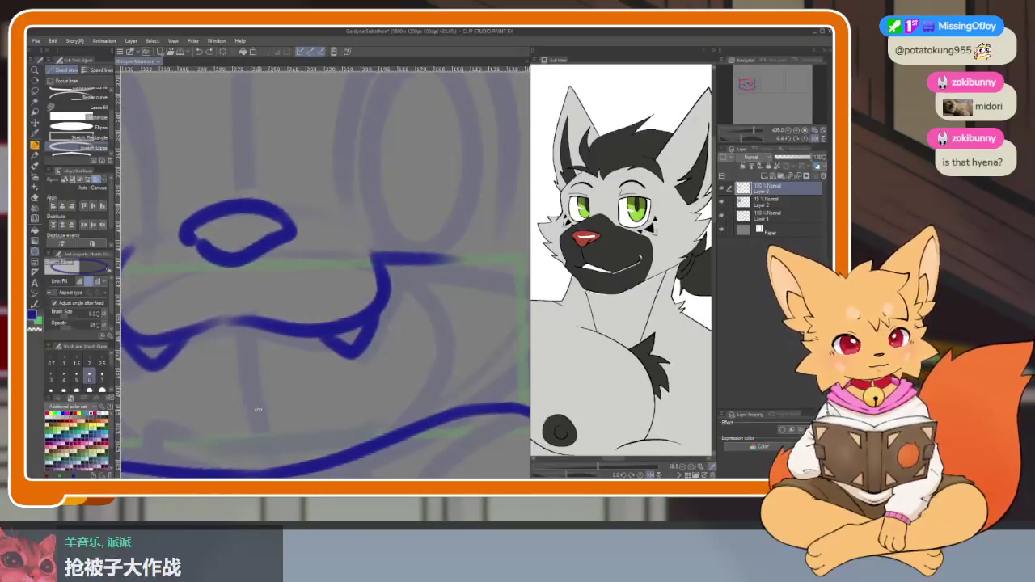
left_click_drag(255, 410, 250, 411)
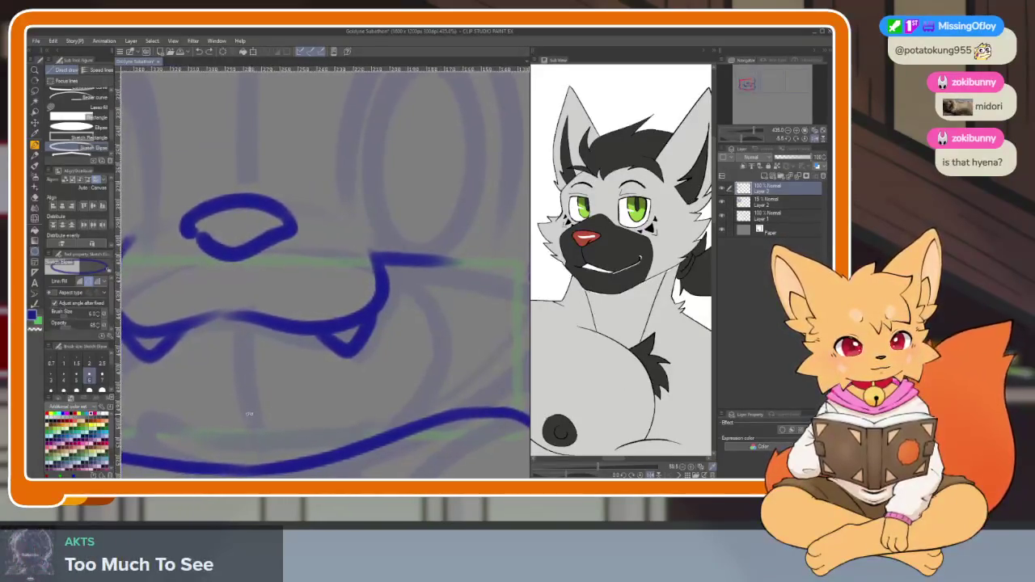
mouse_move(429, 426)
left_mouse_down()
mouse_move(450, 416)
mouse_move(388, 381)
mouse_move(377, 381)
mouse_move(382, 394)
left_mouse_up()
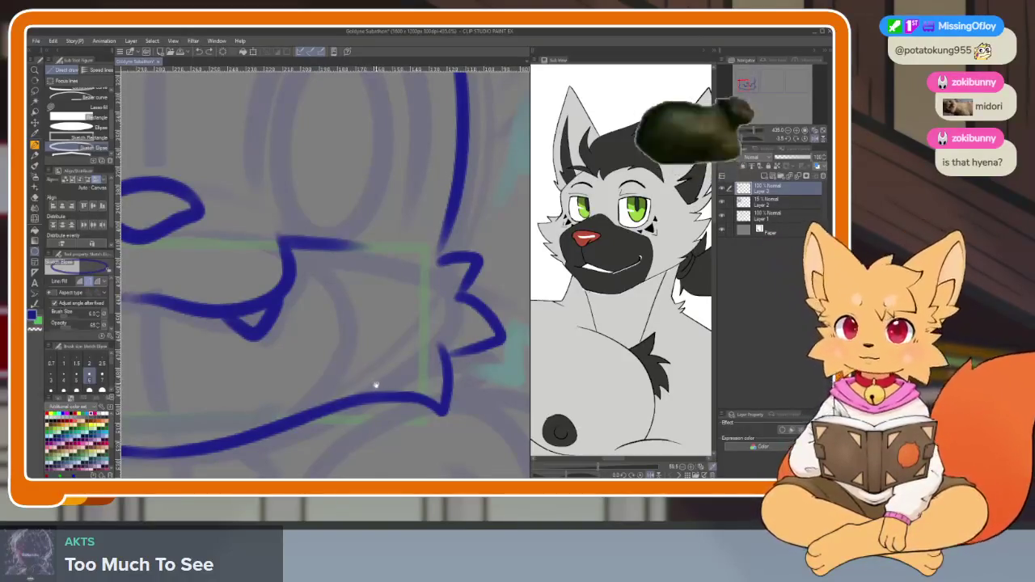
mouse_move(386, 395)
left_mouse_down()
mouse_move(432, 384)
mouse_move(295, 382)
mouse_move(431, 356)
mouse_move(365, 420)
mouse_move(334, 382)
mouse_move(361, 388)
left_mouse_up()
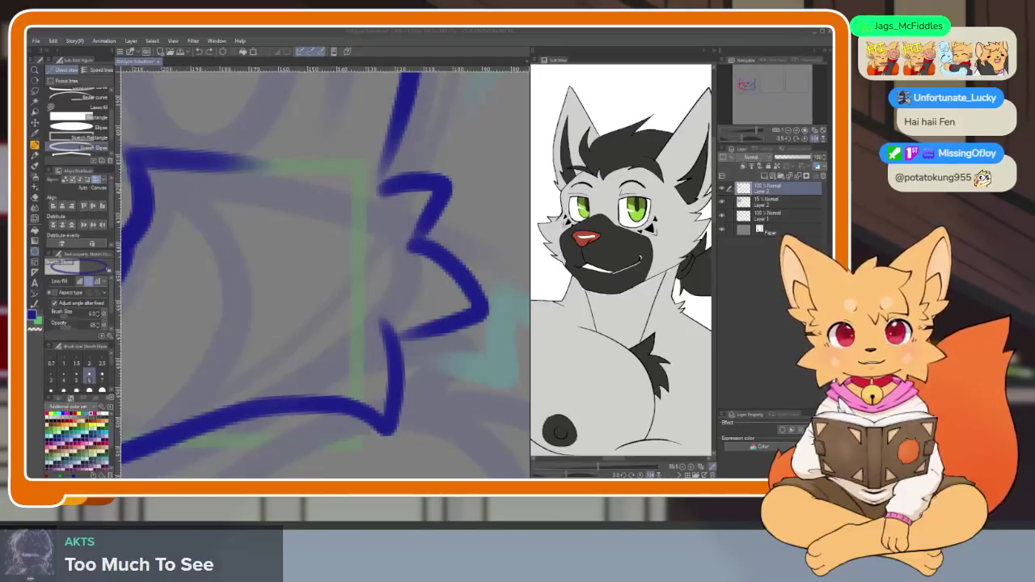
- Draw a tall oval cap at the log's right end, redrawing a misplaced first try
left_click(393, 177)
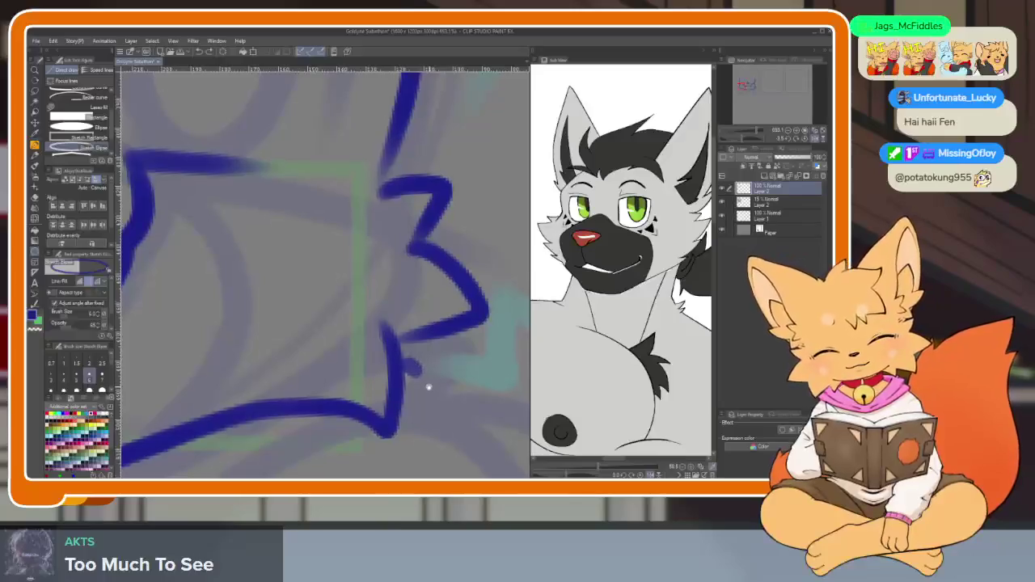
left_click_drag(405, 362, 415, 373)
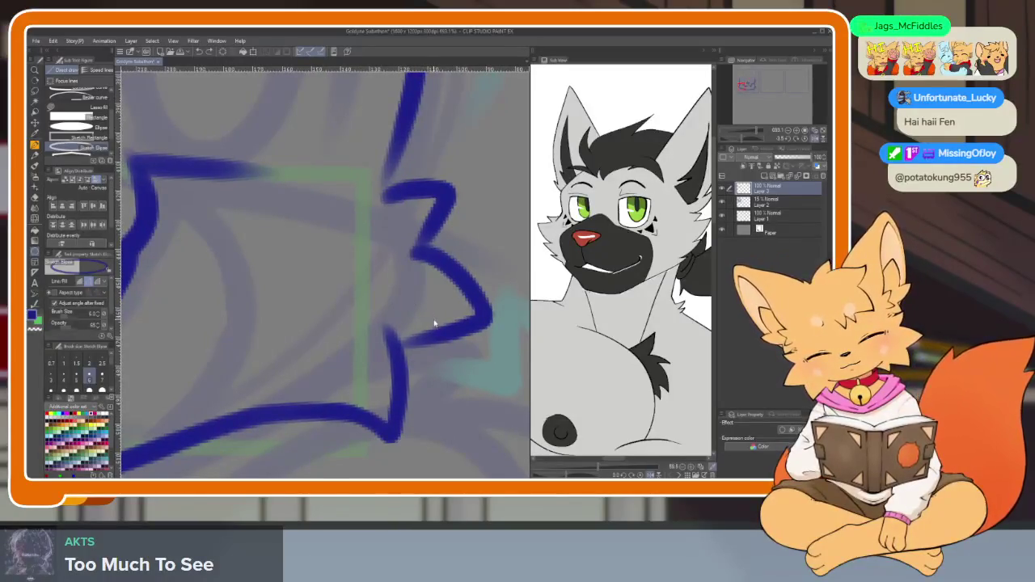
left_click_drag(388, 296, 404, 300)
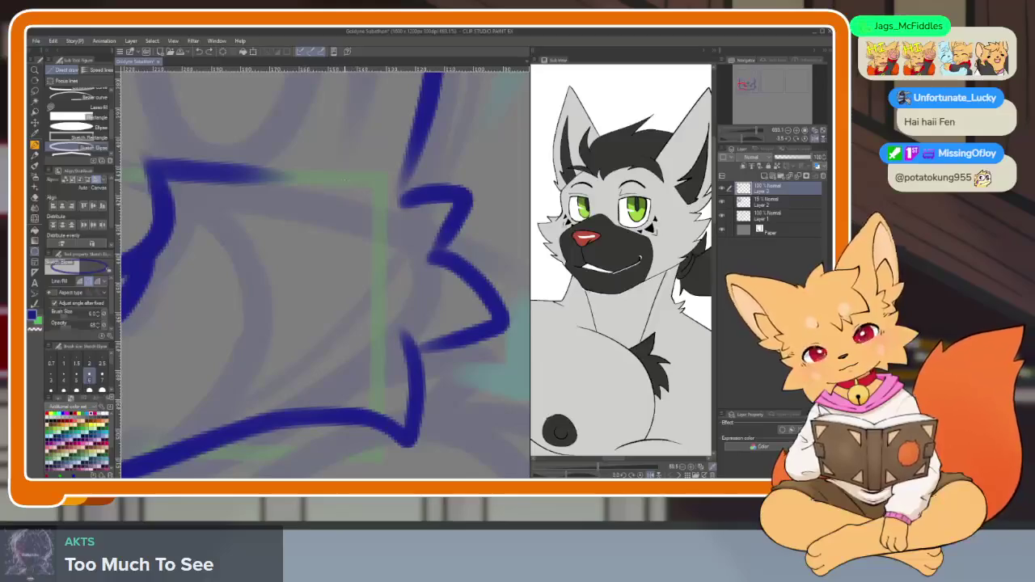
left_click_drag(327, 172, 396, 414)
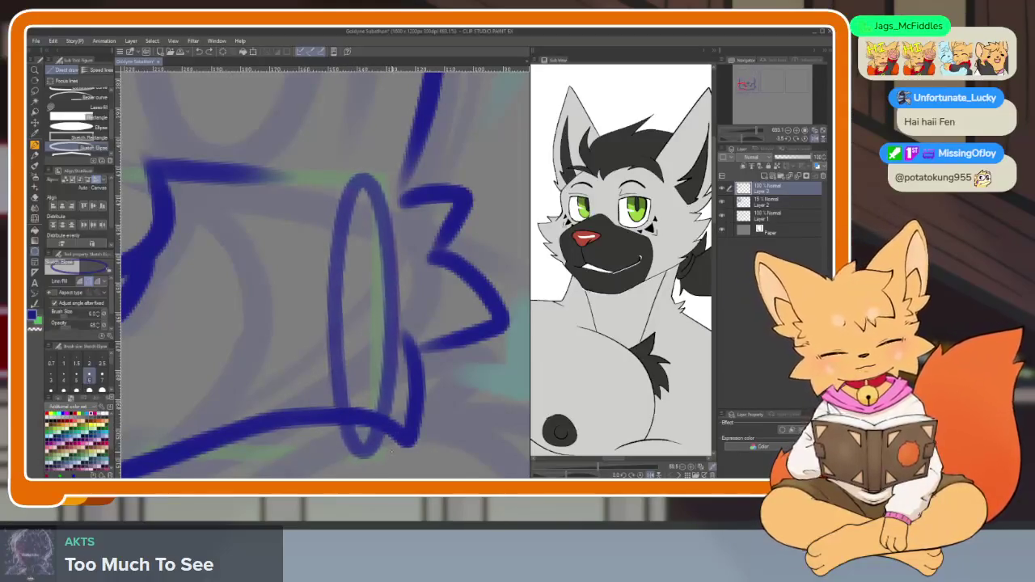
left_click_drag(323, 275, 380, 274)
key("ctrl+z")
left_click_drag(371, 168, 431, 444)
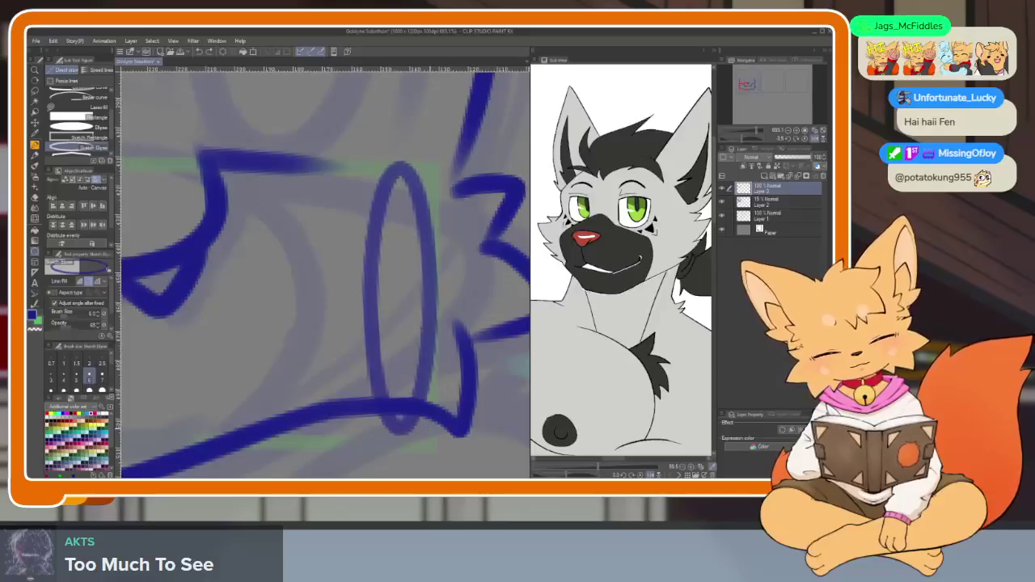
- Rework the log's end oval, undoing the retried versions
scroll(463, 389, "down", 10)
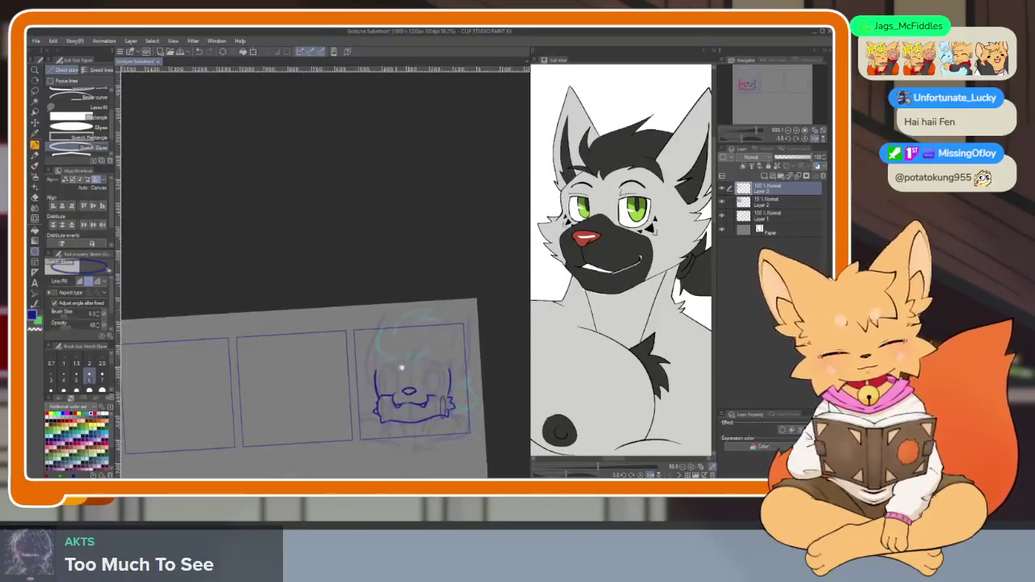
scroll(450, 404, "up", 5)
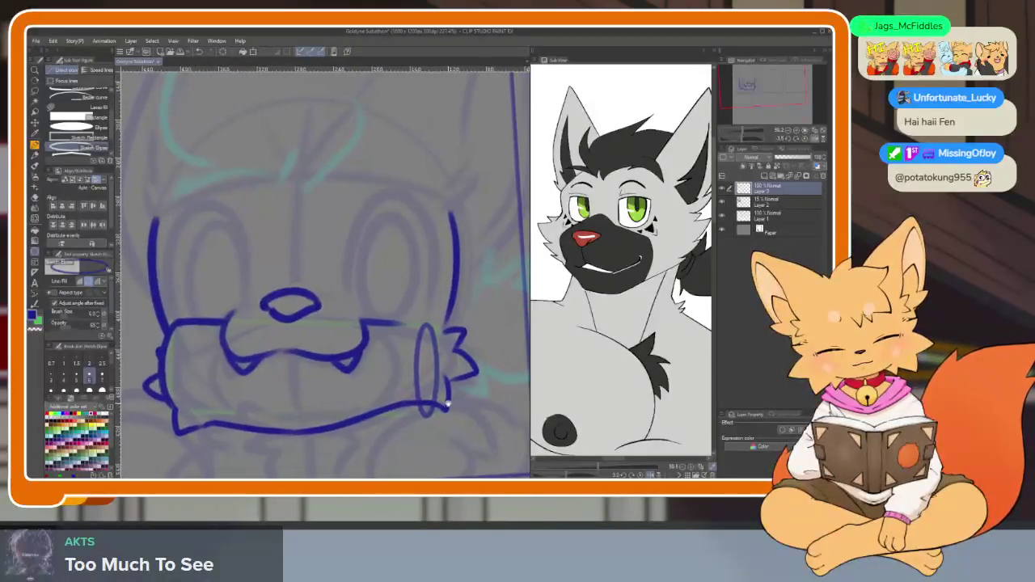
scroll(431, 418, "up", 1)
scroll(453, 417, "up", 1)
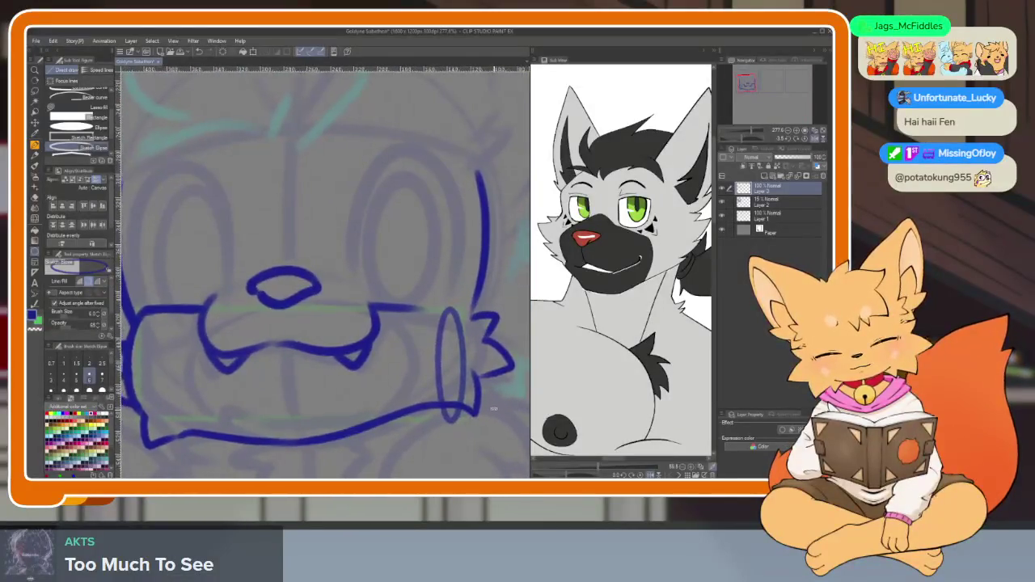
scroll(477, 410, "up", 1)
key("ctrl+z")
left_click_drag(422, 310, 412, 317)
key("ctrl+z")
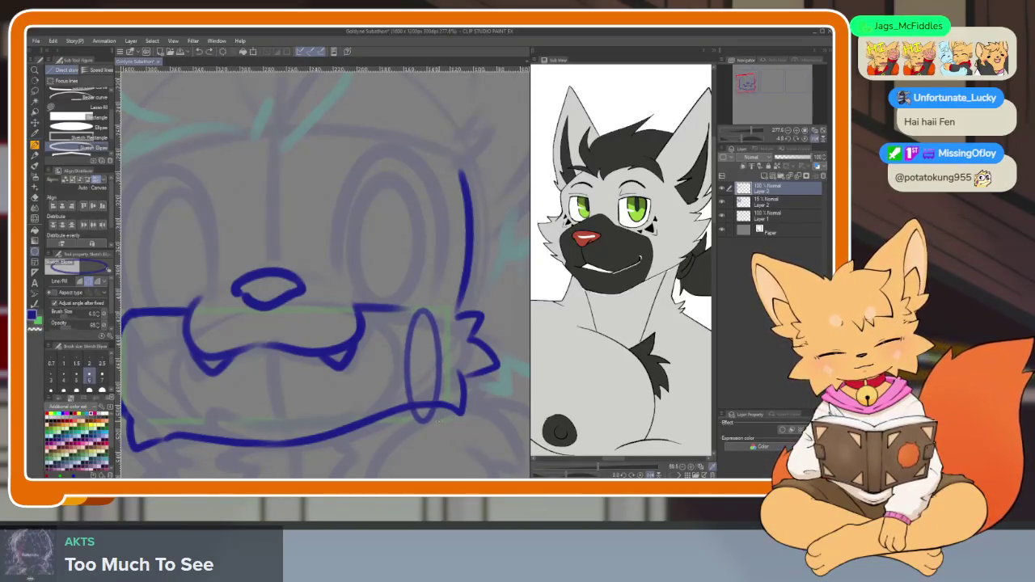
scroll(420, 311, "up", 3)
scroll(420, 312, "up", 3)
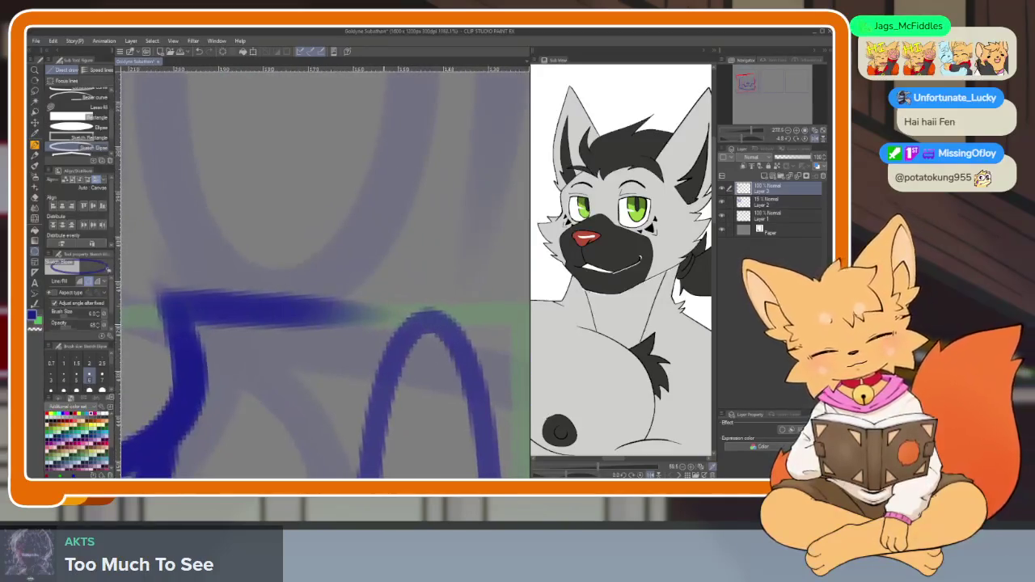
- Extend the log's top edge in solid blue to meet the end oval
key("b")
mouse_move(354, 304)
left_mouse_down()
mouse_move(306, 310)
mouse_move(441, 314)
left_mouse_up()
key("ctrl+z")
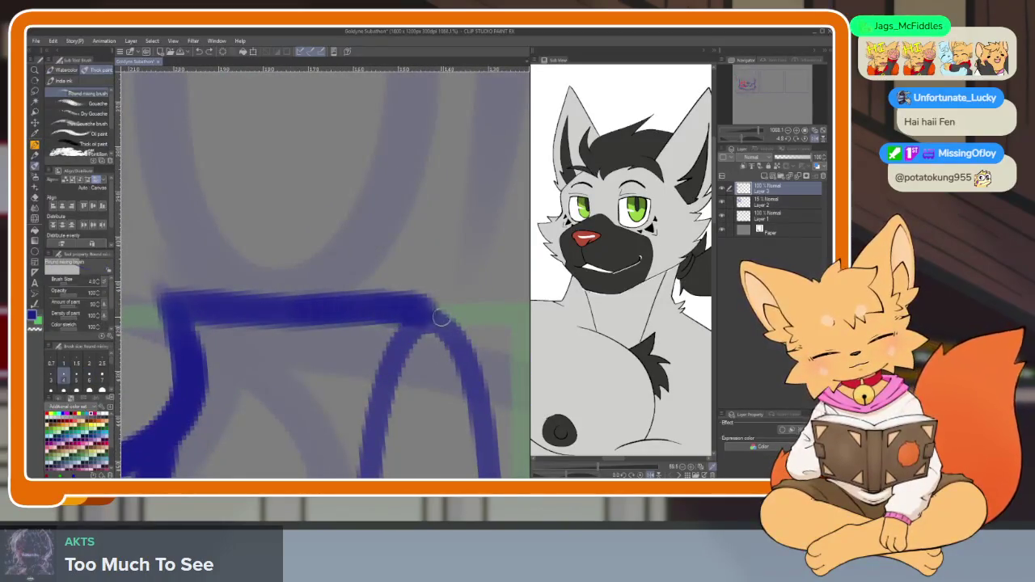
key("ctrl+z")
left_click_drag(305, 304, 424, 318)
scroll(455, 370, "down", 5)
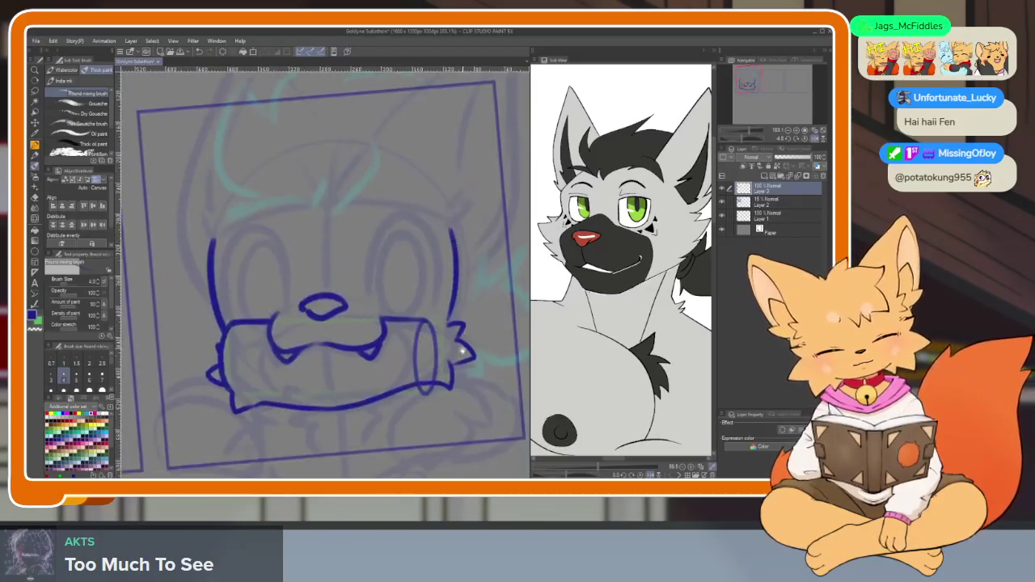
scroll(453, 372, "up", 3)
scroll(439, 409, "up", 2)
scroll(303, 345, "up", 2)
scroll(363, 407, "up", 2)
scroll(331, 414, "up", 3)
- Erase the line crossing the log's oval end and remove a stray thick inner stroke
key("e")
mouse_move(279, 305)
left_mouse_down()
mouse_move(273, 296)
mouse_move(305, 373)
left_mouse_up()
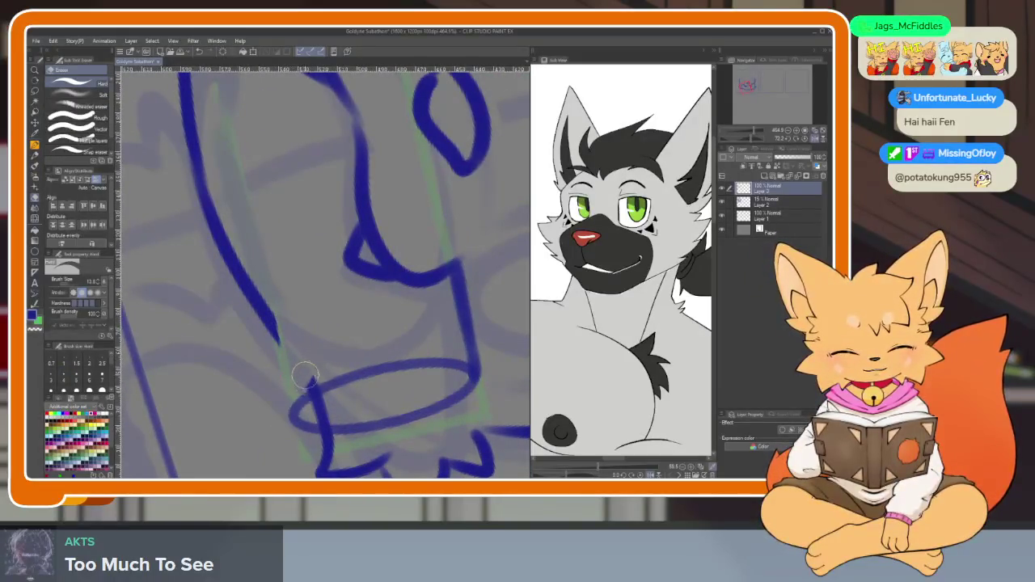
scroll(388, 395, "up", 2)
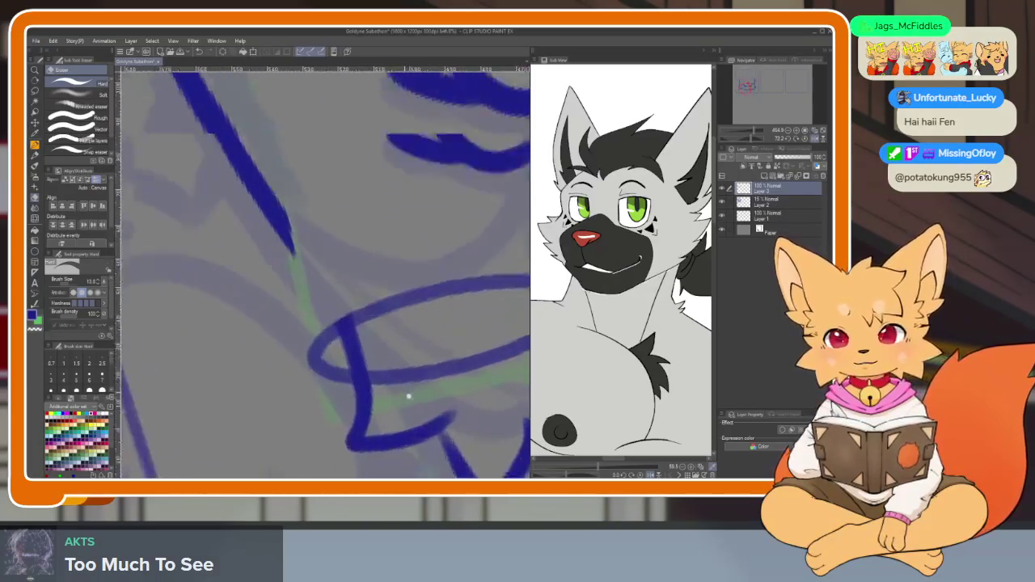
scroll(408, 396, "up", 1)
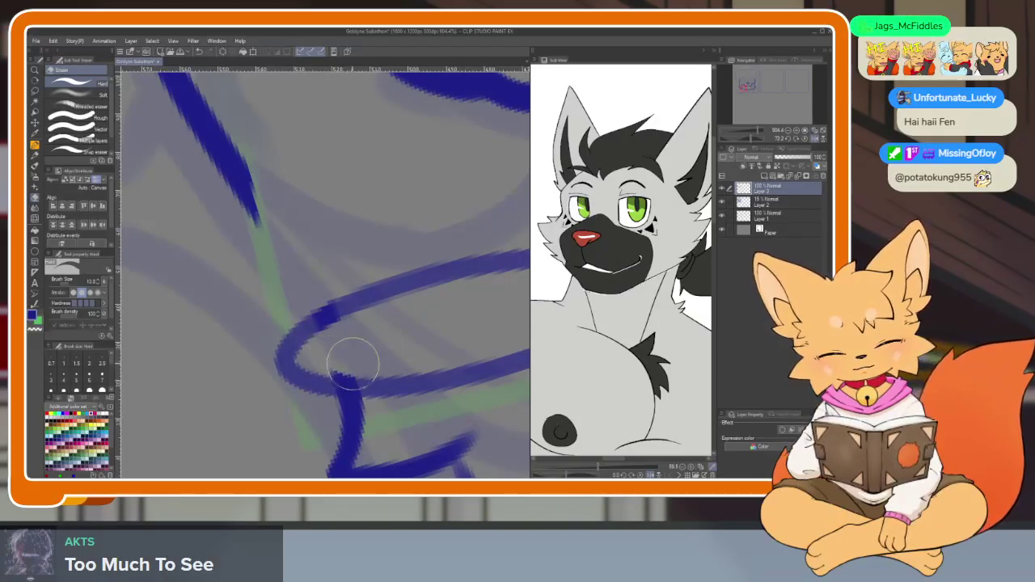
scroll(405, 341, "down", 4)
scroll(429, 370, "up", 3)
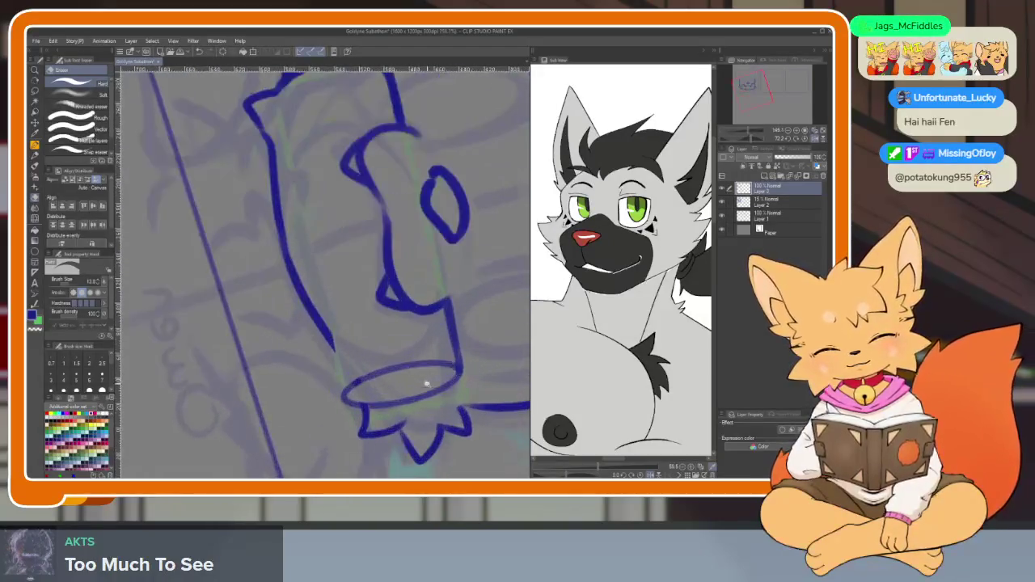
key("b")
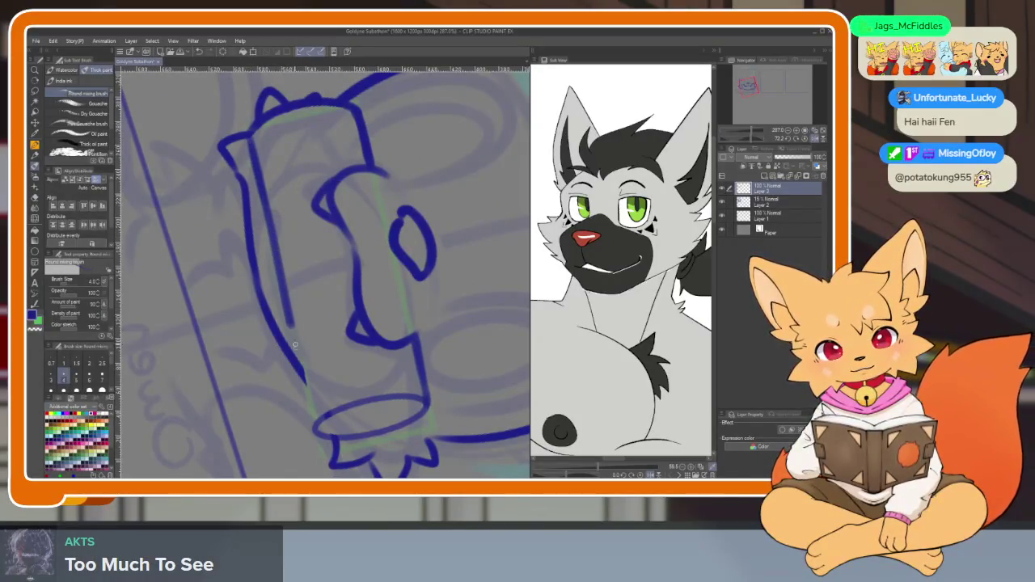
key("ctrl+z")
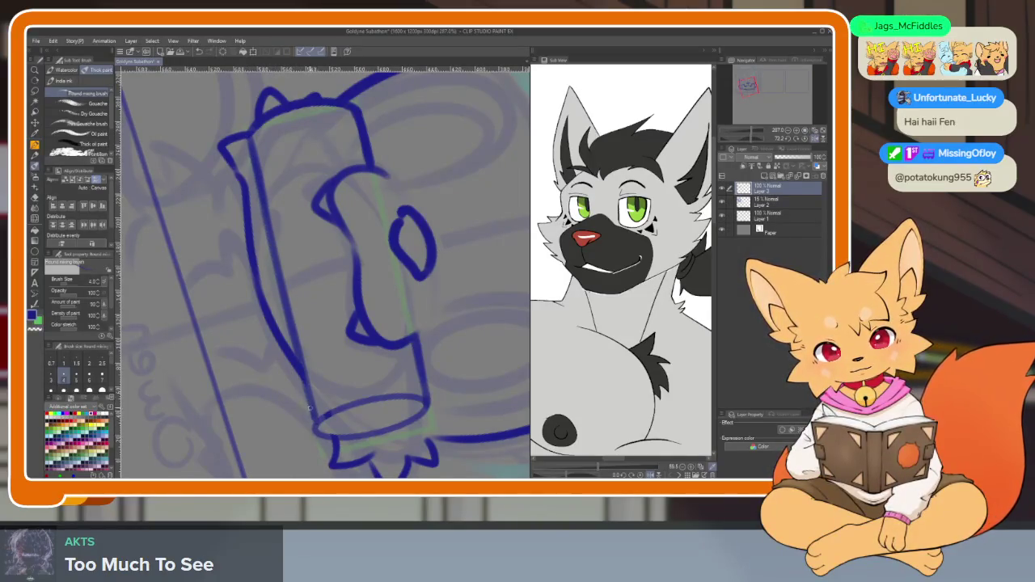
scroll(463, 373, "down", 5)
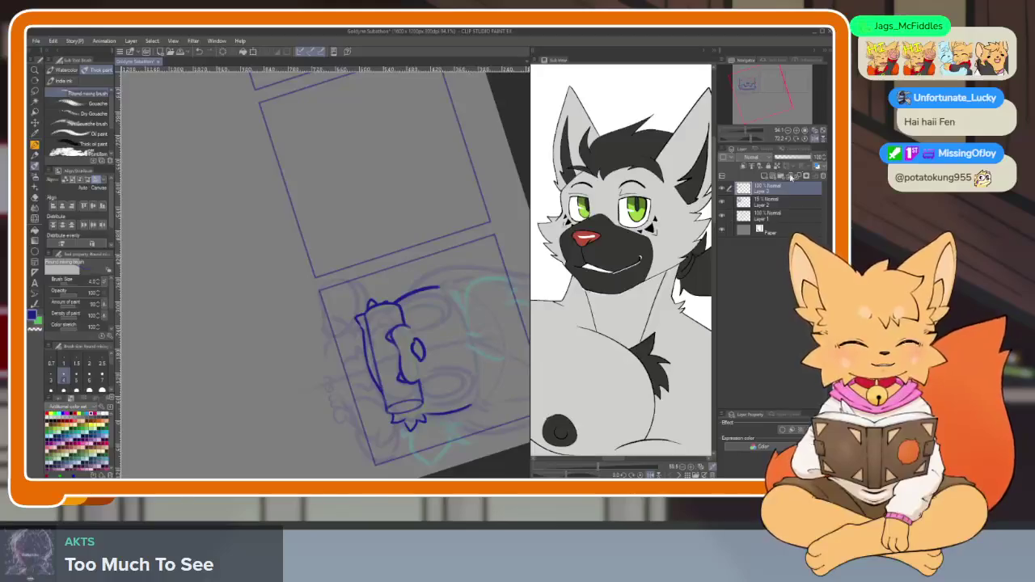
- Retrace the log's end oval in dark blue on an upright, panel-free zoomed canvas
key("ctrl+@")
scroll(462, 372, "up", 2)
scroll(397, 407, "up", 3)
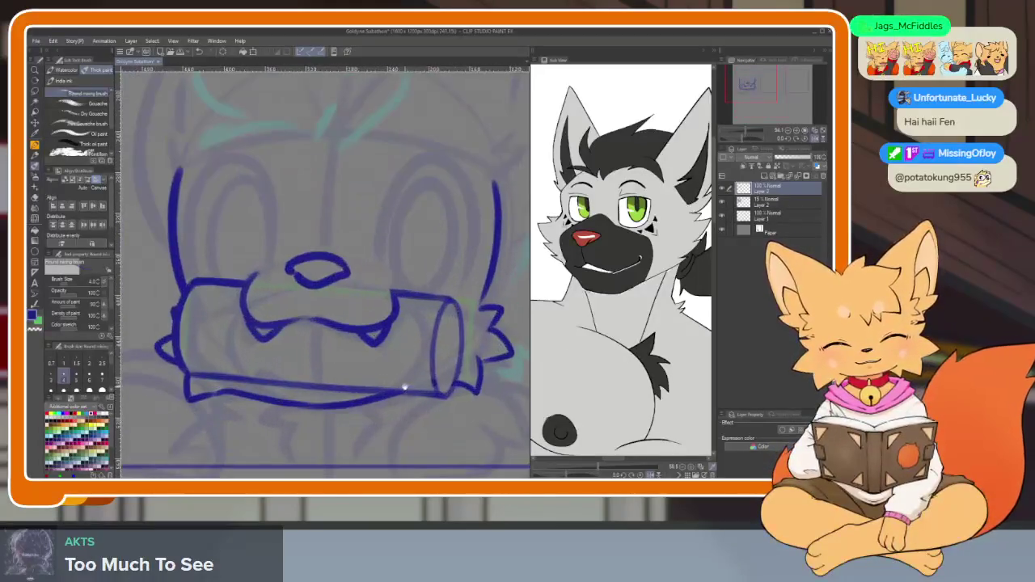
key("Tab")
scroll(565, 385, "up", 3)
scroll(543, 370, "up", 2)
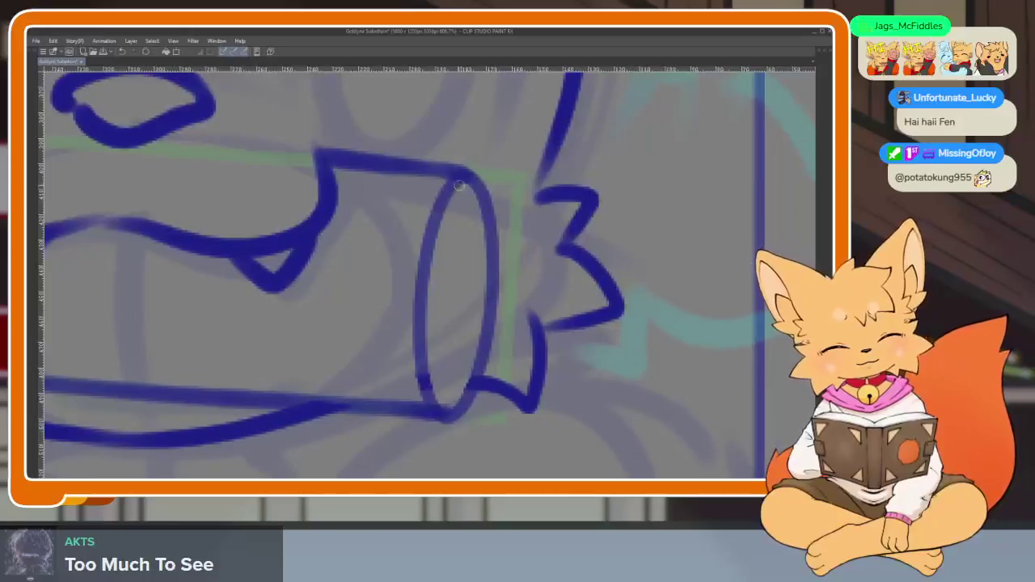
mouse_move(450, 191)
left_mouse_down()
mouse_move(483, 216)
mouse_move(481, 373)
left_mouse_up()
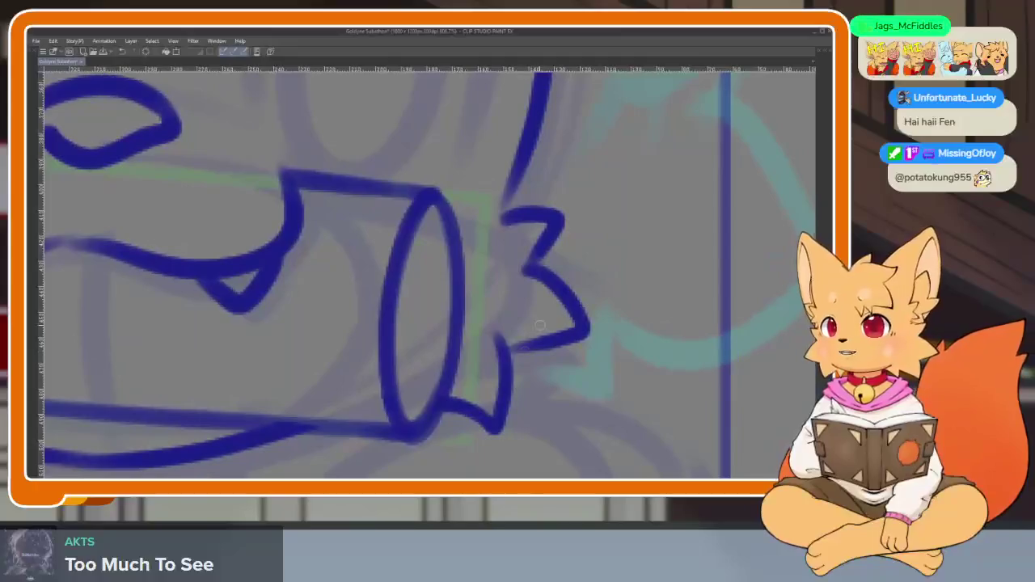
- Tidy the log's top-left corner with a thick downward stroke and partial erasing
scroll(526, 366, "left", 1)
scroll(512, 369, "left", 3)
scroll(508, 363, "left", 5)
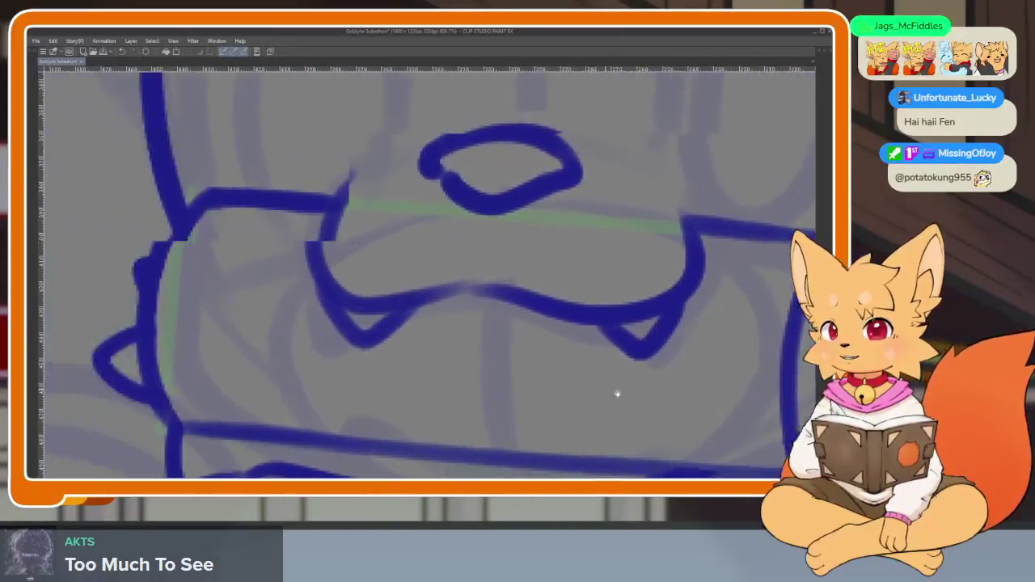
scroll(617, 393, "left", 4)
scroll(491, 365, "up", 2)
scroll(393, 318, "up", 2)
scroll(421, 363, "up", 2)
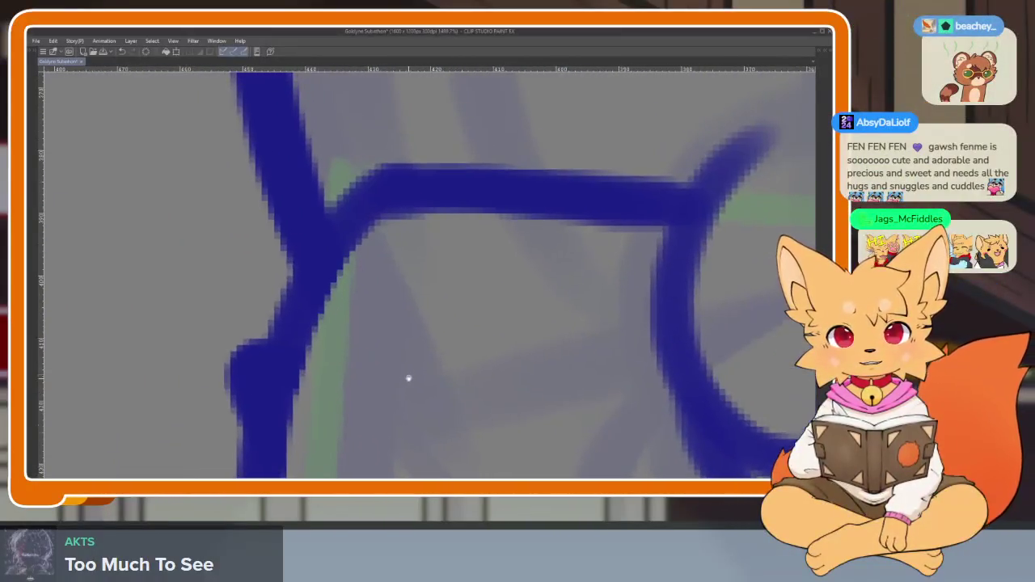
scroll(409, 376, "up", 1)
scroll(417, 360, "up", 2)
scroll(414, 372, "up", 1)
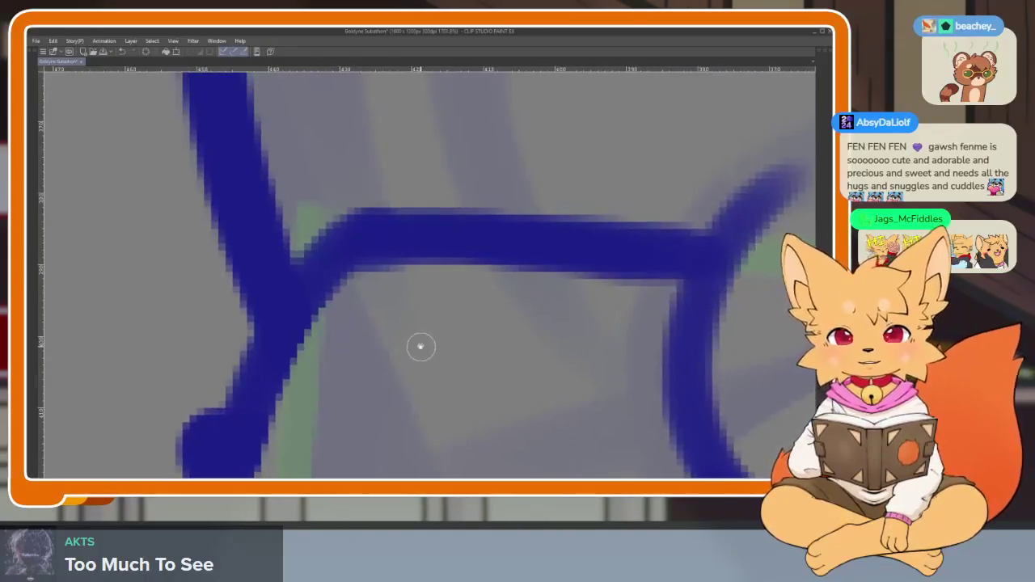
scroll(420, 347, "up", 1)
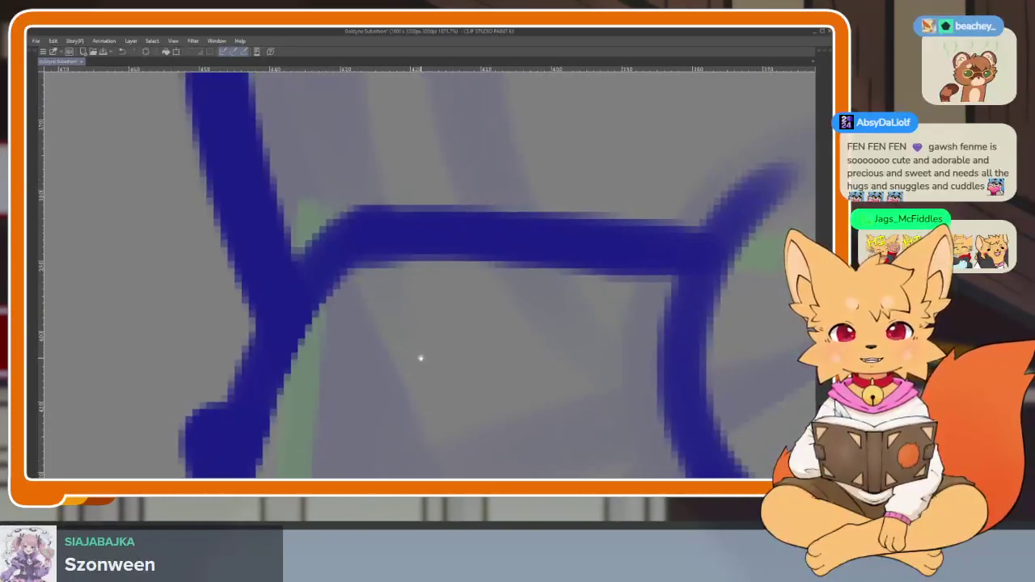
scroll(425, 364, "up", 3)
scroll(425, 365, "down", 3)
scroll(425, 368, "down", 2)
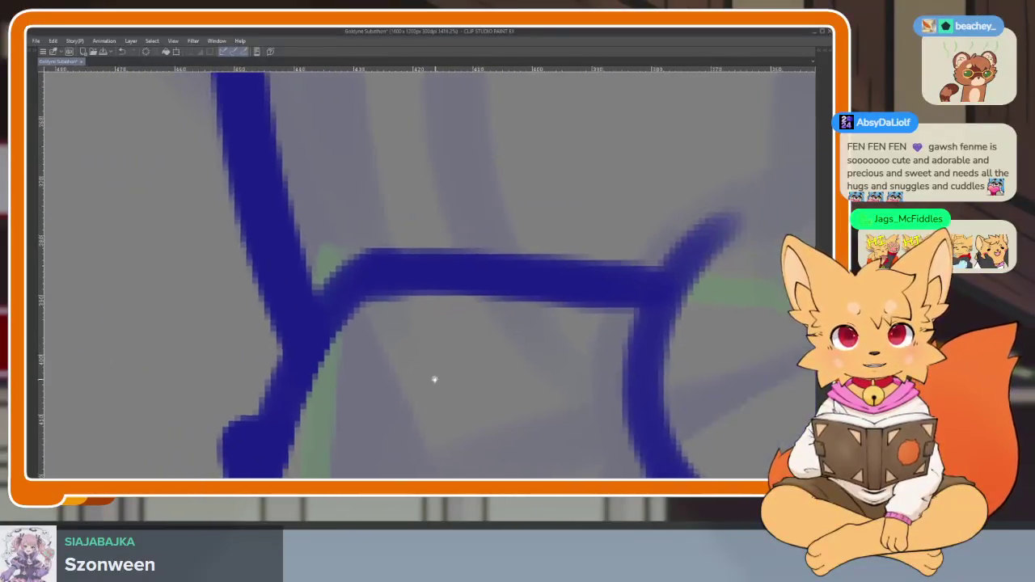
scroll(435, 364, "right", 2)
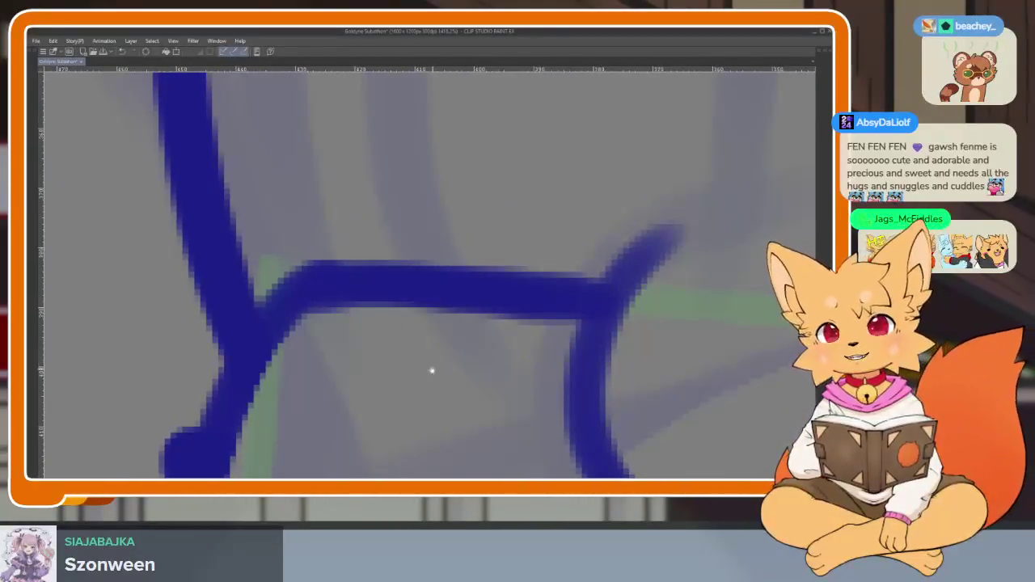
left_click_drag(432, 371, 447, 401)
left_click_drag(388, 321, 229, 462)
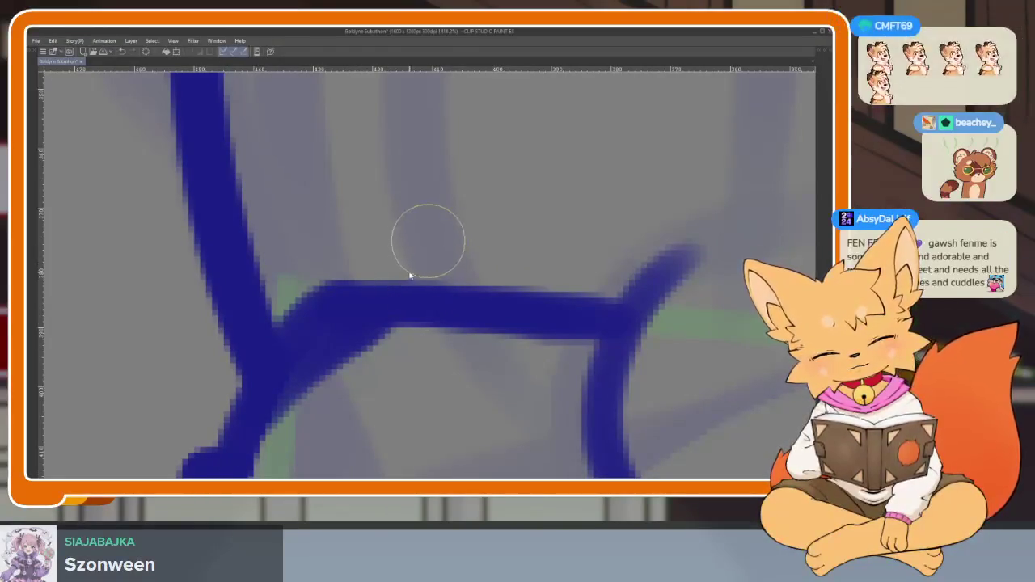
left_click_drag(397, 270, 331, 315)
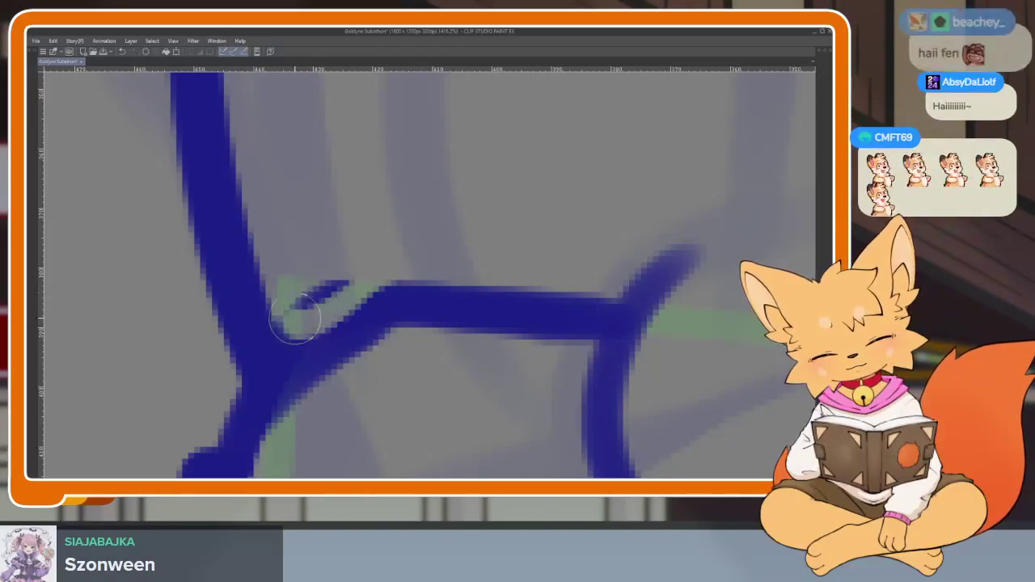
scroll(517, 336, "down", 5)
scroll(517, 336, "up", 1)
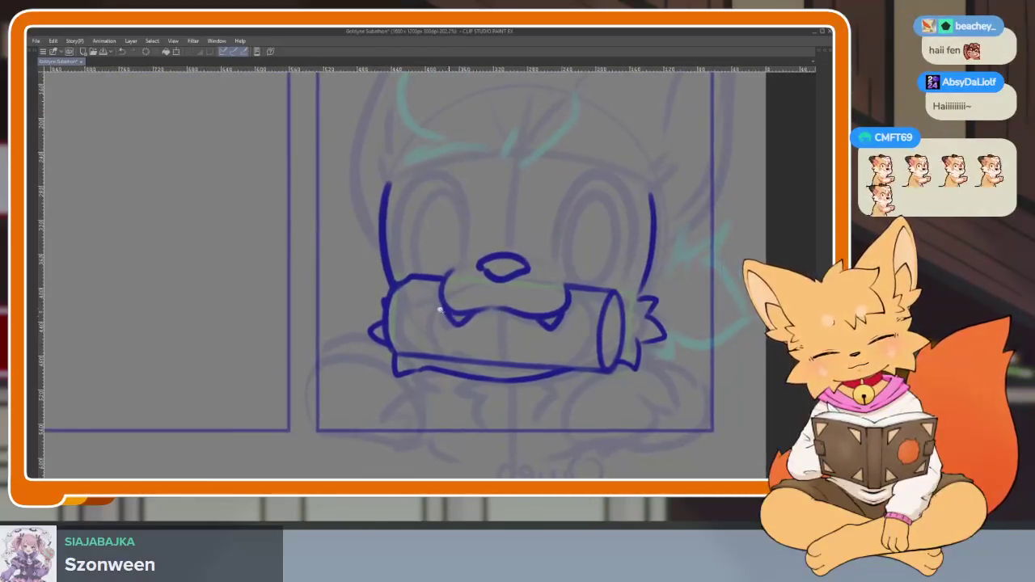
scroll(455, 342, "up", 3)
scroll(432, 296, "up", 2)
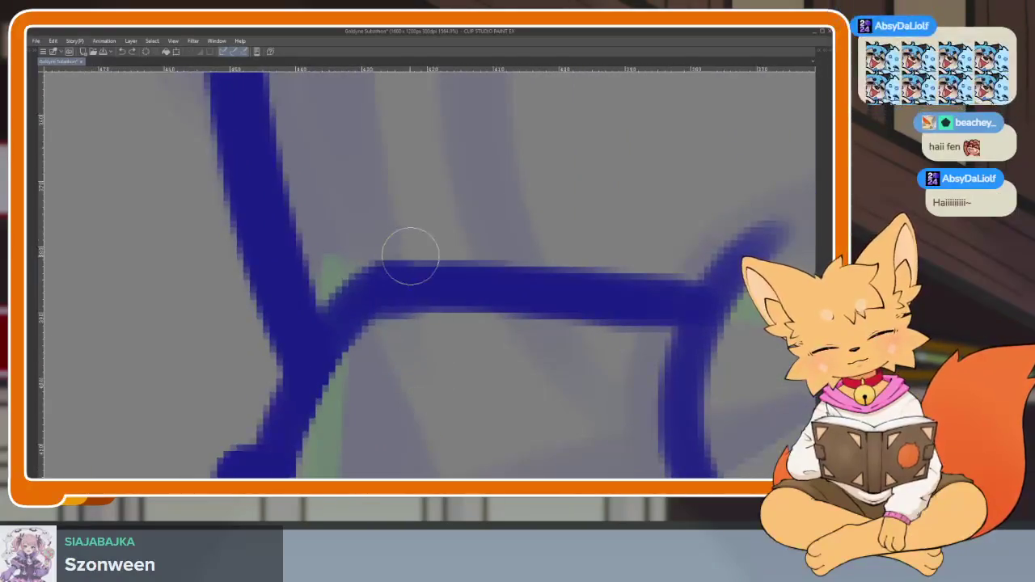
- Rework the log's upper-left corner, trimming the top edge into a diagonal join
left_click_drag(437, 248, 354, 288)
mouse_move(443, 225)
left_mouse_down()
mouse_move(450, 284)
mouse_move(383, 321)
mouse_move(339, 380)
left_mouse_up()
scroll(502, 330, "down", 5)
scroll(542, 300, "up", 1)
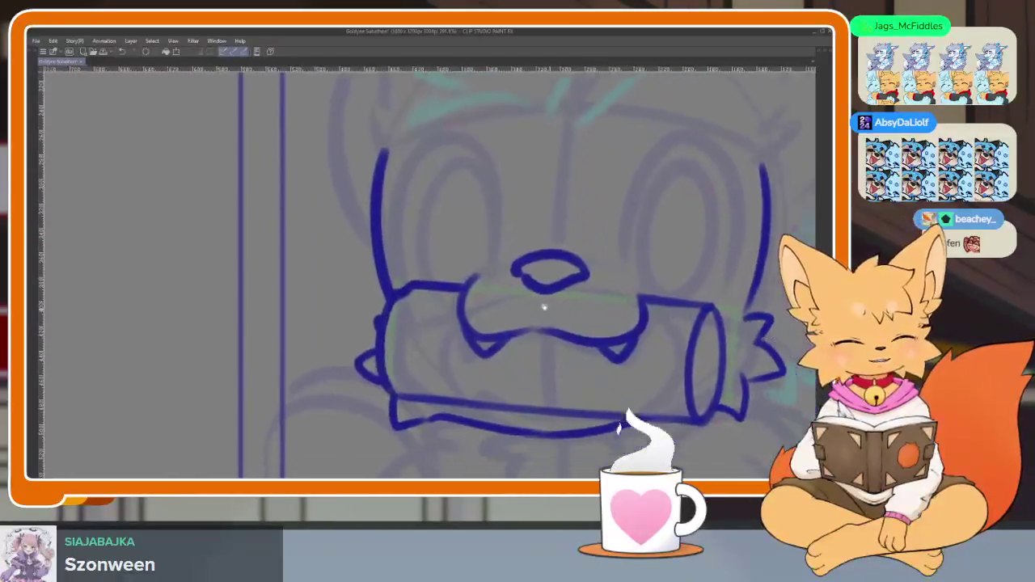
scroll(517, 307, "up", 1)
scroll(412, 335, "up", 2)
scroll(406, 364, "up", 2)
mouse_move(407, 348)
left_mouse_down()
mouse_move(439, 289)
mouse_move(431, 275)
left_mouse_up()
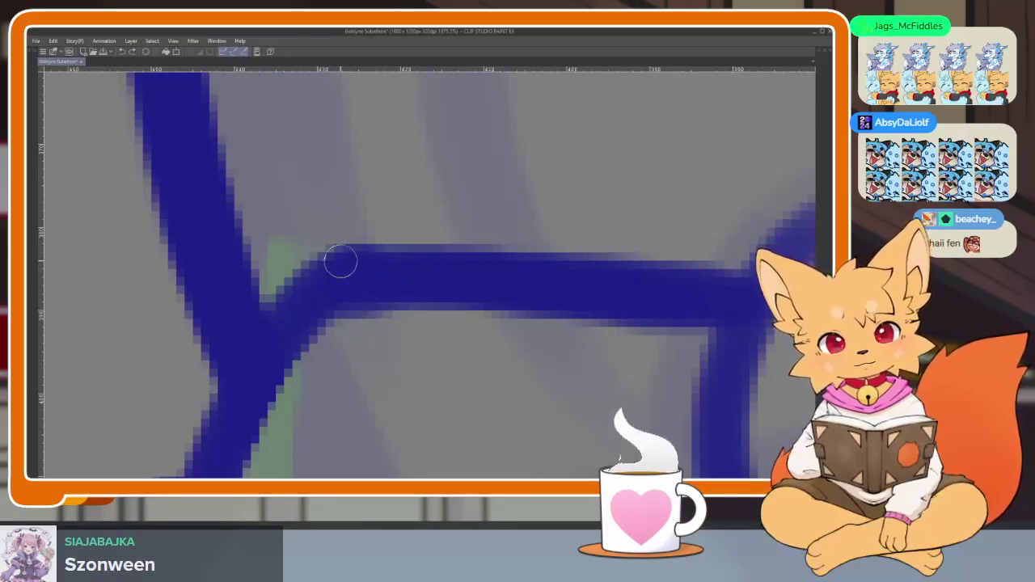
mouse_move(285, 274)
left_mouse_down()
mouse_move(282, 282)
mouse_move(351, 217)
left_mouse_up()
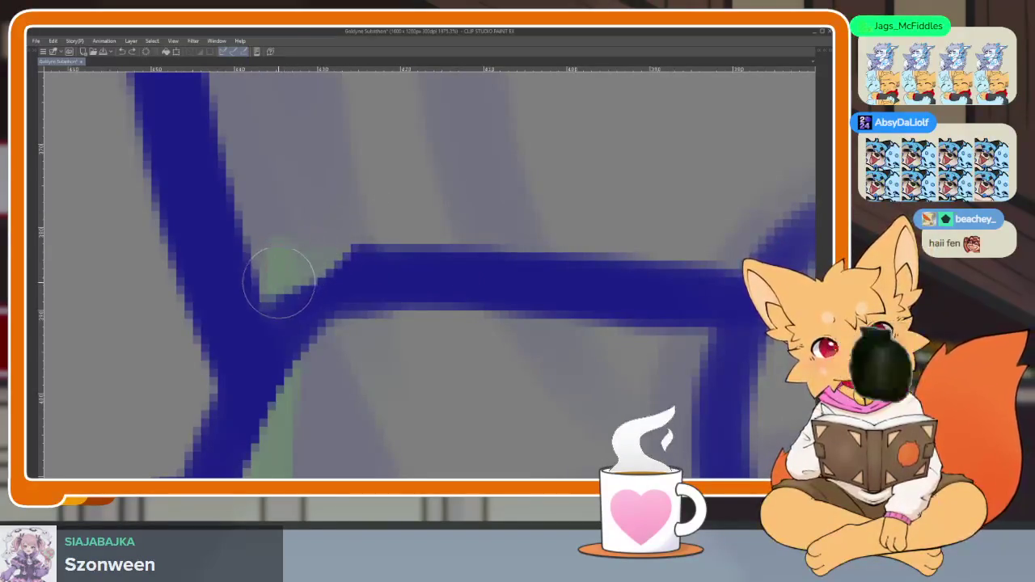
mouse_move(409, 231)
left_mouse_down()
mouse_move(406, 268)
mouse_move(315, 340)
left_mouse_up()
- Reconnect the vertical line cleanly to the diagonal stroke at the log's left end
scroll(462, 323, "down", 5)
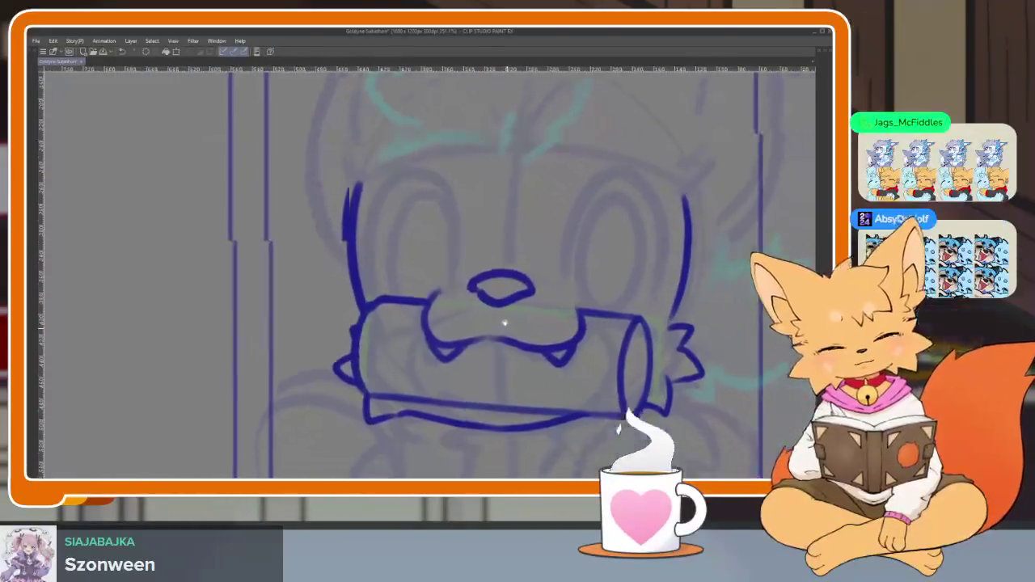
scroll(406, 391, "up", 5)
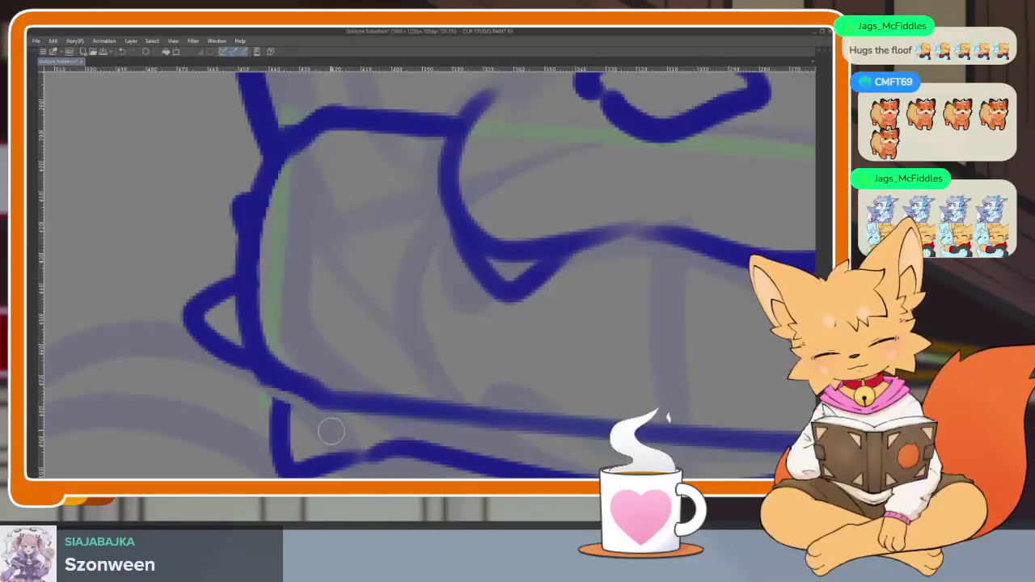
scroll(323, 425, "up", 3)
scroll(319, 421, "up", 1)
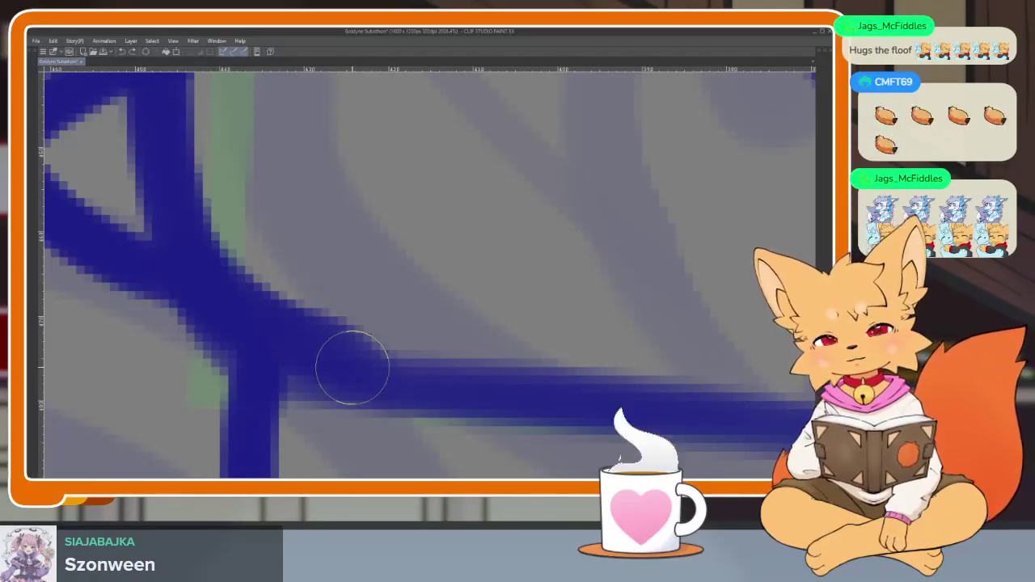
left_click_drag(231, 358, 353, 444)
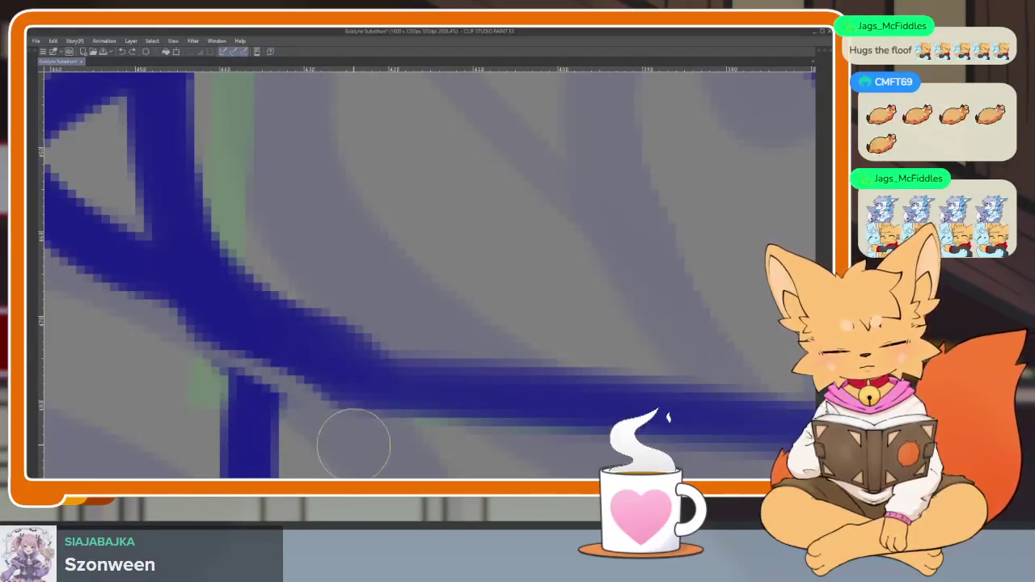
left_click_drag(247, 363, 262, 365)
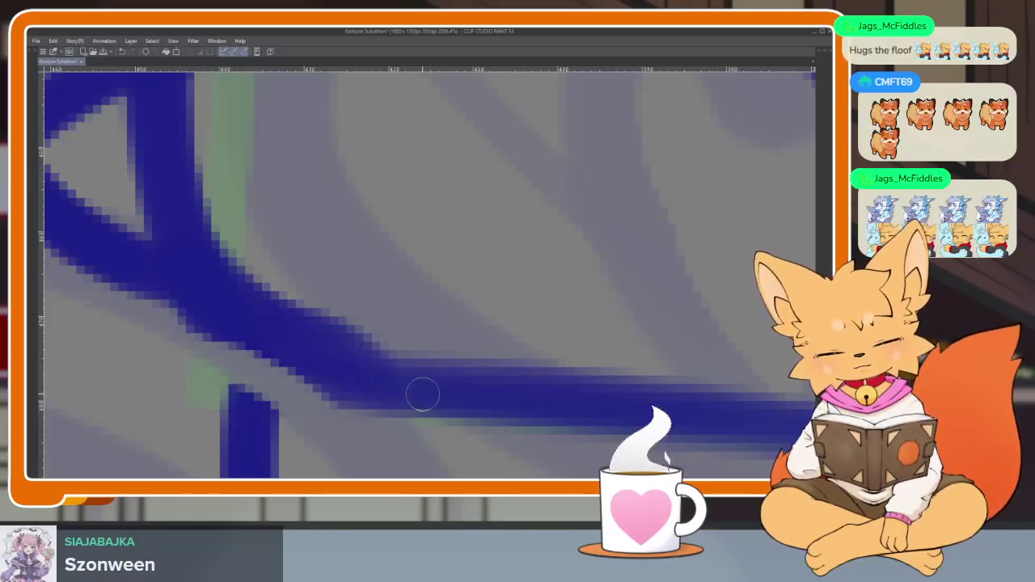
mouse_move(254, 450)
left_mouse_down()
mouse_move(253, 370)
mouse_move(255, 449)
left_mouse_up()
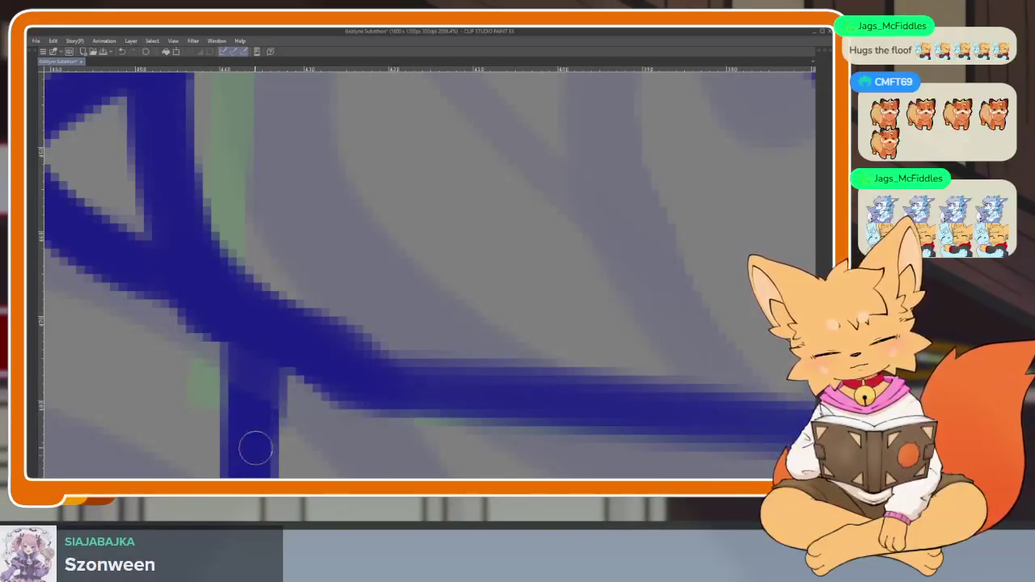
scroll(388, 397, "down", 8)
scroll(520, 343, "up", 1)
scroll(465, 369, "up", 2)
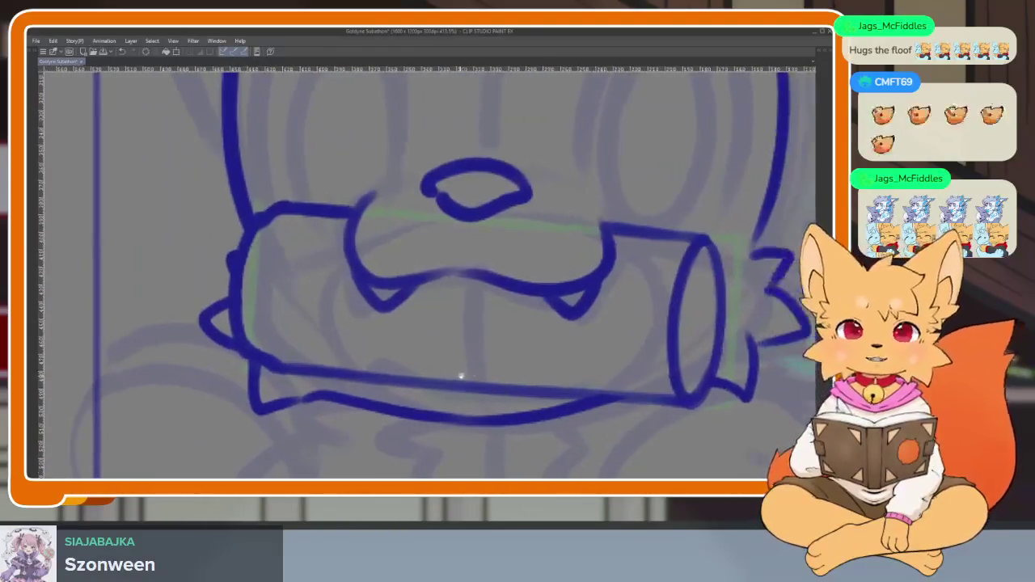
scroll(509, 363, "down", 1)
scroll(525, 360, "up", 1)
scroll(542, 353, "up", 1)
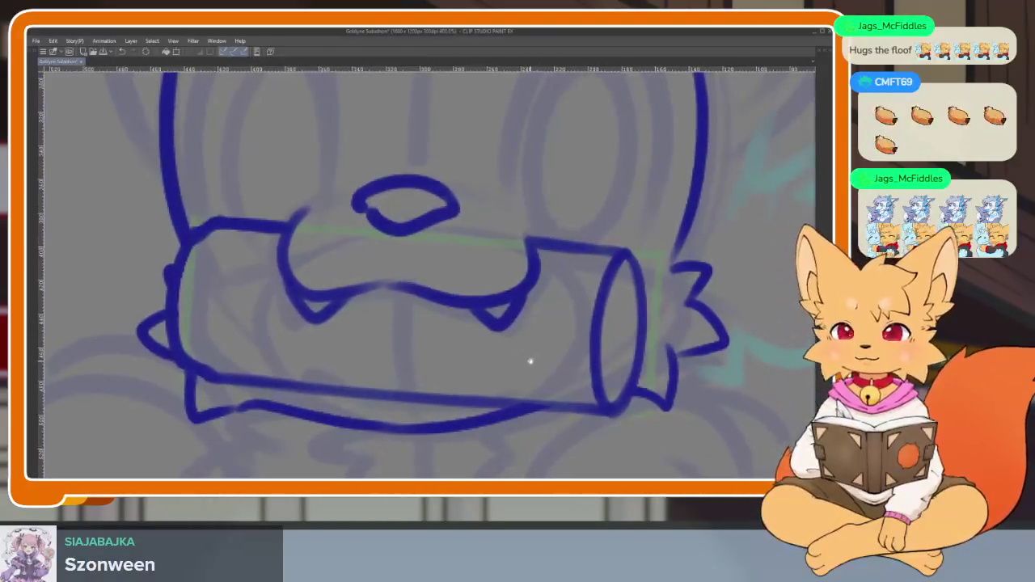
scroll(542, 353, "right", 3)
scroll(548, 361, "up", 2)
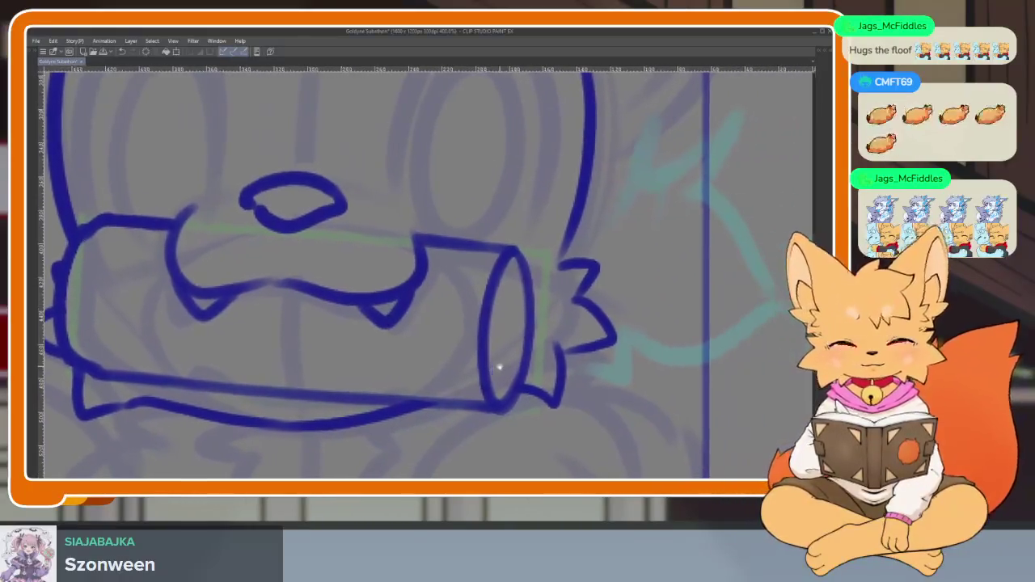
scroll(496, 364, "up", 2)
scroll(474, 300, "up", 3)
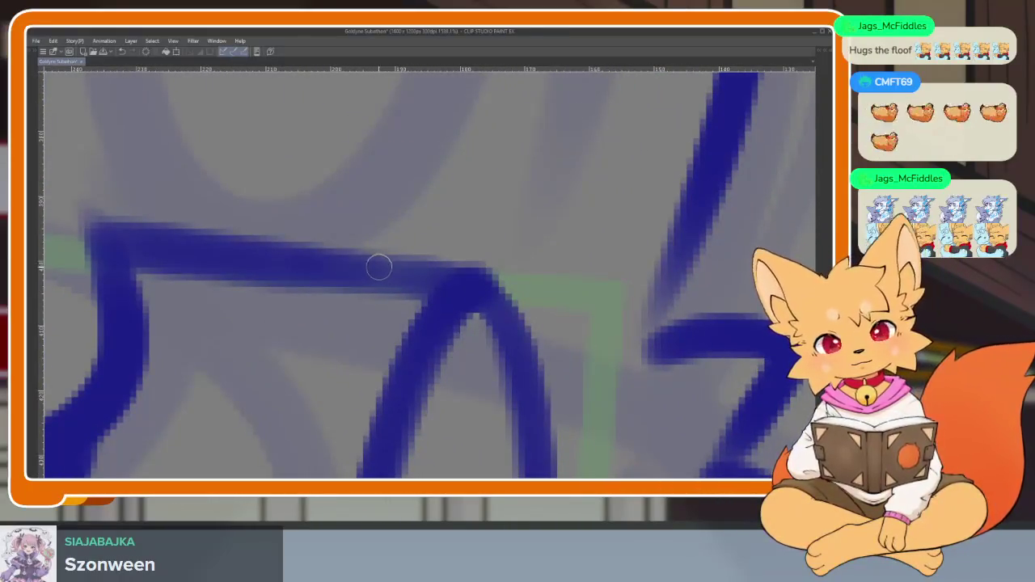
scroll(485, 340, "down", 3)
scroll(520, 333, "down", 1)
scroll(534, 327, "up", 1)
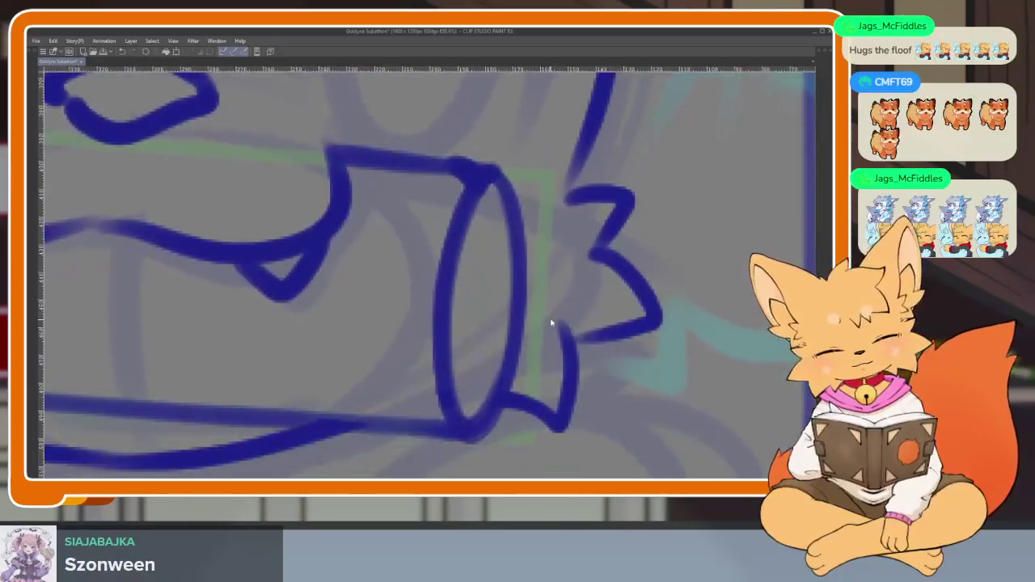
scroll(547, 320, "down", 1)
key("Tab")
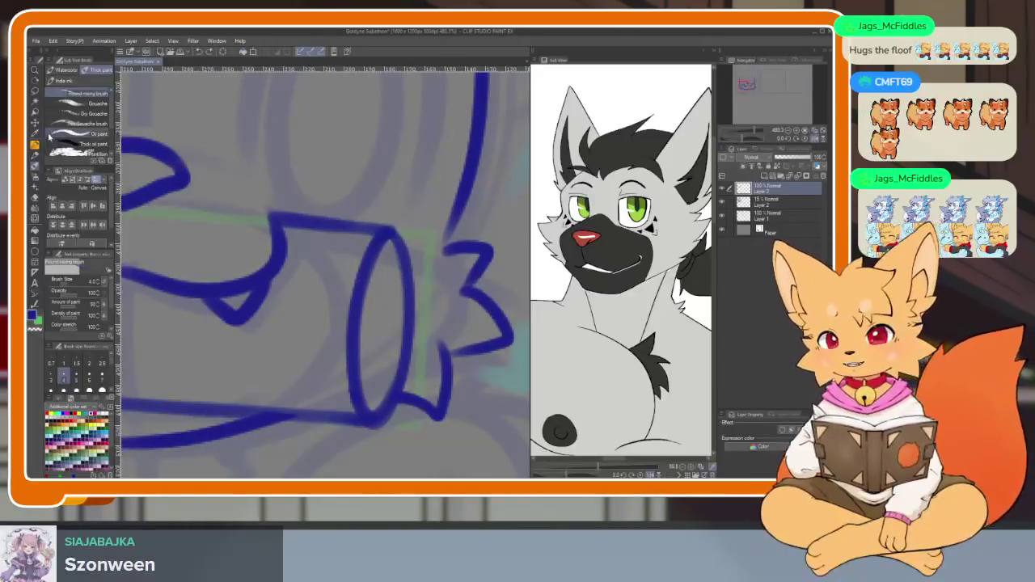
key("Tab")
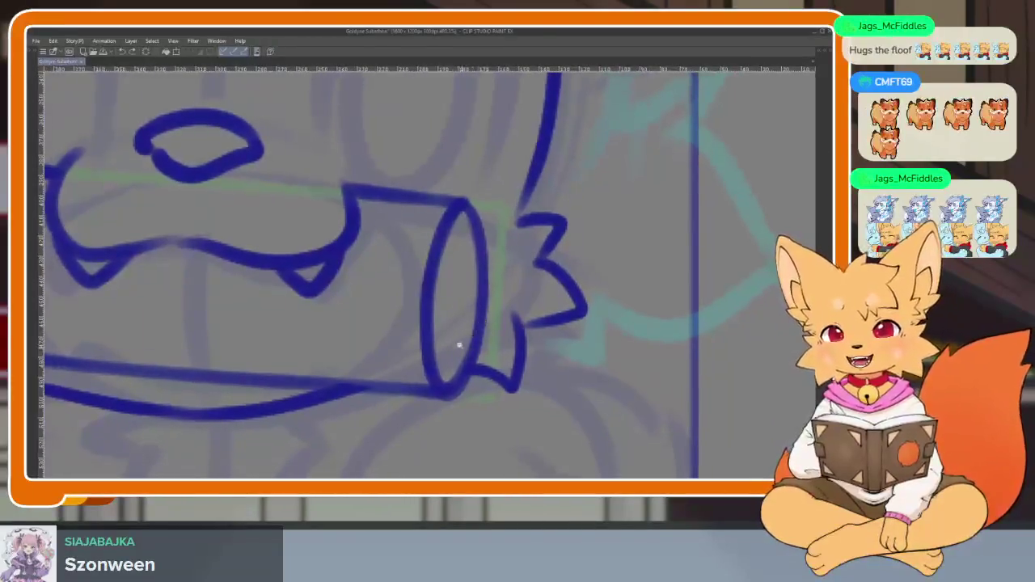
scroll(453, 243, "up", 1)
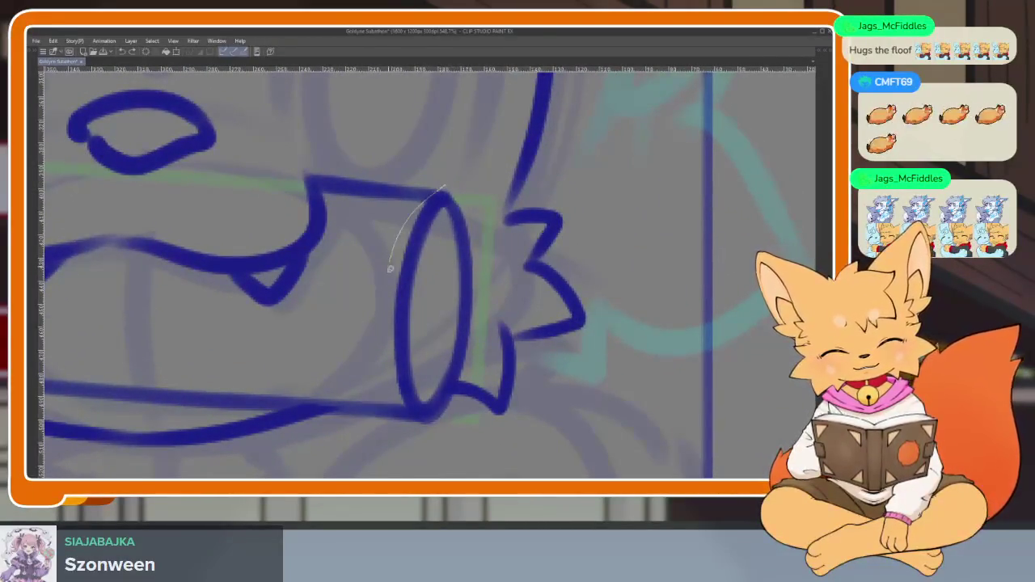
- Lasso and transform the log's end oval, then clear the selection
left_click_drag(414, 417, 448, 177)
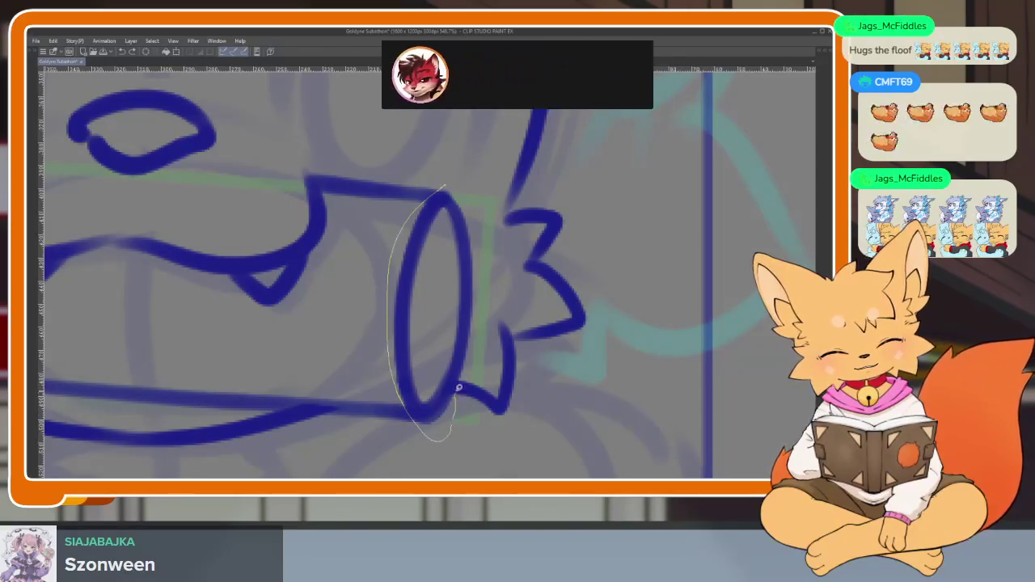
key("ctrl+t")
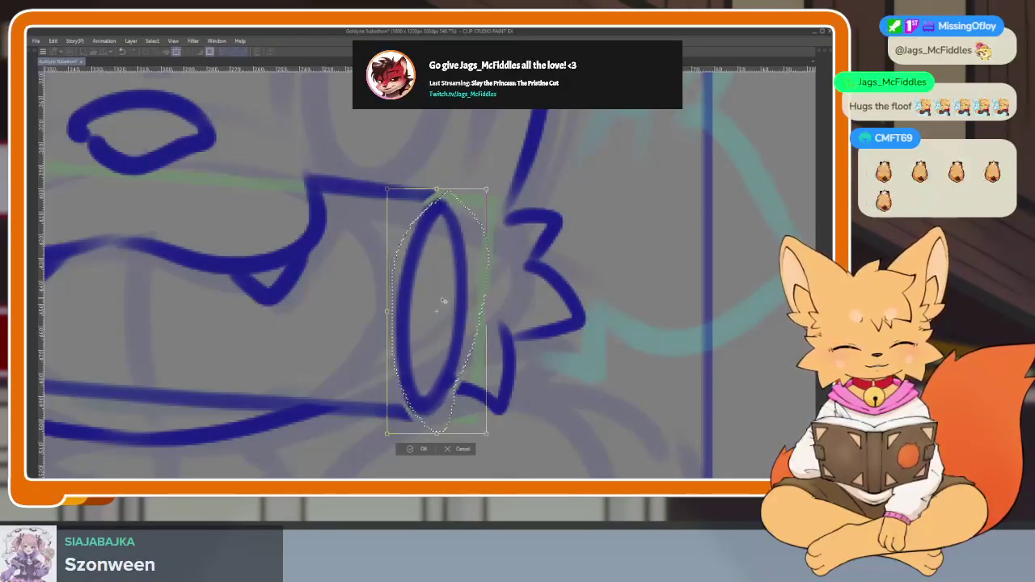
left_click(407, 450)
key("ctrl+d")
scroll(423, 407, "up", 3)
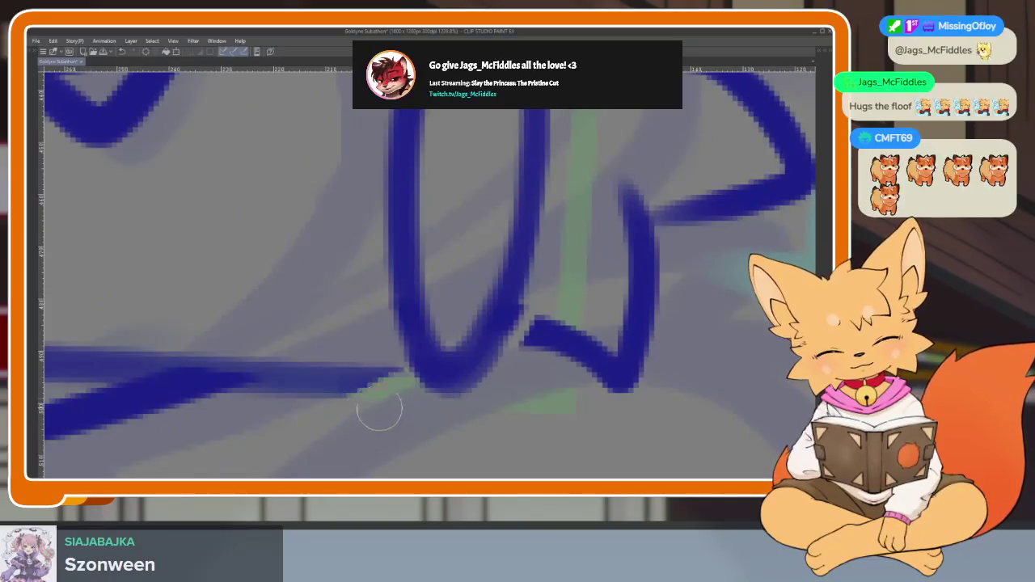
- Draw the log's bottom edge so it reaches the oval's base
left_click_drag(336, 387, 439, 370)
key("ctrl+z")
left_click_drag(340, 379, 456, 378)
key("ctrl+z")
left_click_drag(342, 382, 431, 370)
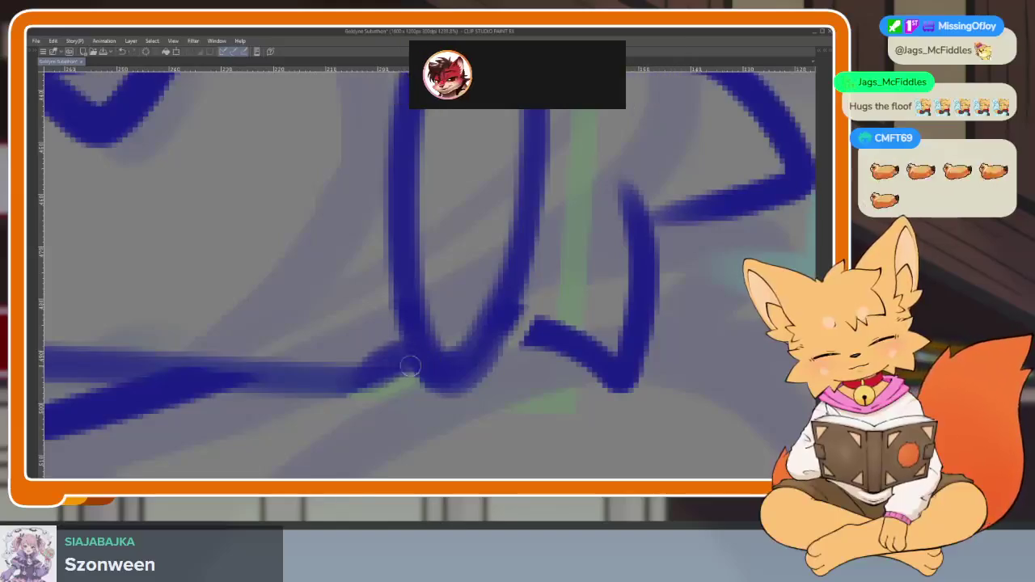
left_click_drag(346, 387, 439, 370)
scroll(474, 351, "down", 10)
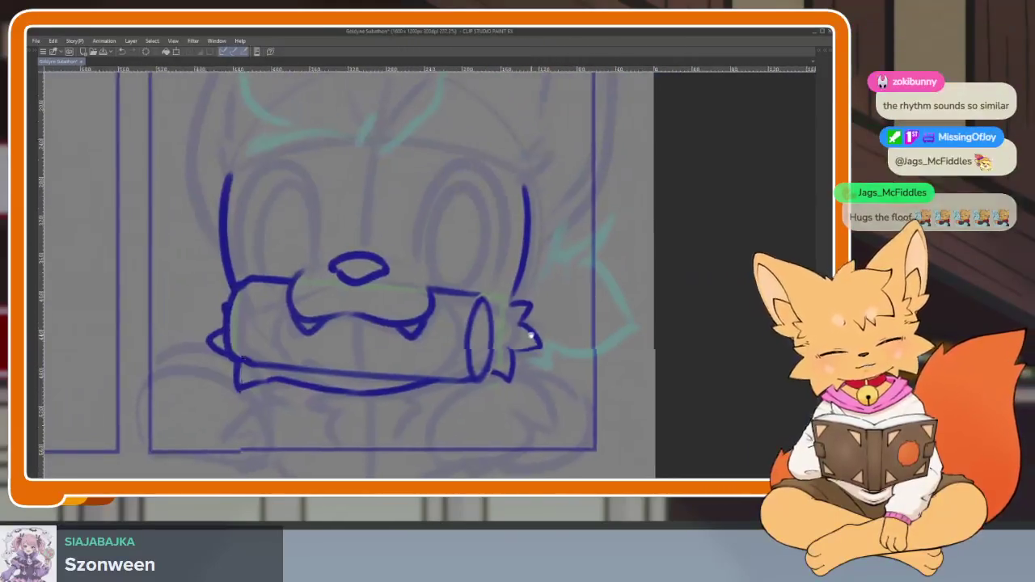
scroll(477, 317, "up", 5)
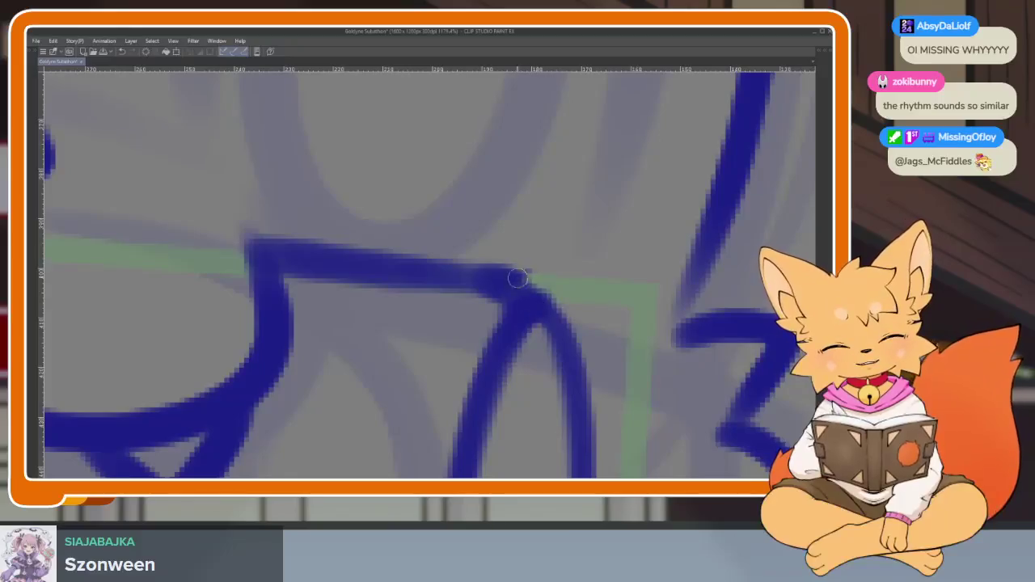
scroll(554, 295, "down", 4)
scroll(555, 295, "down", 2)
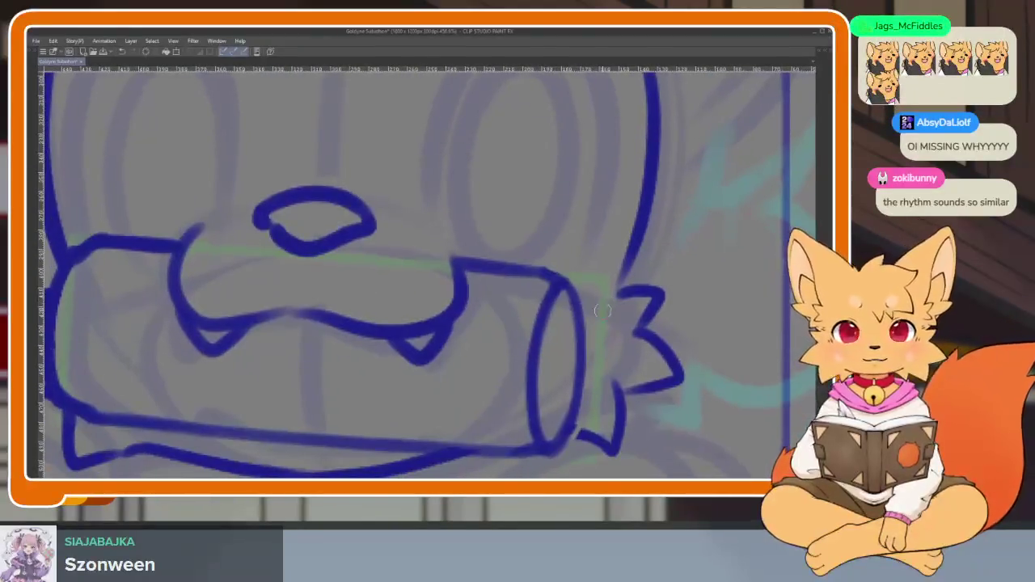
scroll(586, 340, "down", 1)
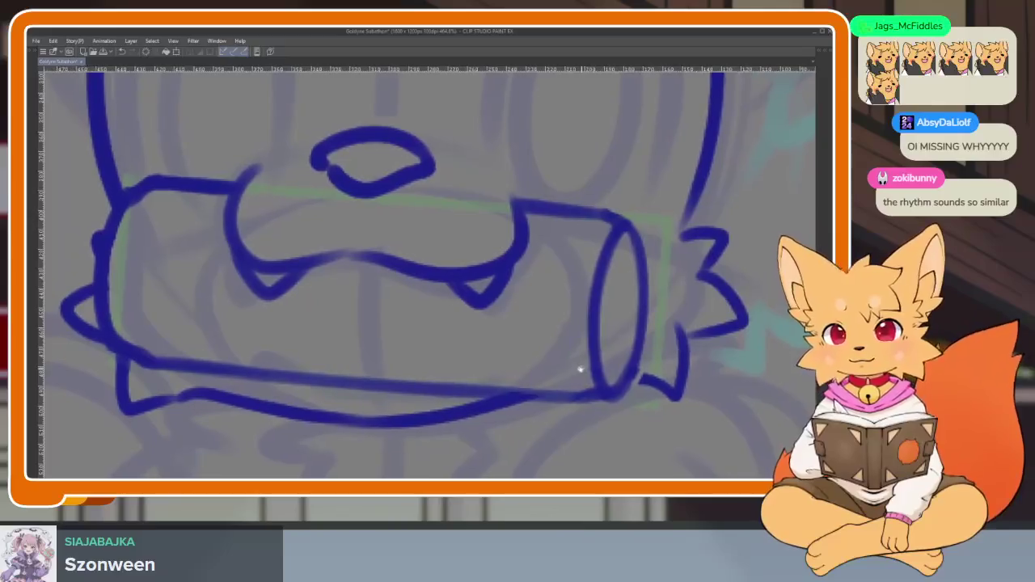
scroll(586, 355, "down", 1)
scroll(598, 348, "down", 1)
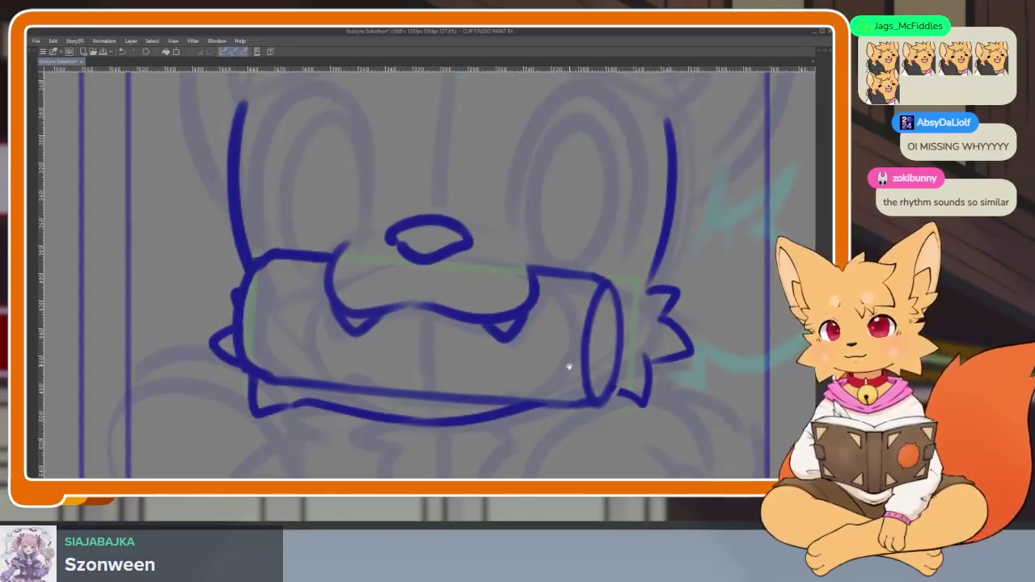
scroll(602, 327, "down", 1)
scroll(541, 365, "up", 1)
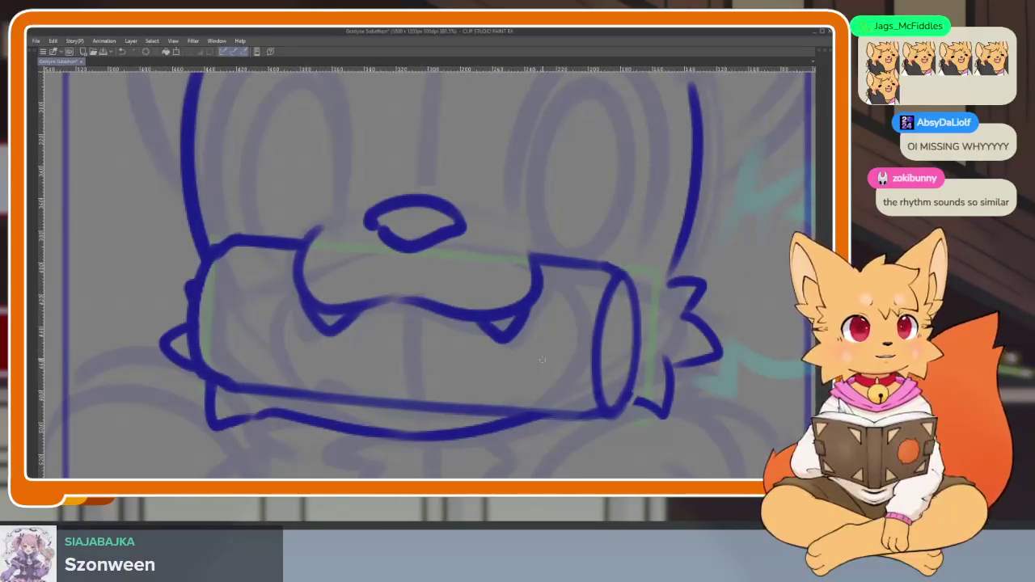
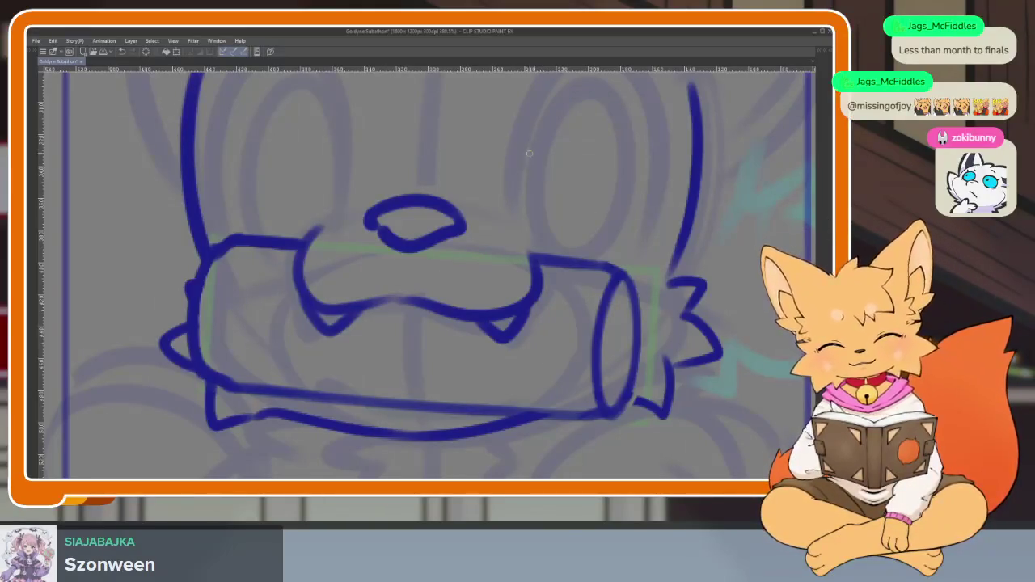
- Ink a curved arc just above the fox's nose in panel three
scroll(573, 324, "down", 4)
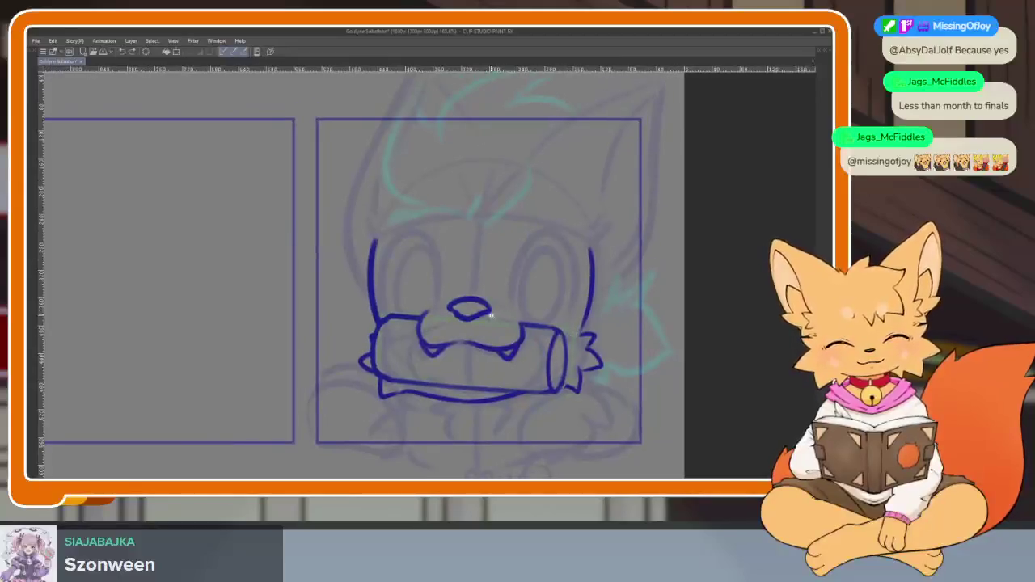
scroll(526, 339, "up", 5)
mouse_move(332, 292)
left_mouse_down()
mouse_move(375, 271)
mouse_move(574, 323)
left_mouse_up()
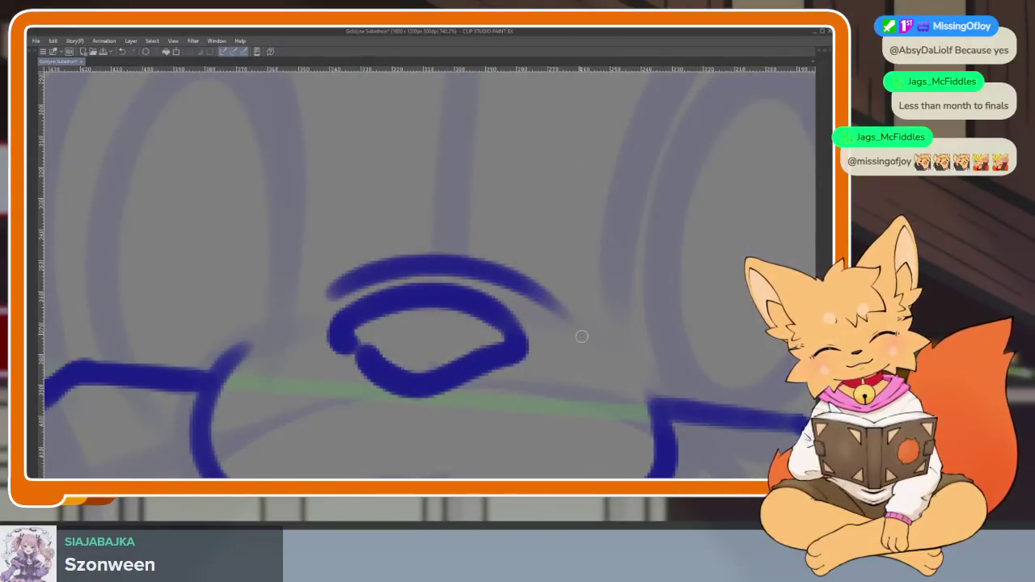
scroll(582, 337, "down", 5)
scroll(549, 299, "up", 5)
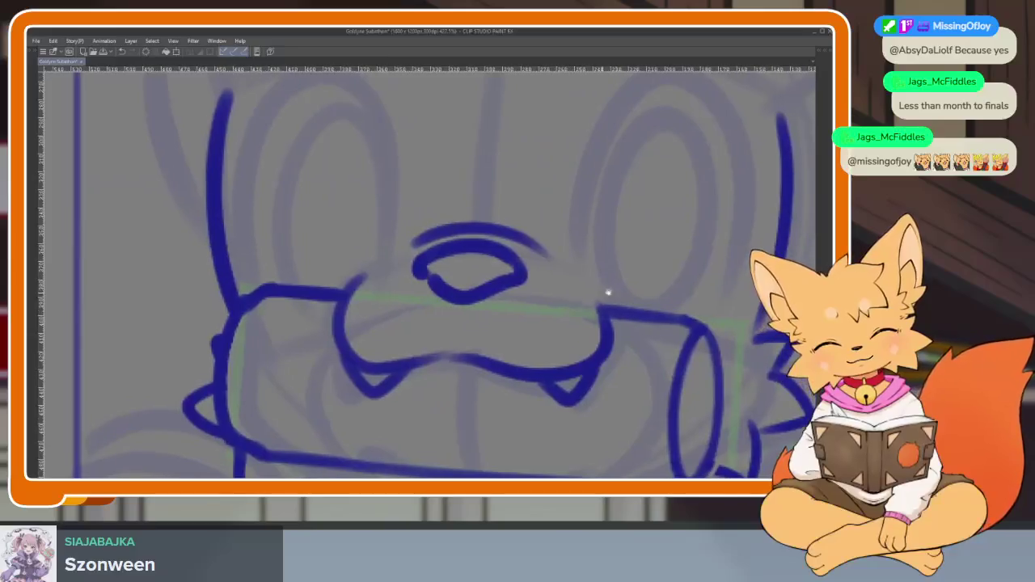
scroll(605, 293, "down", 5)
scroll(590, 319, "up", 1)
scroll(537, 340, "up", 4)
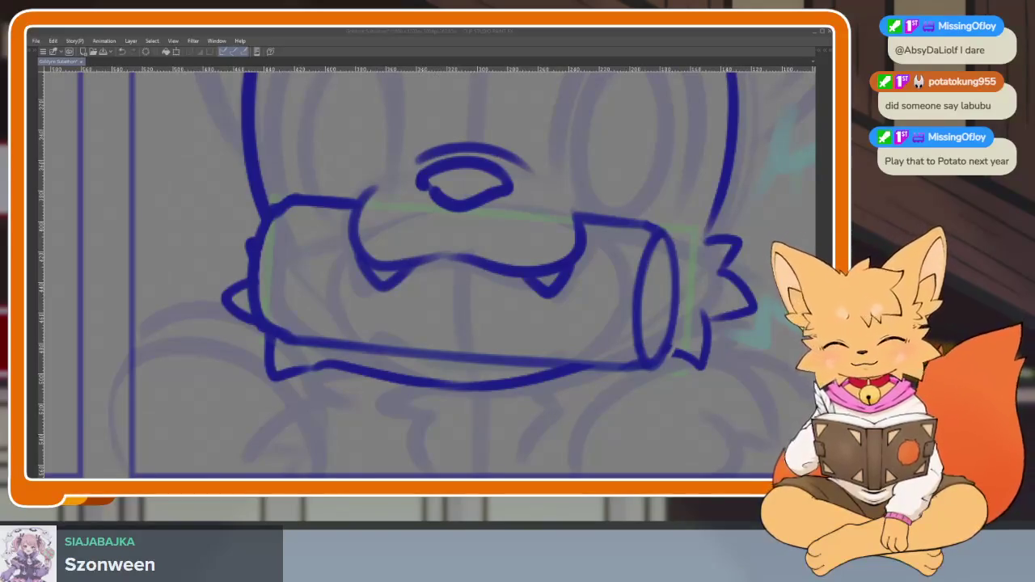
- Zoom out to check the arc, then pan up to the sketch above the head
scroll(547, 327, "up", 2)
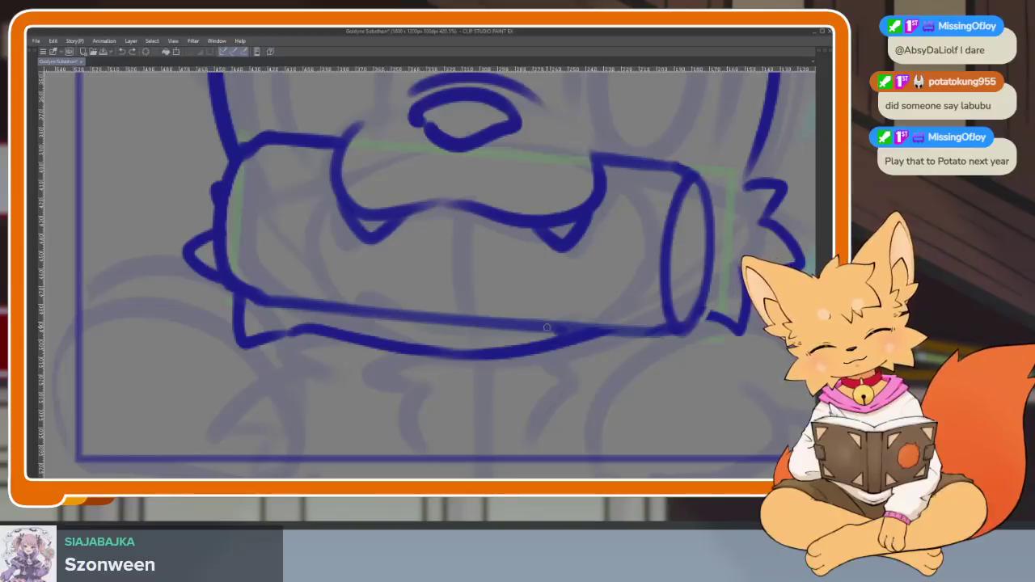
scroll(684, 316, "down", 5)
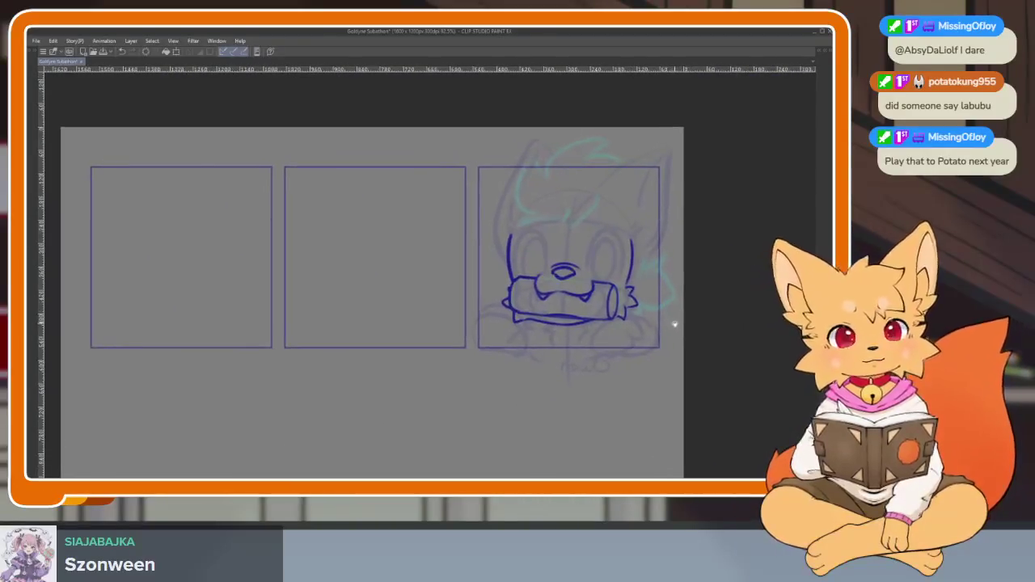
scroll(647, 331, "up", 5)
scroll(517, 352, "up", 3)
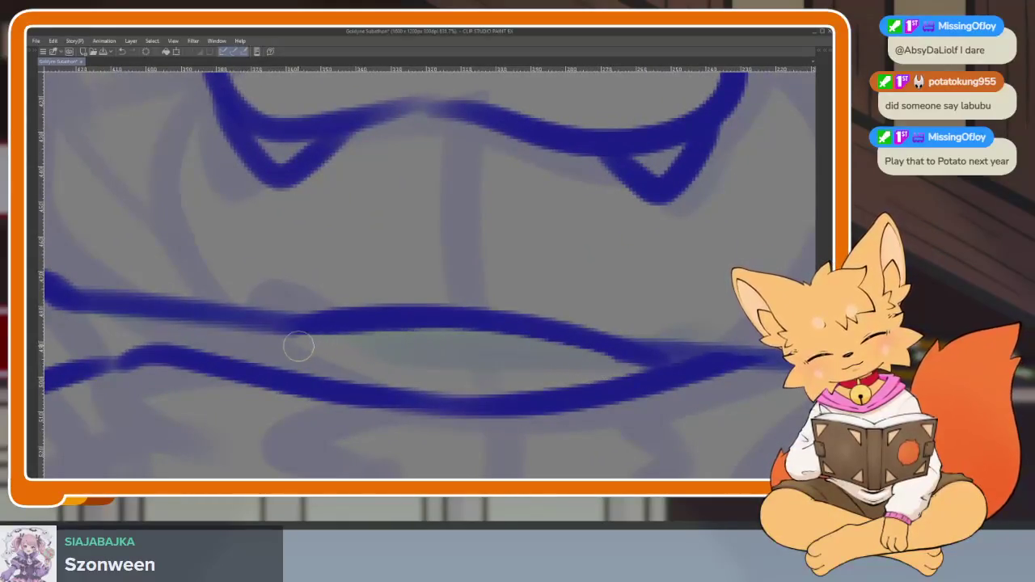
scroll(615, 323, "down", 5)
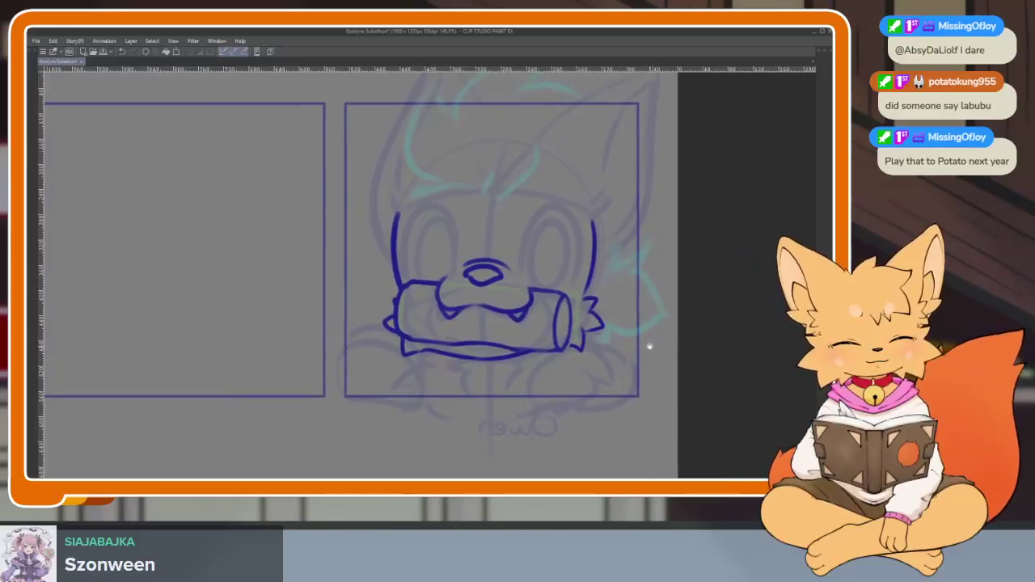
scroll(650, 356, "down", 2)
scroll(623, 353, "up", 4)
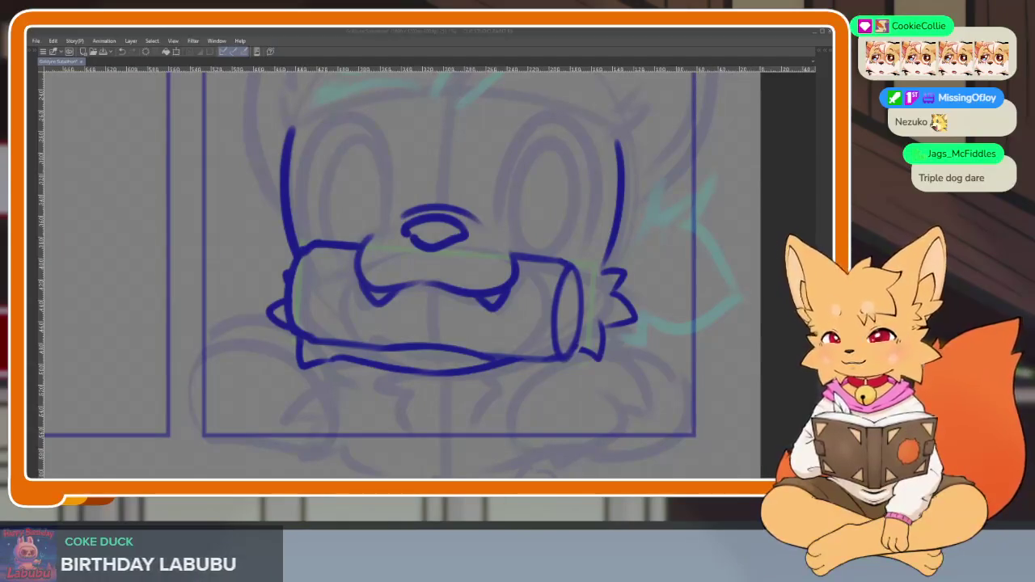
left_click_drag(547, 240, 530, 372)
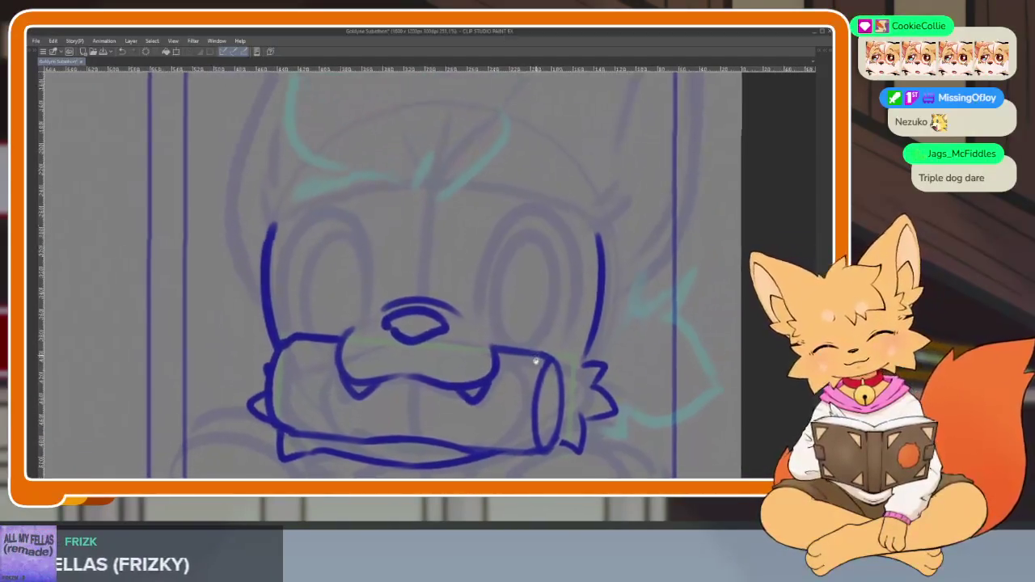
- Zoom in above the head and try a first tuft curve, undoing it
scroll(530, 372, "up", 2)
scroll(519, 353, "up", 2)
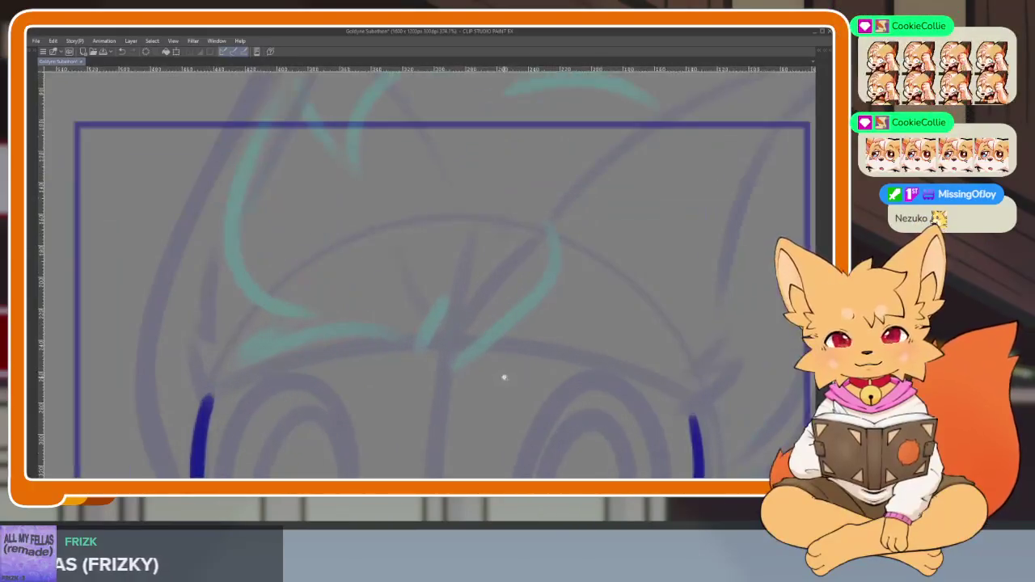
scroll(504, 377, "up", 2)
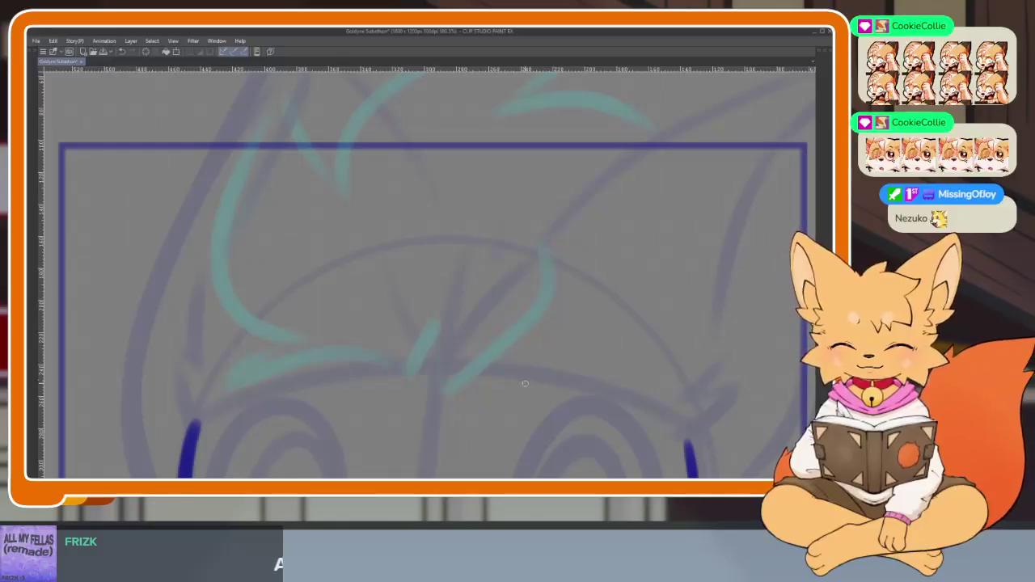
scroll(552, 351, "up", 2)
scroll(512, 366, "down", 2)
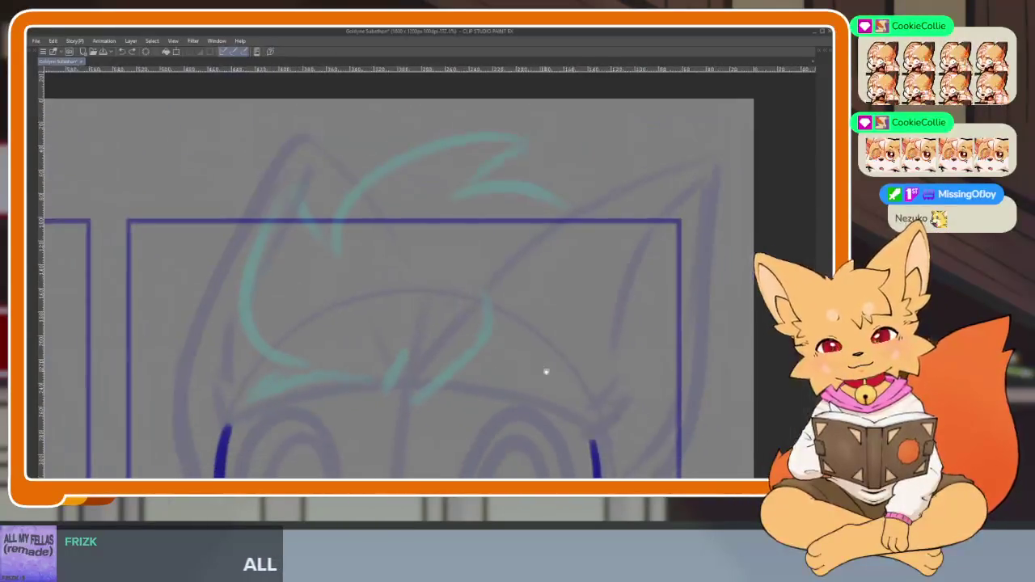
scroll(545, 372, "down", 1)
key("Tab")
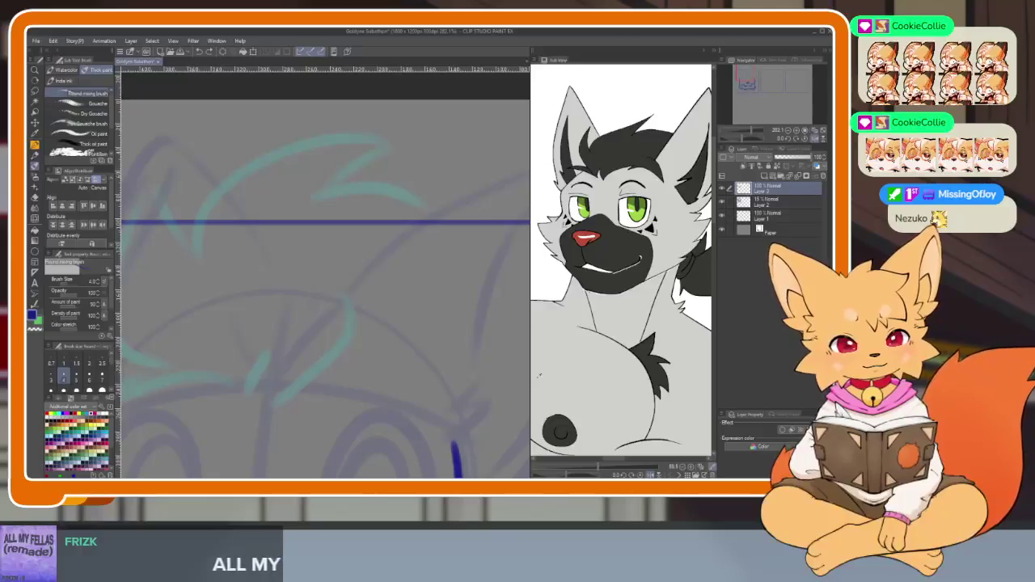
key("Tab")
scroll(464, 351, "up", 1)
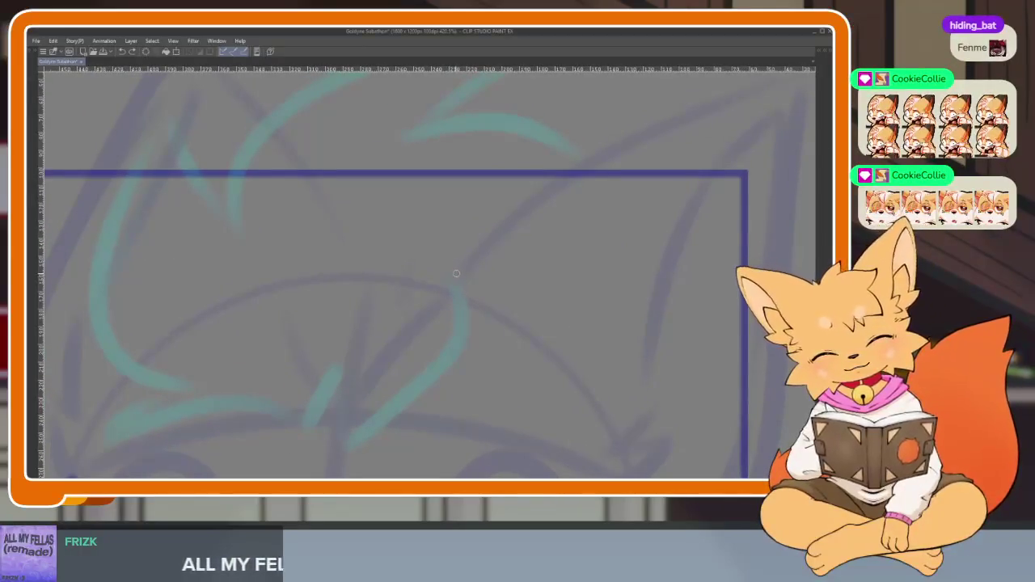
mouse_move(454, 283)
left_mouse_down()
mouse_move(510, 282)
mouse_move(559, 386)
mouse_move(482, 396)
left_mouse_up()
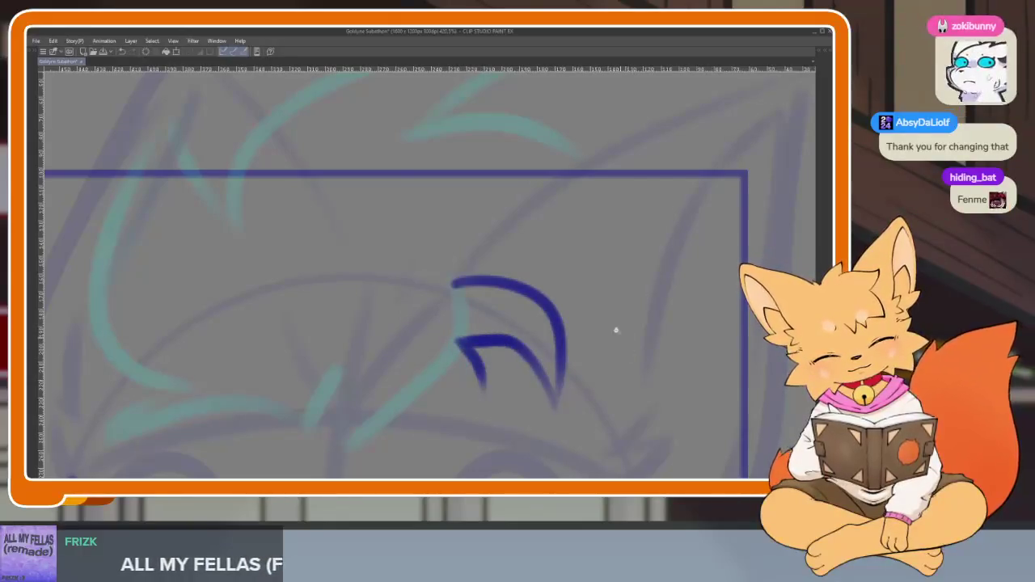
key("ctrl+z")
key("Tab")
key("ctrl+z")
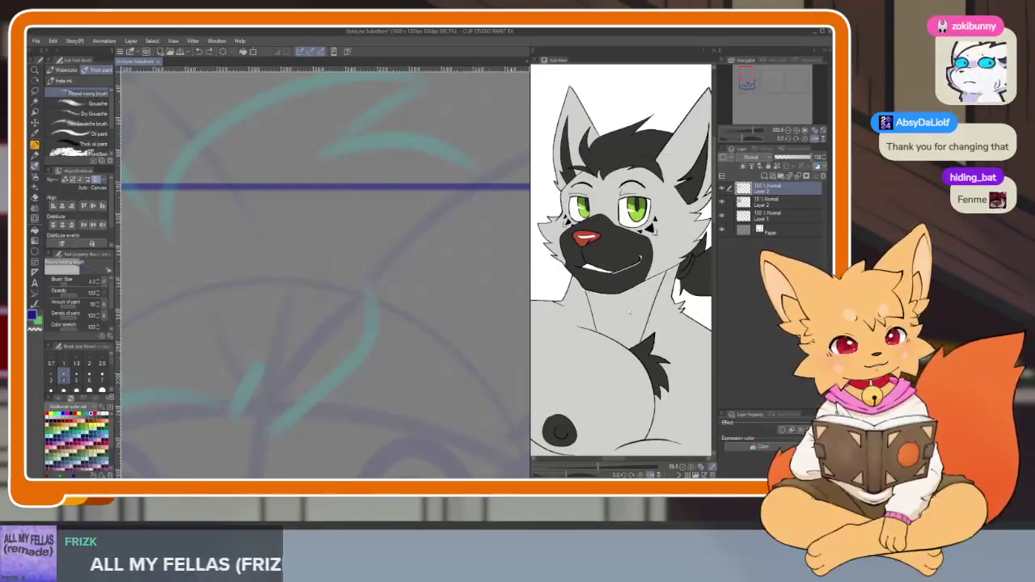
key("Tab")
- Retry the tuft's top curve and leftward extension, undoing the unsatisfying attempts
left_click_drag(469, 282, 542, 274)
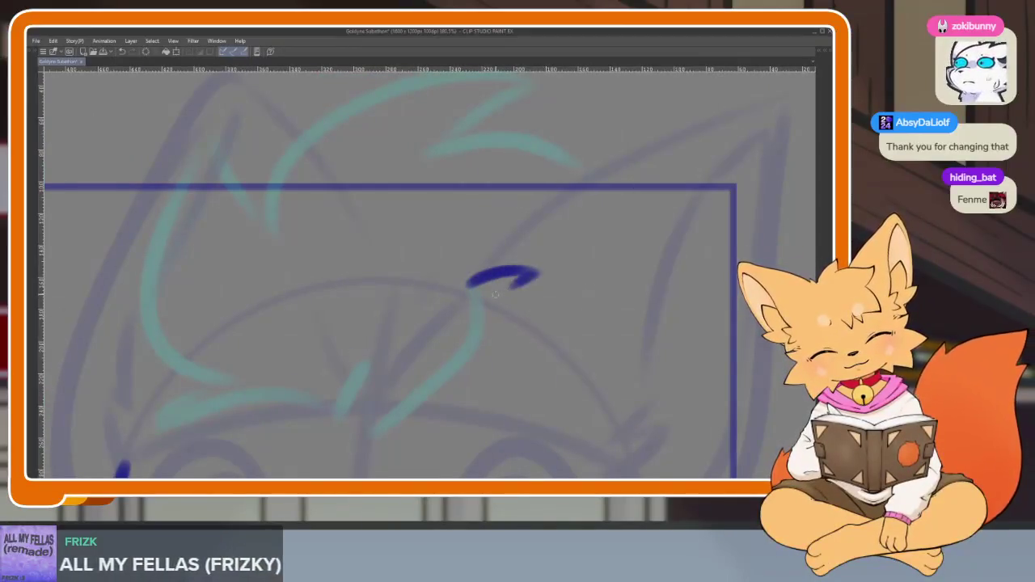
left_click_drag(512, 327, 443, 423)
key("ctrl+z")
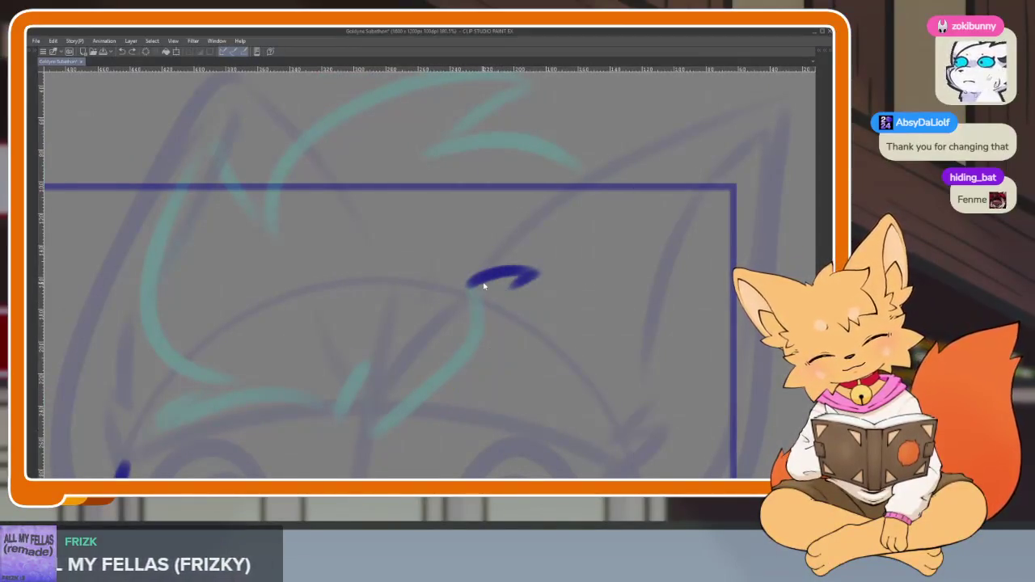
key("ctrl+z")
left_click_drag(484, 279, 518, 308)
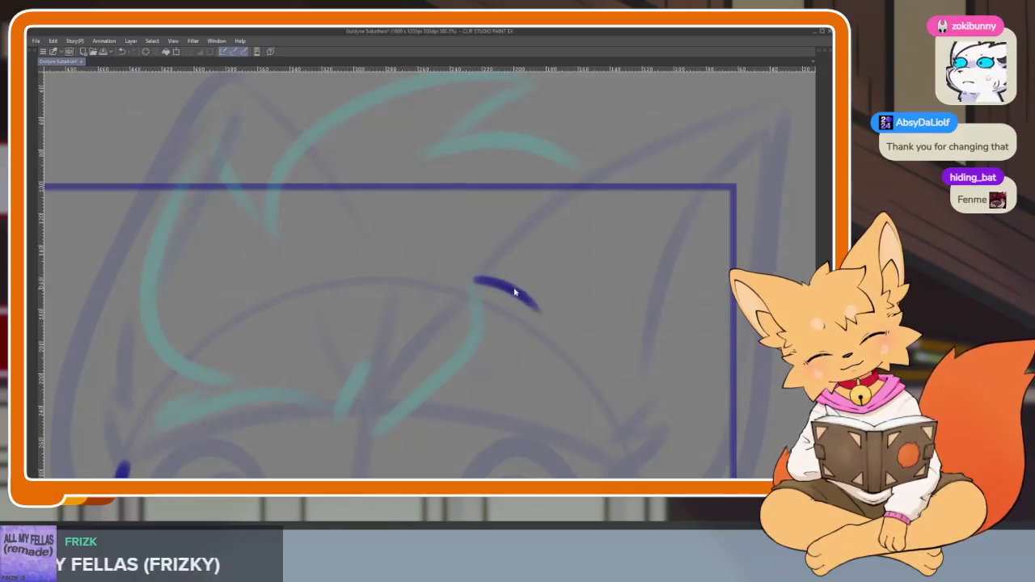
key("ctrl+z")
scroll(526, 282, "down", 5)
scroll(565, 282, "up", 2)
scroll(564, 301, "up", 3)
scroll(564, 302, "up", 1)
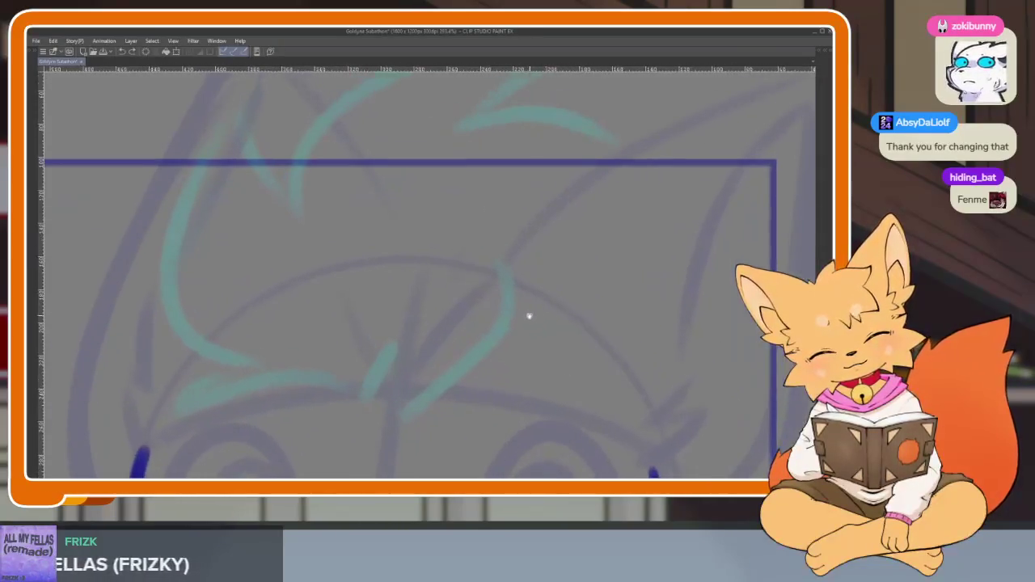
- Ink the tuft's upper curve, inner curl, lower edge and long outer curve
left_click_drag(503, 253, 611, 353)
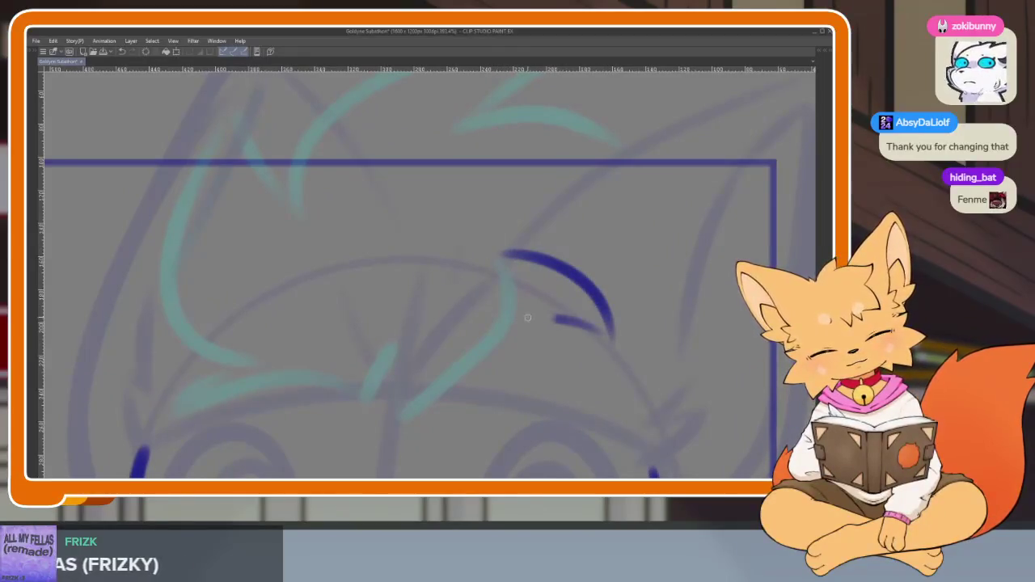
left_click_drag(496, 371, 418, 408)
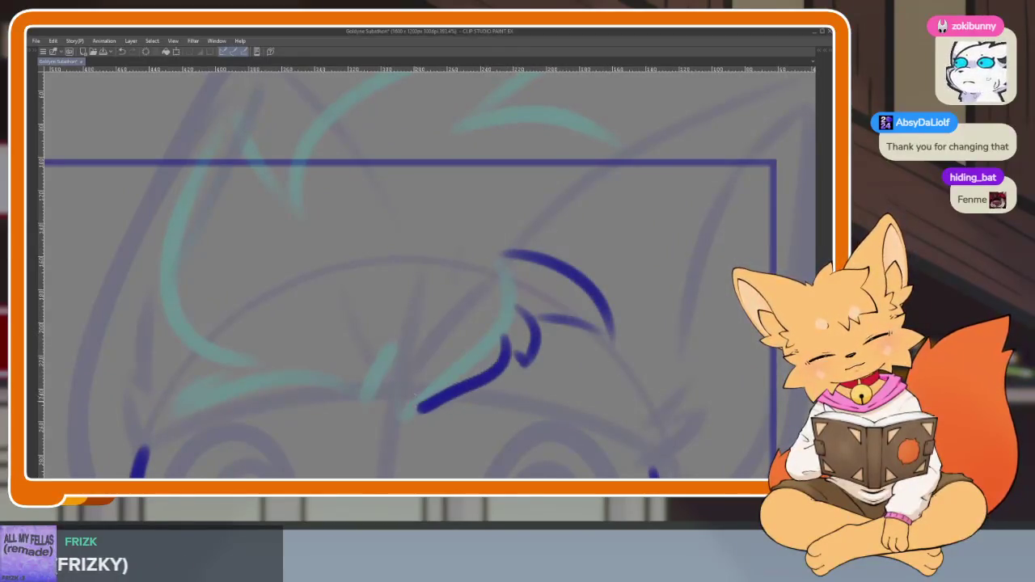
left_click_drag(350, 378, 255, 380)
key("ctrl+z")
mouse_move(358, 398)
left_mouse_down()
mouse_move(254, 346)
mouse_move(264, 406)
mouse_move(298, 139)
mouse_move(304, 252)
left_mouse_up()
left_click_drag(432, 273, 388, 301)
mouse_move(261, 295)
left_mouse_down()
mouse_move(327, 170)
mouse_move(528, 173)
mouse_move(441, 227)
mouse_move(562, 267)
left_mouse_up()
scroll(577, 289, "down", 2)
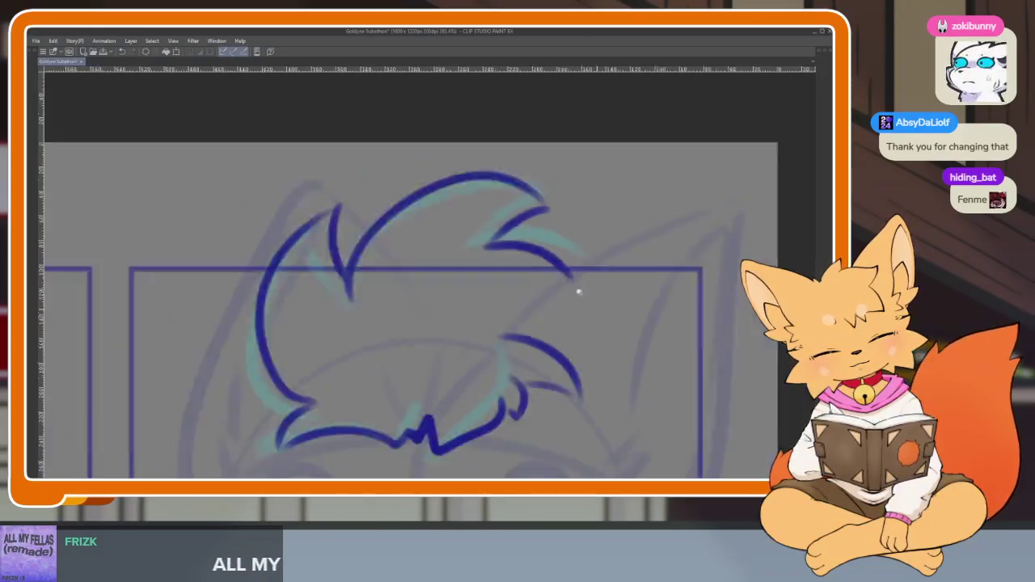
- Add strands curving up into the hair and recentre the view on the head
scroll(625, 318, "down", 3)
scroll(599, 312, "up", 3)
scroll(533, 347, "up", 1)
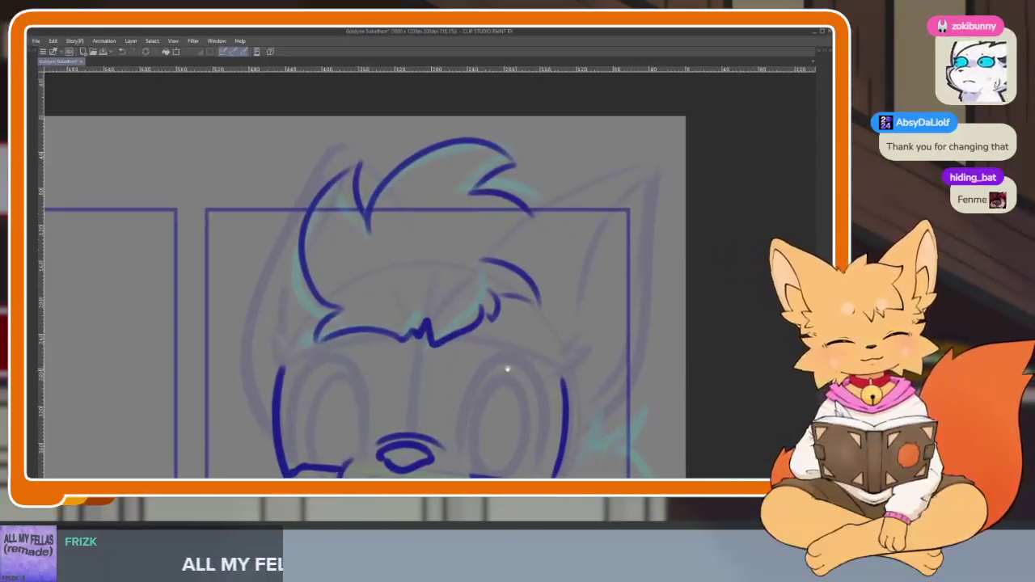
scroll(485, 359, "up", 2)
mouse_move(431, 366)
left_mouse_down()
mouse_move(356, 323)
mouse_move(411, 206)
left_mouse_up()
scroll(501, 247, "down", 5)
scroll(512, 300, "up", 5)
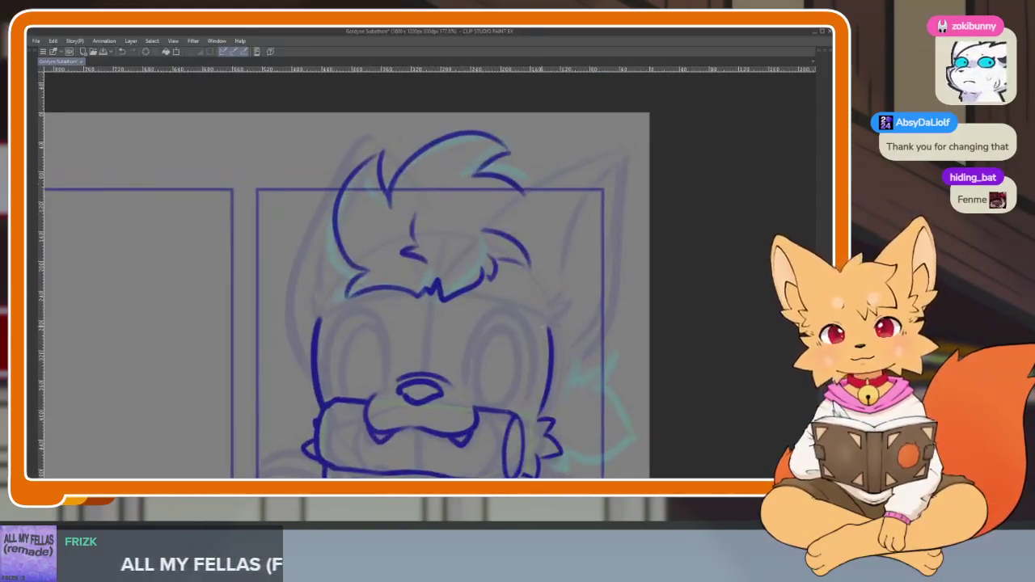
left_click_drag(529, 349, 511, 370)
- Zoom in and ink a short stroke atop the right tuft plus the ear's outer edge
scroll(513, 378, "up", 2)
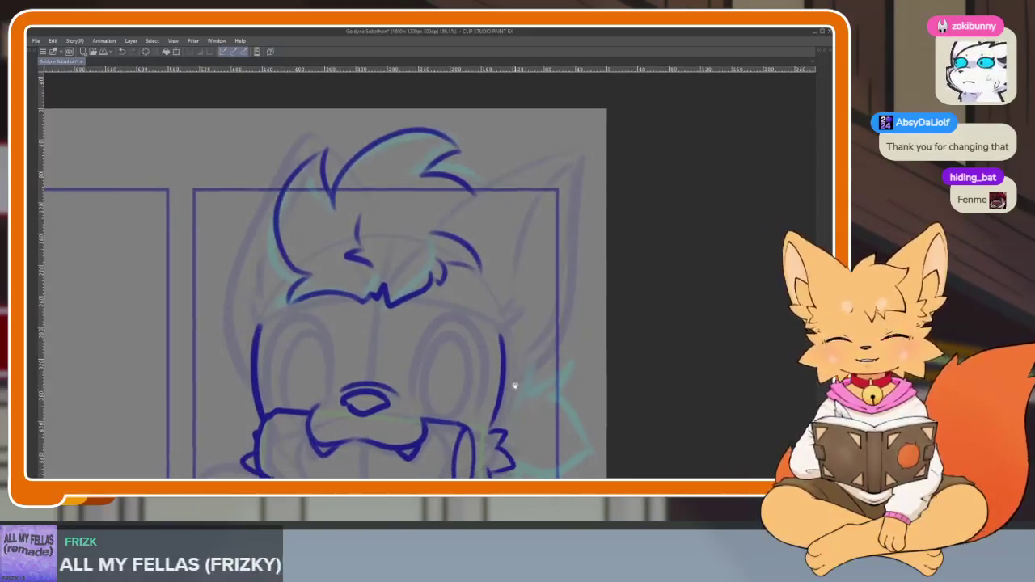
scroll(514, 384, "up", 2)
scroll(513, 376, "down", 2)
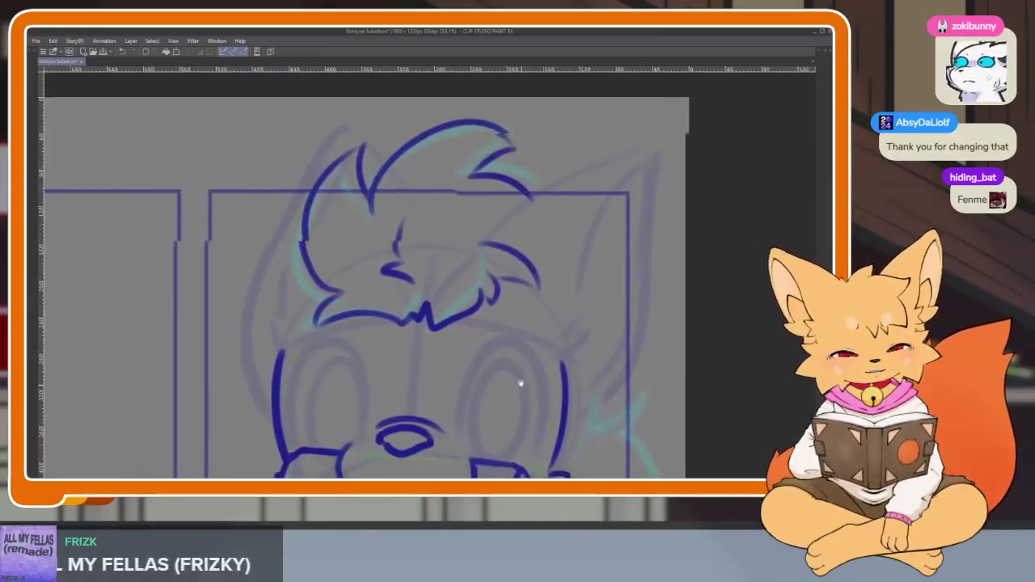
scroll(521, 383, "up", 2)
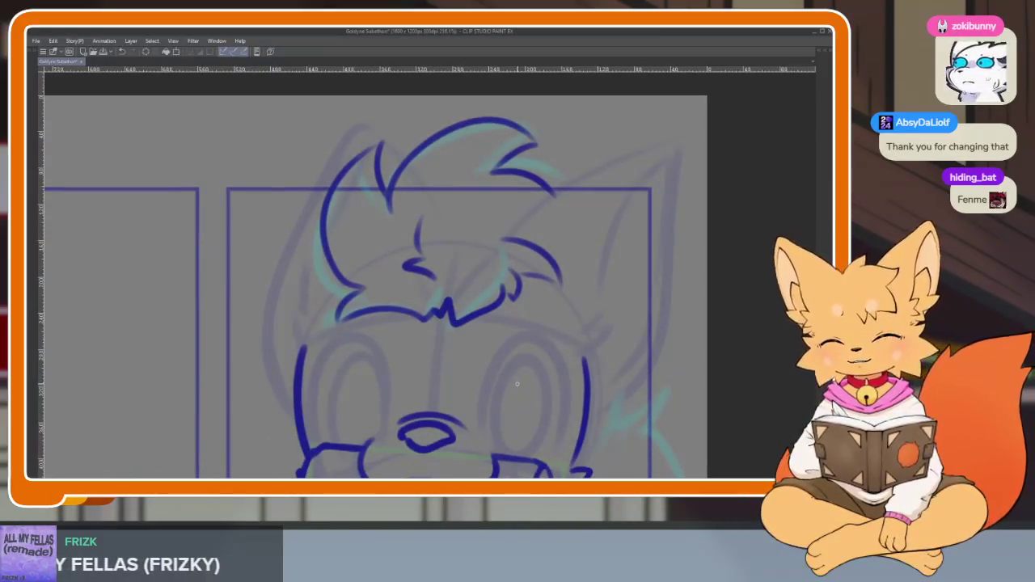
scroll(558, 348, "down", 4)
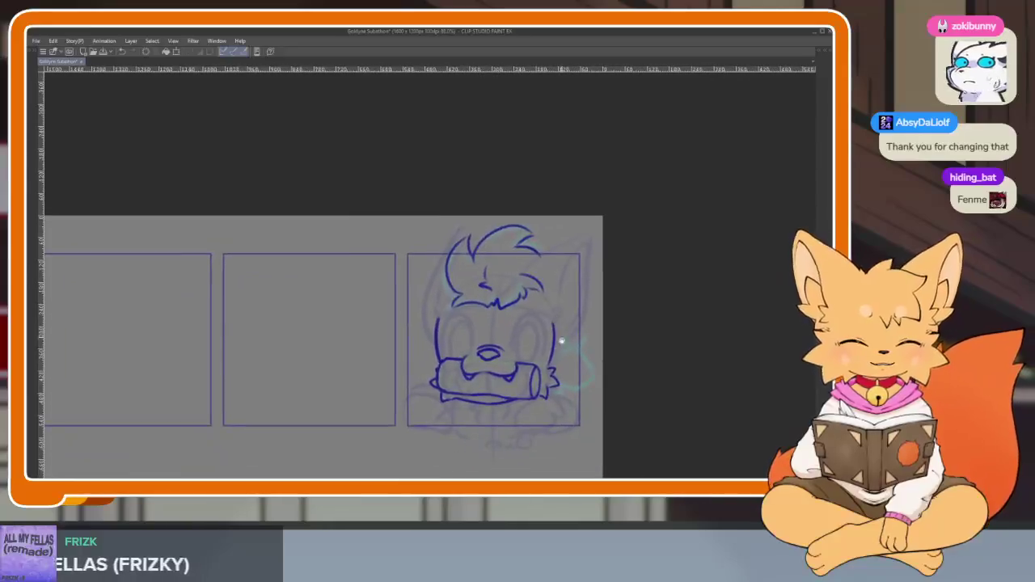
scroll(554, 376, "up", 3)
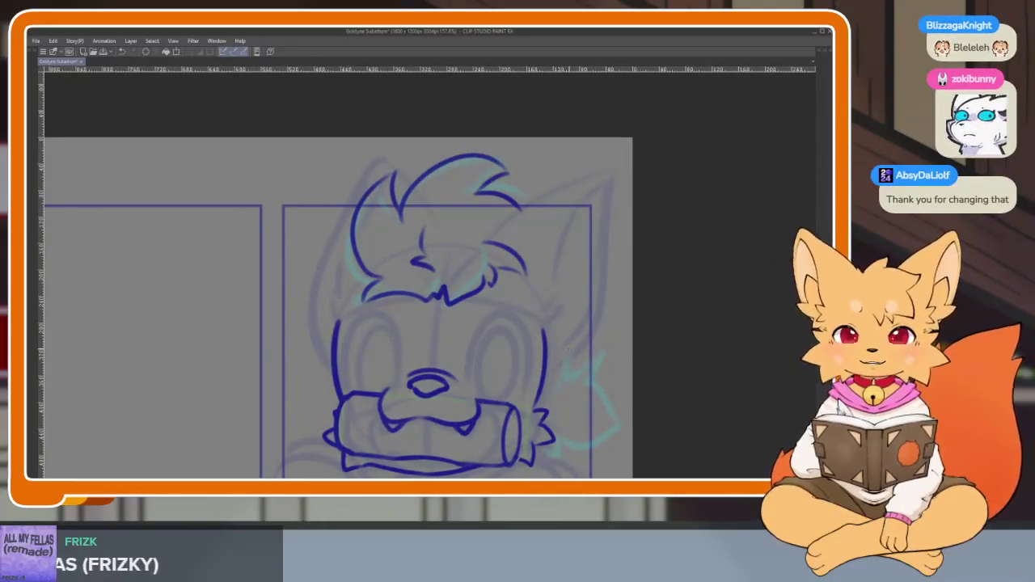
scroll(558, 363, "down", 1)
scroll(569, 348, "up", 1)
scroll(570, 349, "down", 1)
scroll(570, 349, "up", 1)
scroll(568, 351, "down", 1)
scroll(568, 352, "up", 1)
scroll(565, 354, "down", 1)
scroll(564, 355, "up", 1)
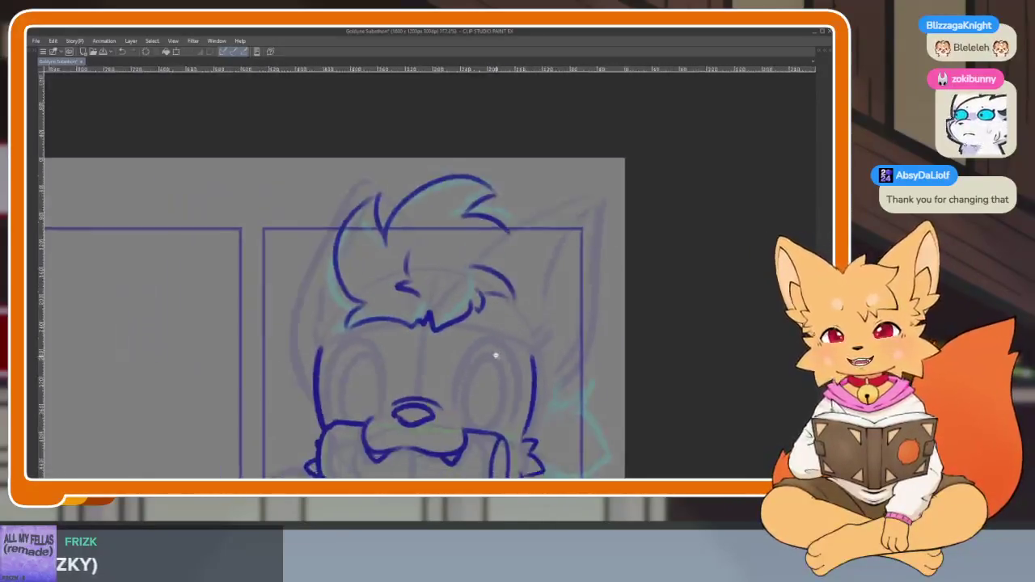
scroll(499, 347, "up", 1)
scroll(507, 356, "up", 1)
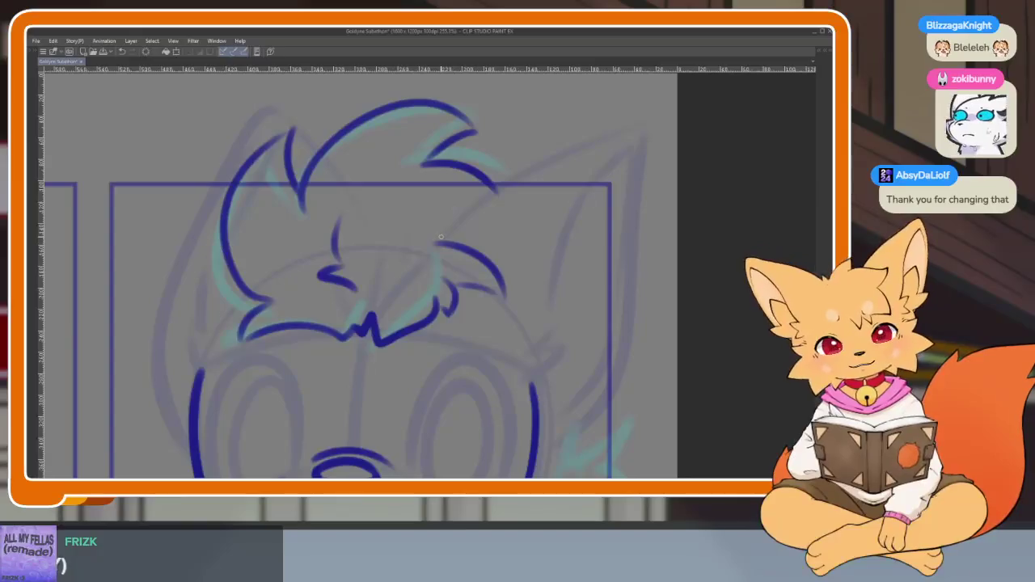
left_click_drag(449, 221, 442, 236)
left_click_drag(579, 225, 496, 215)
- Extend the right ear outline up to its pointed tip and draw its inner line
mouse_move(361, 218)
left_mouse_down()
mouse_move(508, 123)
mouse_move(562, 119)
mouse_move(532, 365)
mouse_move(472, 430)
left_mouse_up()
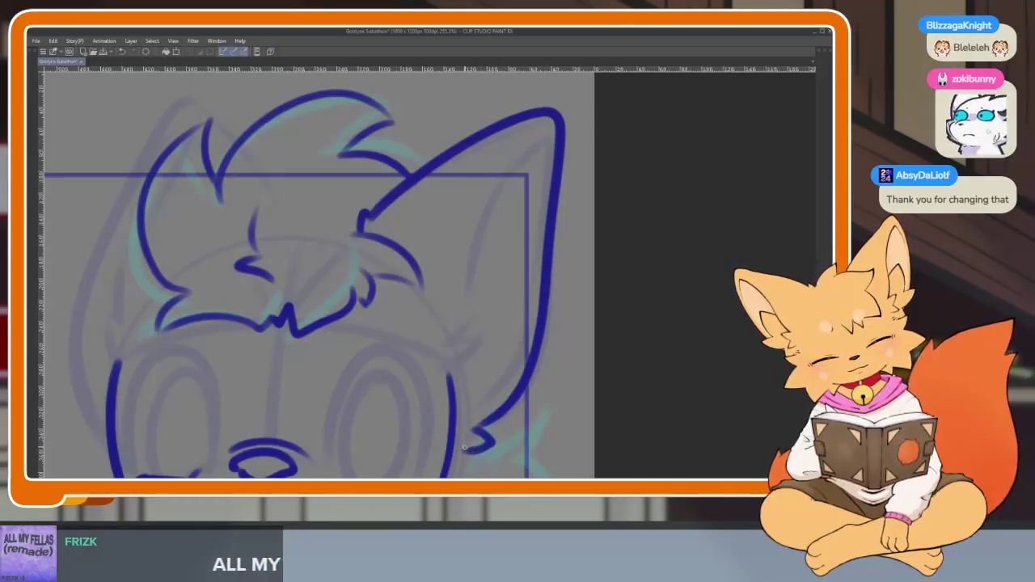
scroll(490, 324, "left", 1)
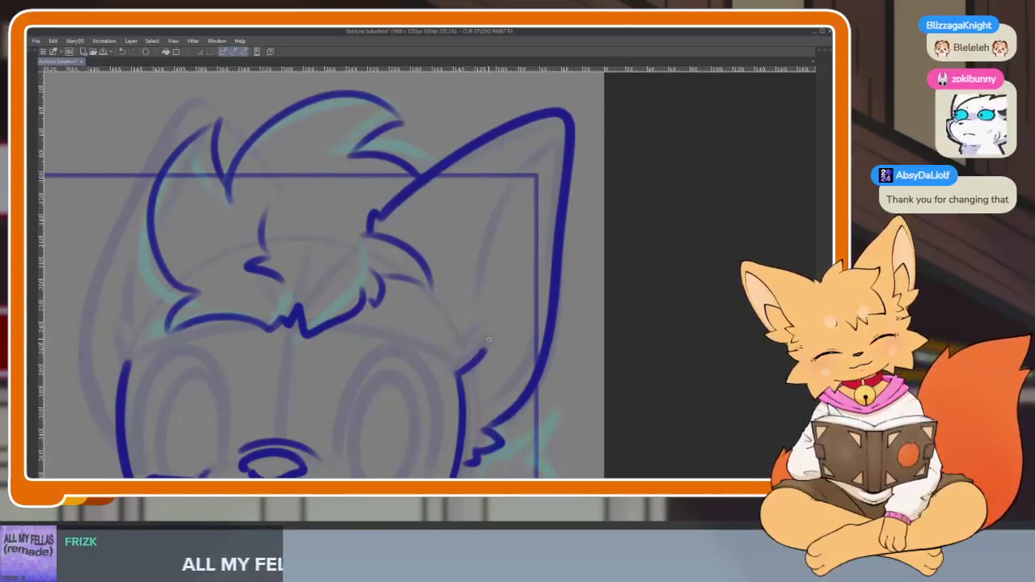
key("Tab")
key("Tab")
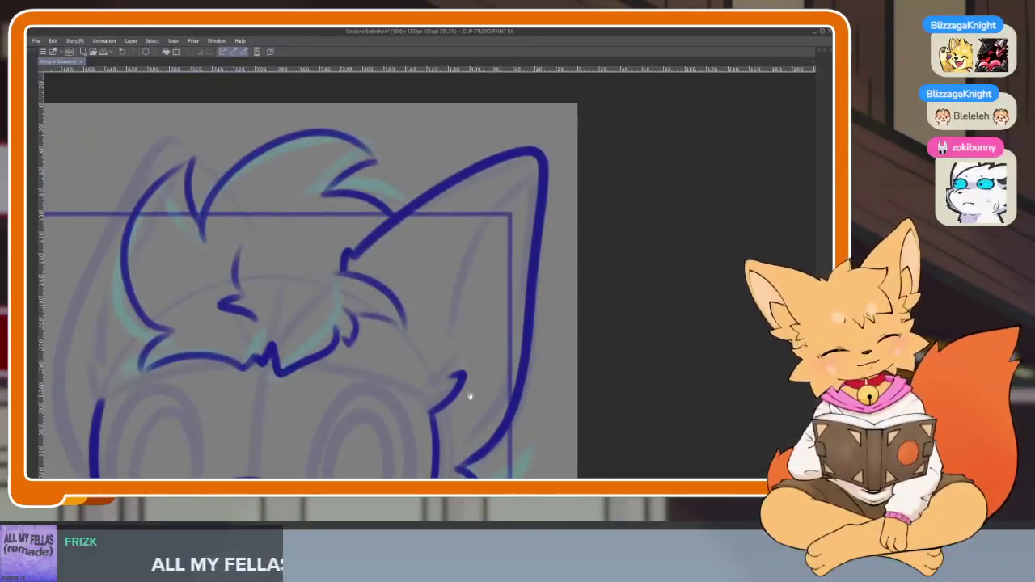
mouse_move(446, 374)
left_mouse_down()
mouse_move(457, 275)
mouse_move(518, 178)
mouse_move(499, 378)
mouse_move(455, 443)
left_mouse_up()
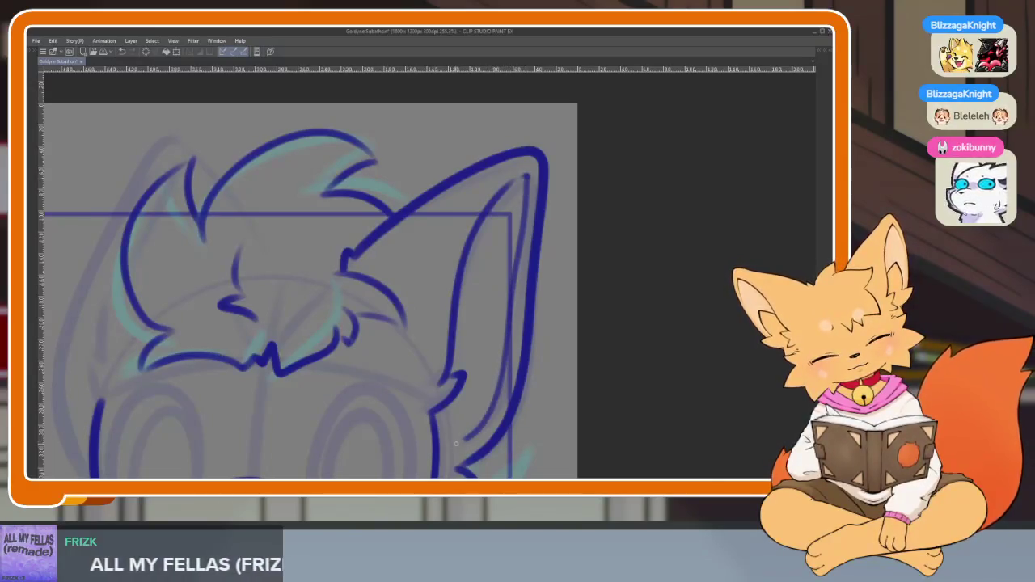
scroll(514, 346, "down", 4)
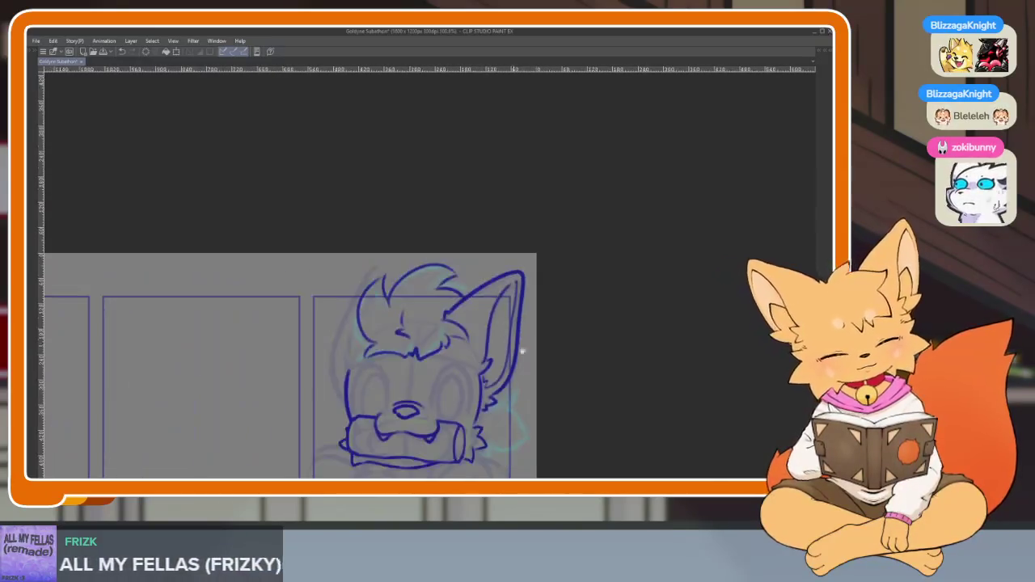
scroll(514, 346, "up", 2)
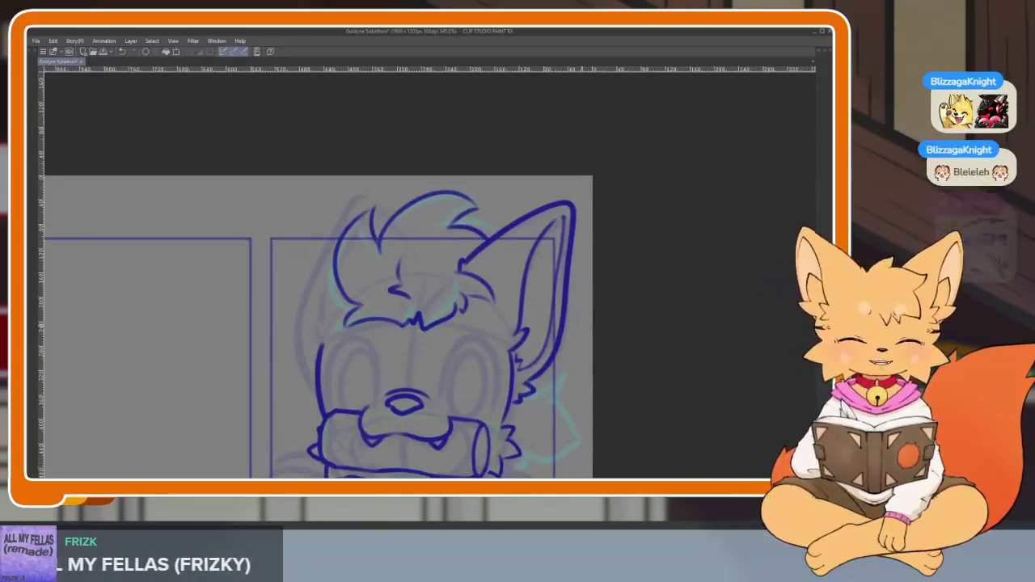
- Flip the canvas view horizontally and zoom in for the other ear
key("h")
scroll(600, 337, "up", 1)
scroll(550, 358, "up", 1)
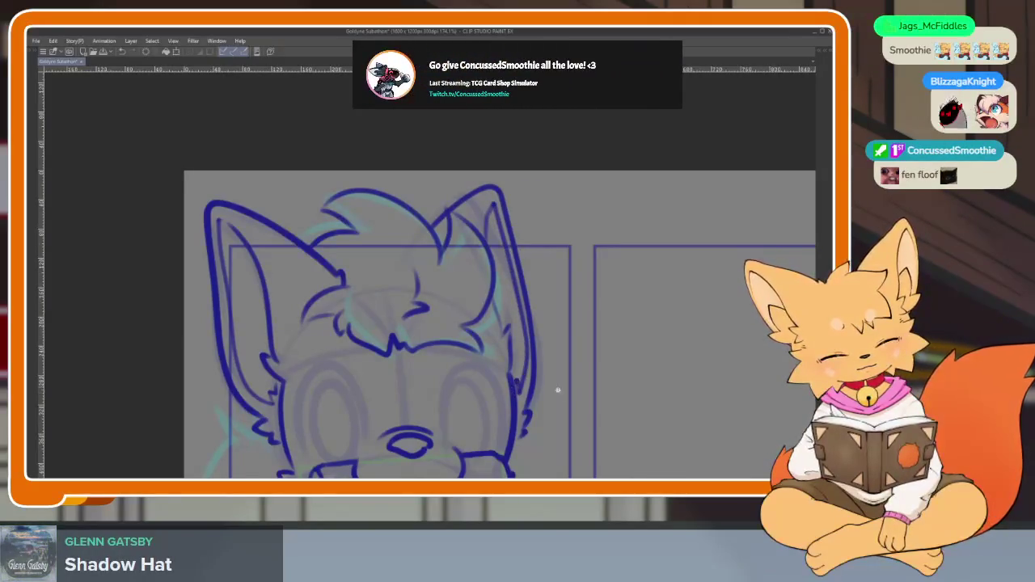
scroll(557, 391, "down", 2)
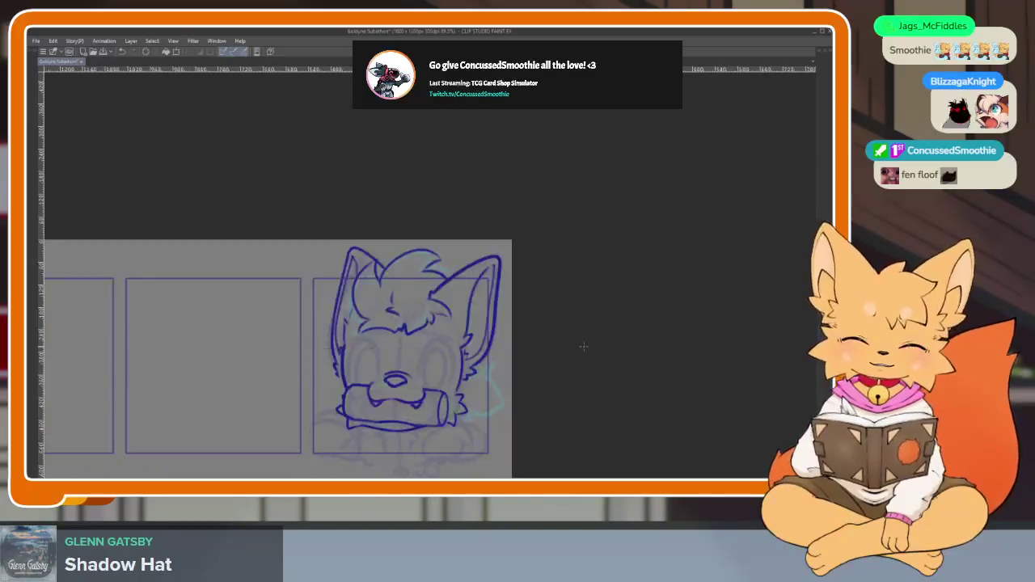
scroll(583, 346, "up", 1)
scroll(566, 355, "up", 1)
scroll(534, 372, "up", 2)
scroll(502, 388, "up", 1)
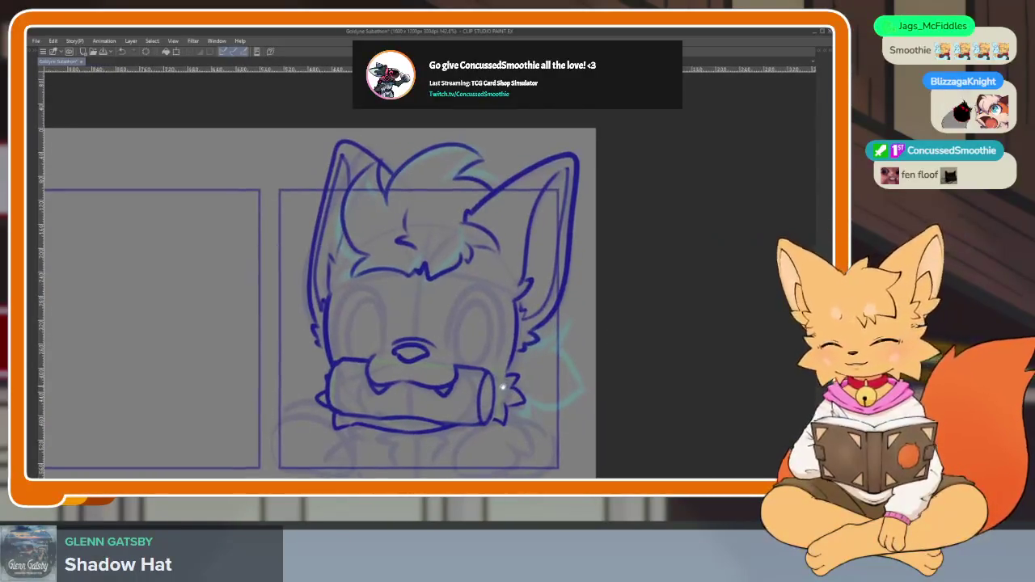
scroll(502, 388, "up", 2)
scroll(501, 392, "up", 1)
scroll(501, 397, "up", 1)
scroll(500, 404, "up", 1)
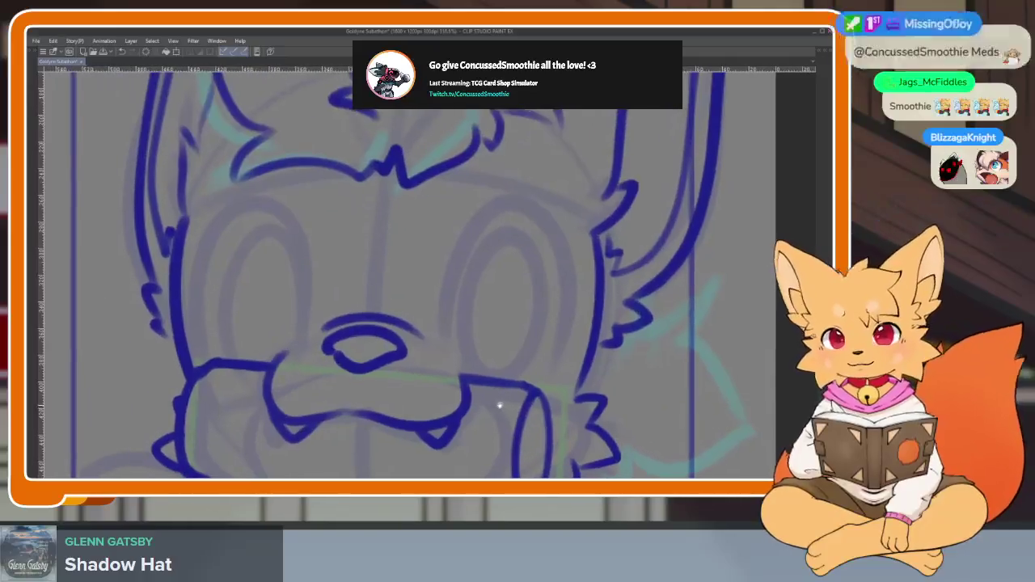
scroll(505, 390, "up", 1)
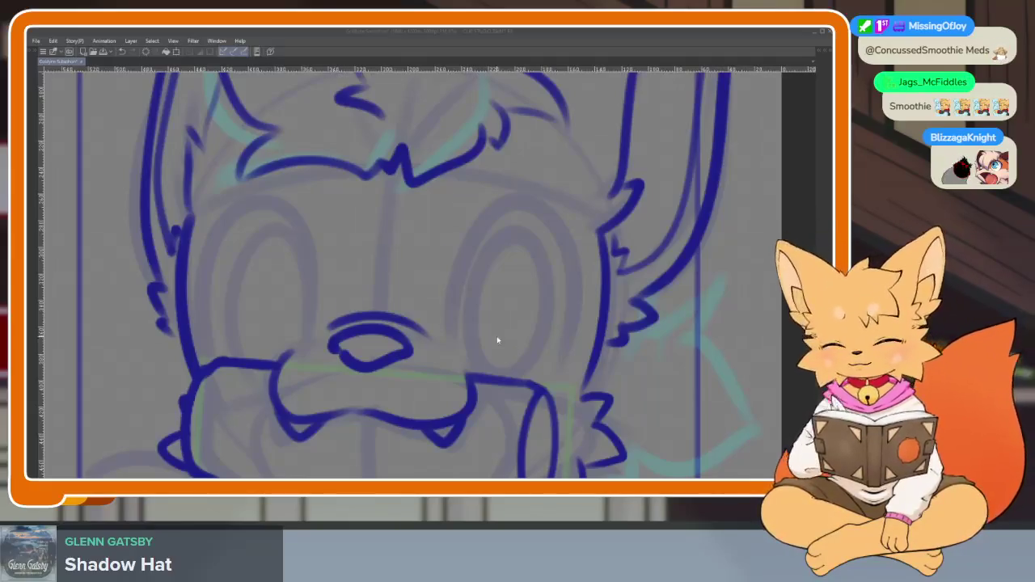
scroll(370, 372, "up", 1)
scroll(351, 380, "up", 1)
scroll(391, 380, "up", 1)
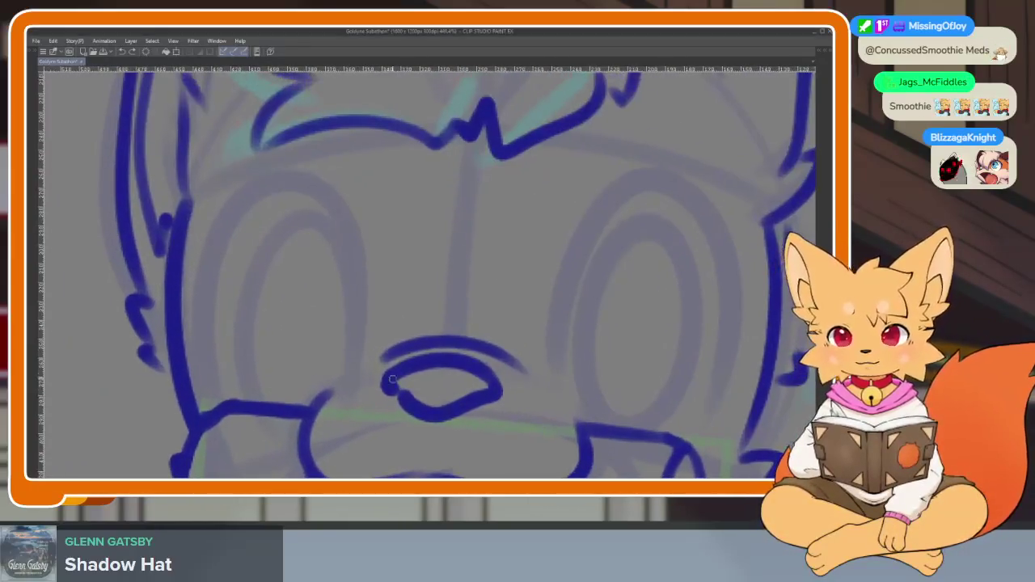
scroll(391, 379, "down", 3)
scroll(380, 402, "up", 2)
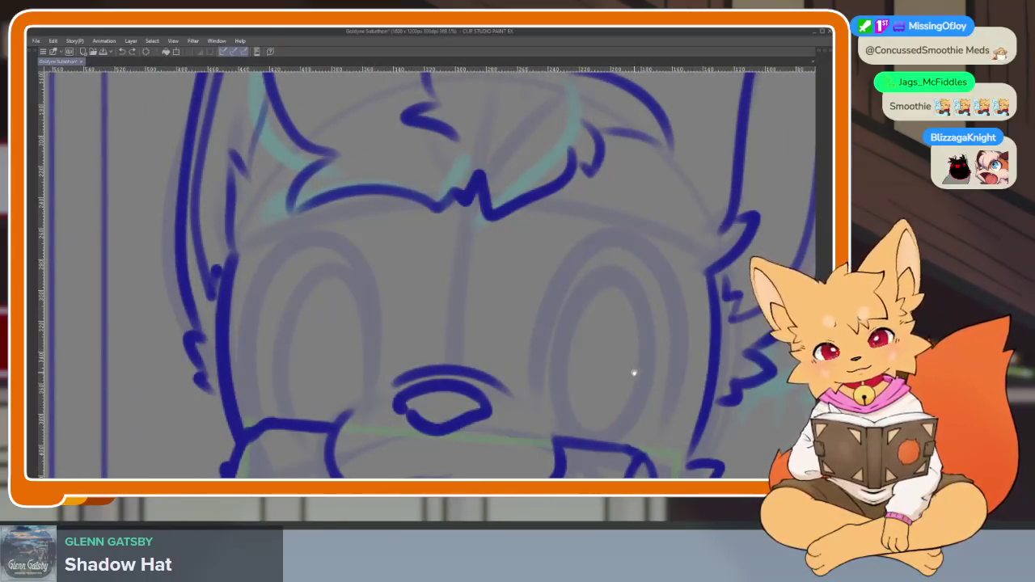
scroll(634, 373, "down", 1)
scroll(365, 370, "up", 2)
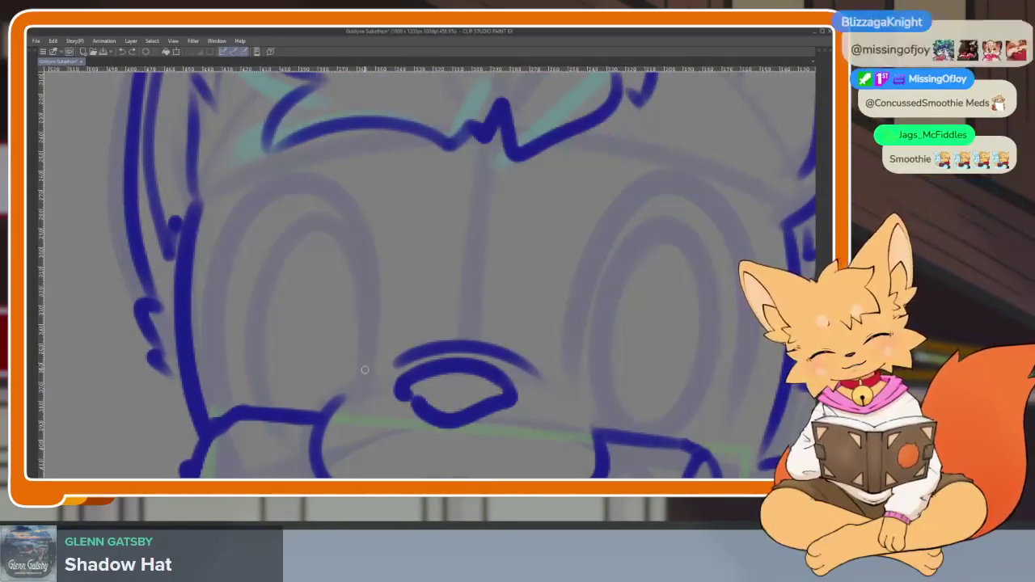
- Outline the left eye's top and left side, then undo both too-thick strokes
left_click_drag(374, 347, 211, 331)
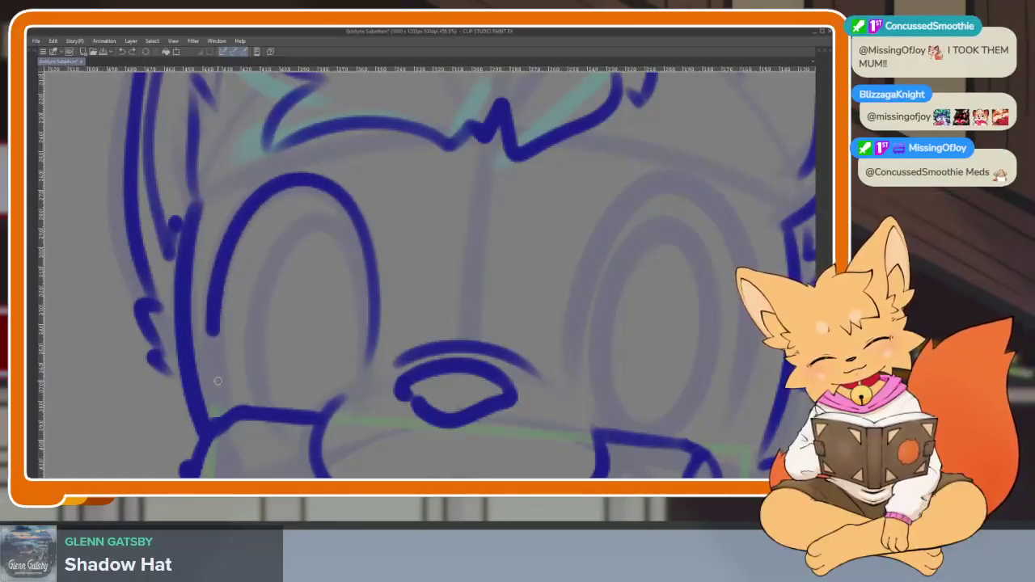
left_click_drag(217, 380, 235, 405)
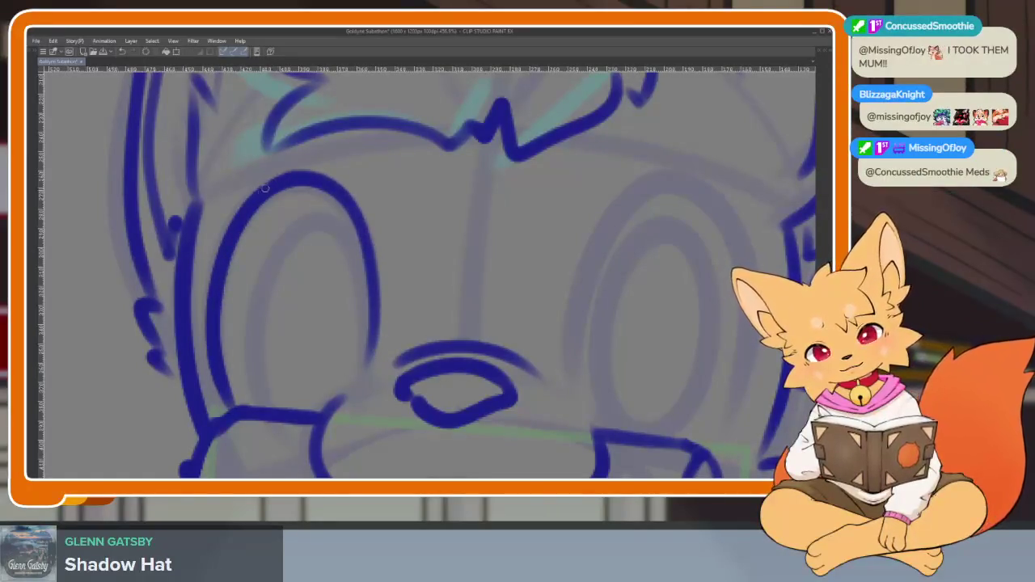
key("ctrl+z")
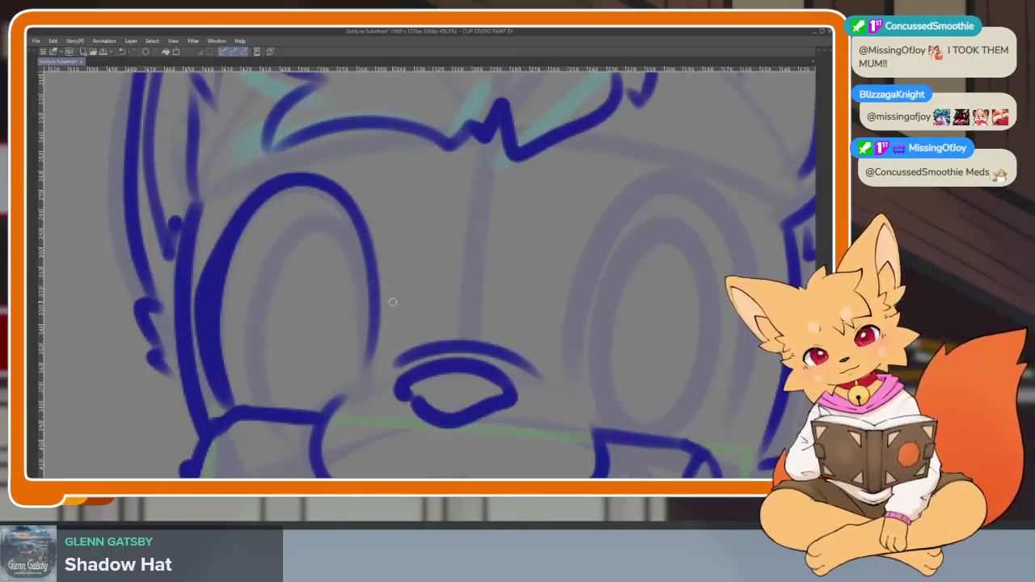
key("ctrl+z")
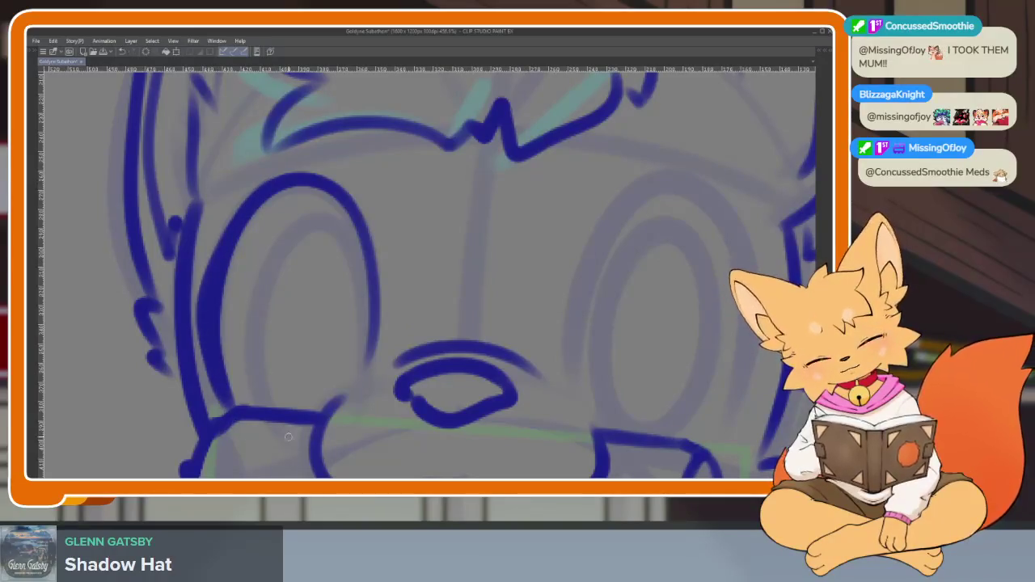
- Zoom in and draw the eye's inner arc, thickening its top and right
scroll(288, 436, "down", 5)
scroll(501, 338, "up", 5)
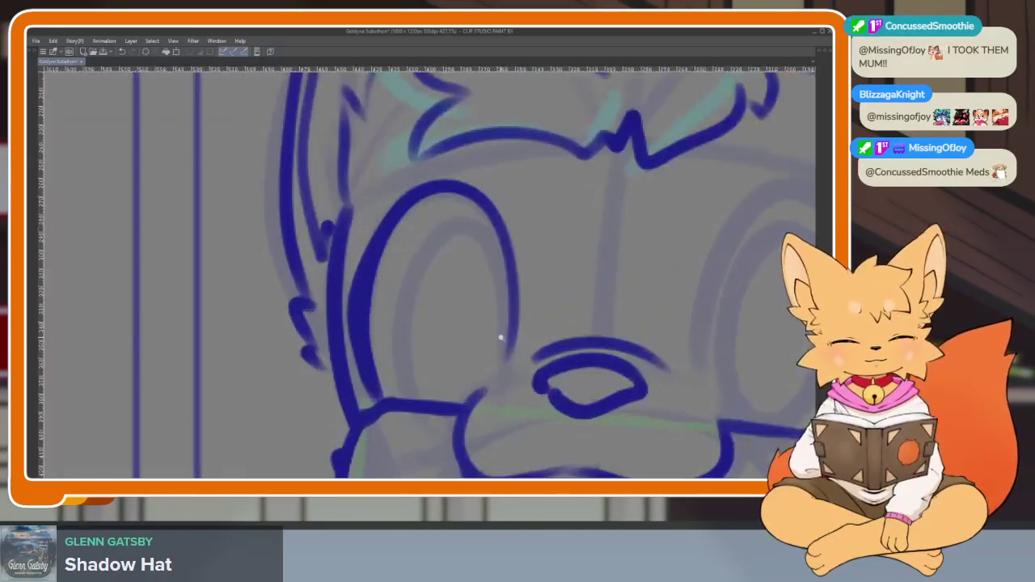
scroll(500, 338, "up", 1)
scroll(492, 369, "up", 1)
mouse_move(475, 349)
left_mouse_down()
mouse_move(445, 212)
mouse_move(331, 303)
mouse_move(356, 443)
left_mouse_up()
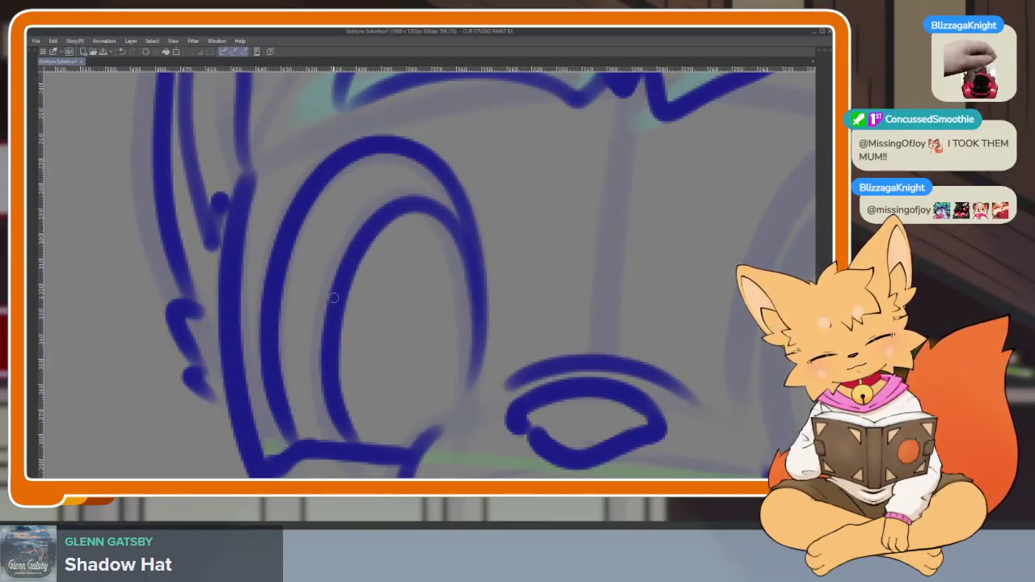
mouse_move(412, 206)
left_mouse_down()
mouse_move(474, 300)
mouse_move(471, 346)
left_mouse_up()
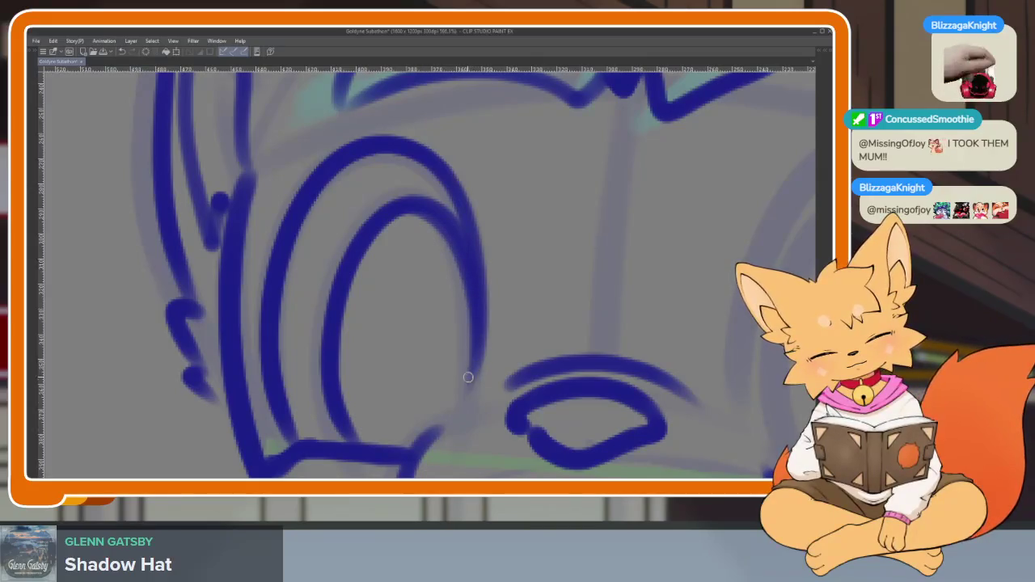
scroll(599, 350, "down", 3)
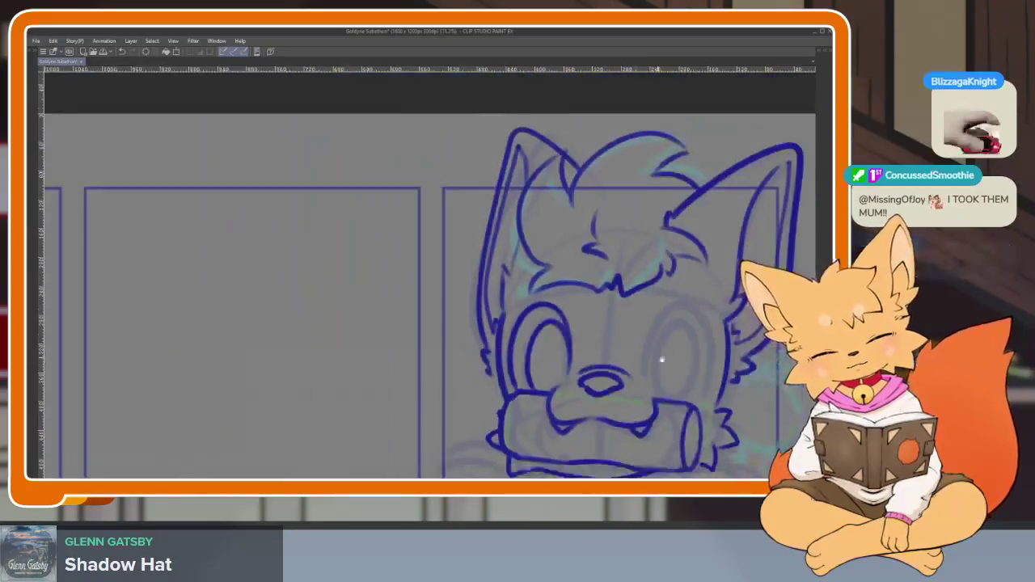
- Zoom in on the right eye and try an outline stroke, undoing it
scroll(658, 358, "up", 1)
scroll(639, 307, "up", 1)
scroll(625, 339, "up", 1)
scroll(540, 384, "up", 1)
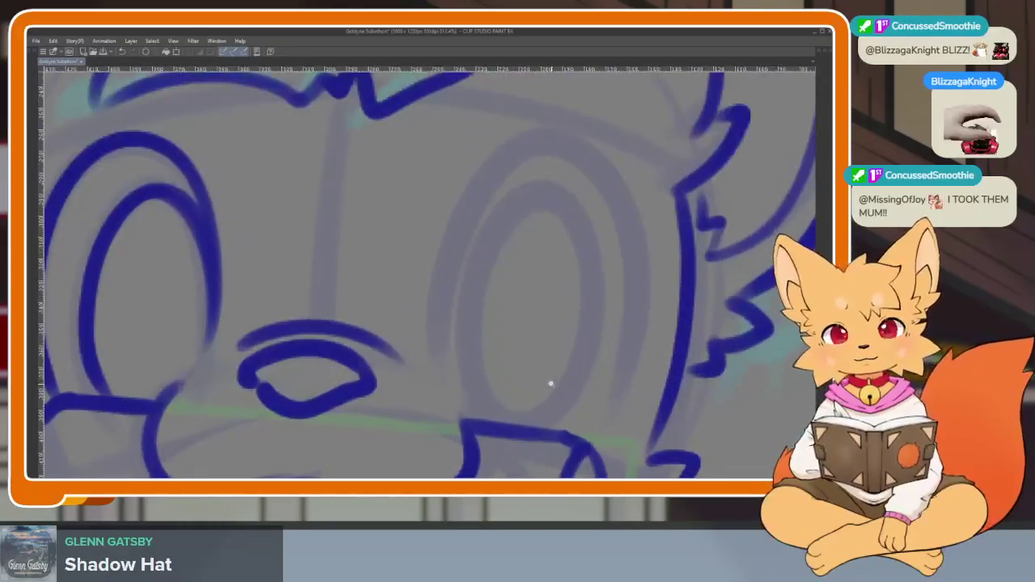
scroll(550, 380, "up", 1)
scroll(550, 376, "up", 1)
scroll(546, 368, "up", 1)
scroll(546, 378, "up", 1)
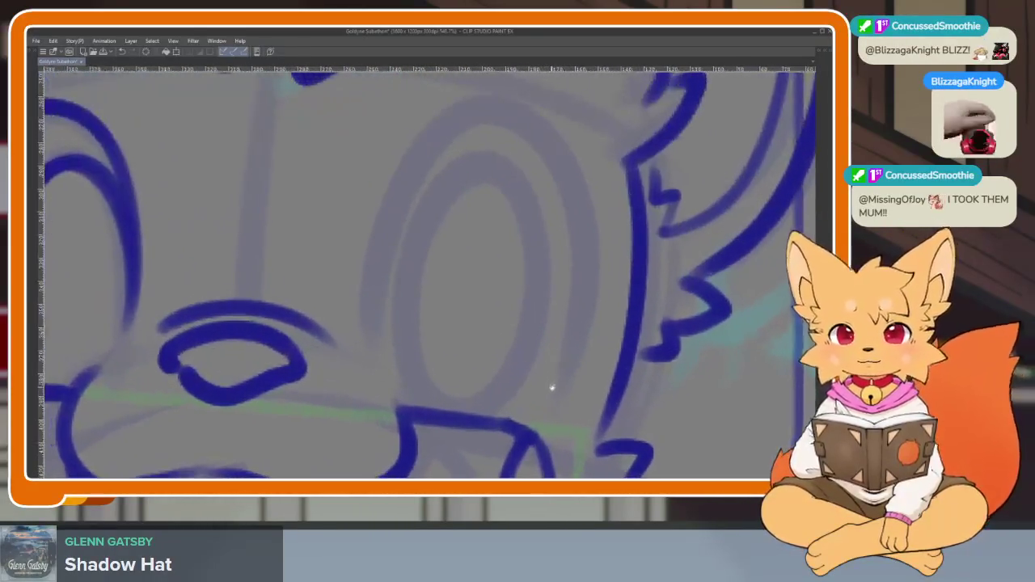
scroll(554, 376, "up", 1)
scroll(554, 381, "up", 1)
scroll(582, 356, "up", 1)
scroll(591, 355, "down", 1)
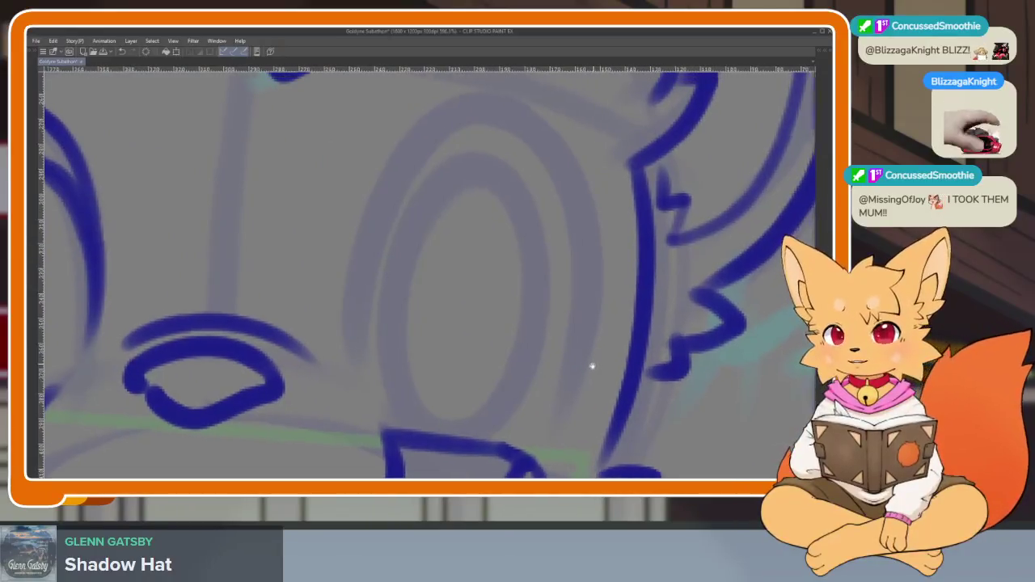
scroll(594, 358, "down", 1)
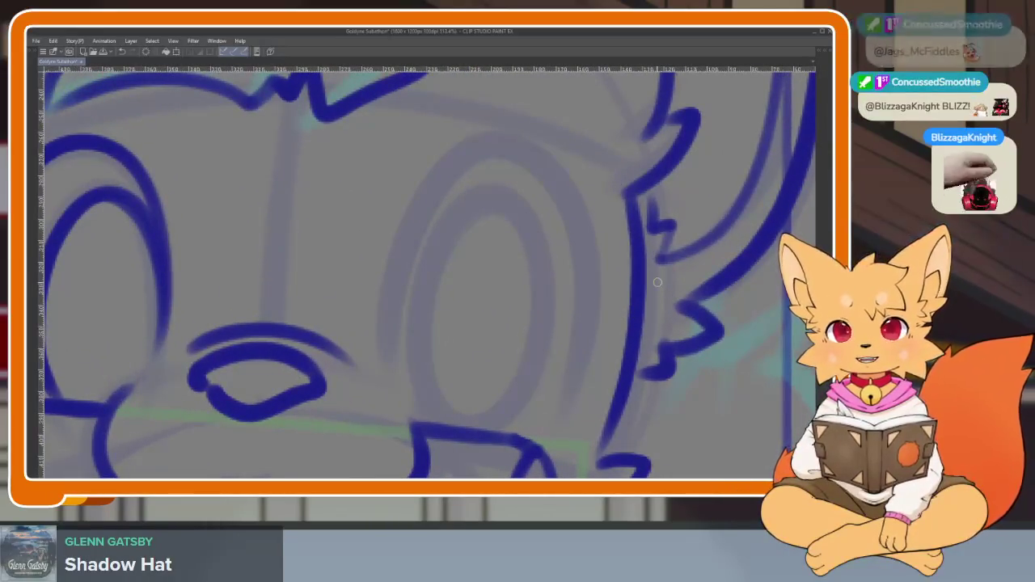
scroll(557, 387, "up", 2)
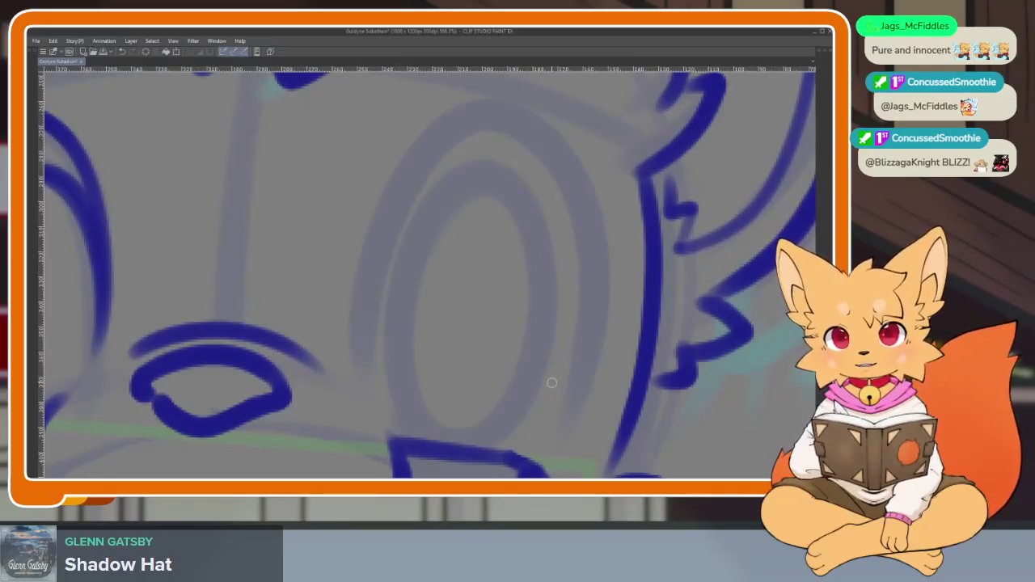
scroll(555, 381, "down", 1)
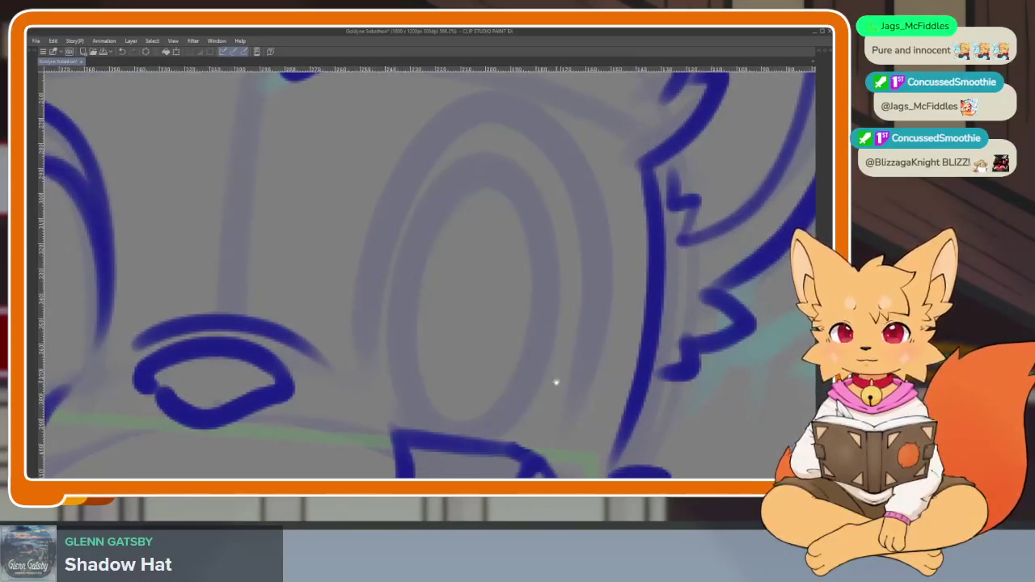
scroll(556, 381, "down", 1)
scroll(551, 379, "down", 1)
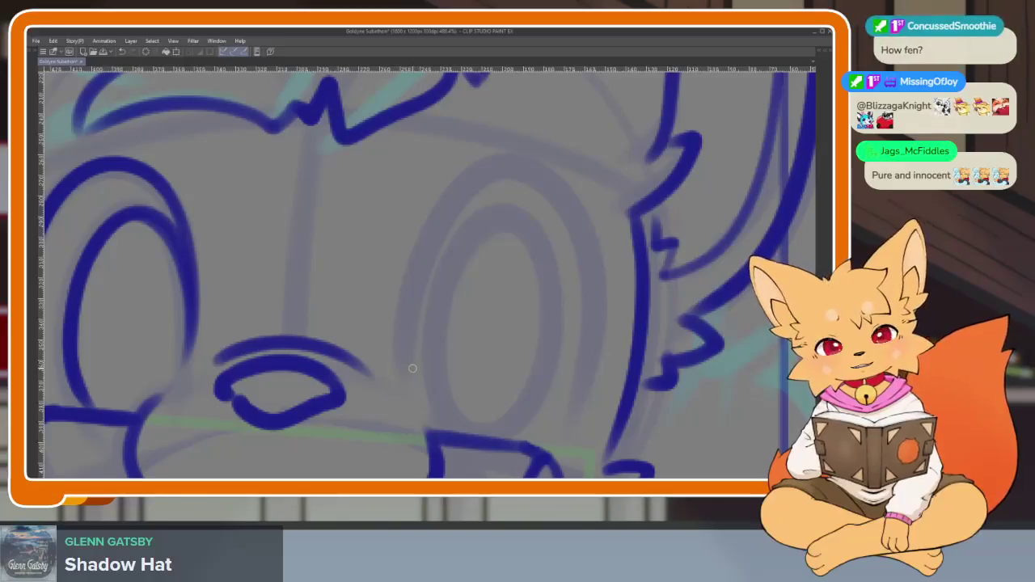
left_click_drag(417, 289, 602, 335)
key("ctrl+z")
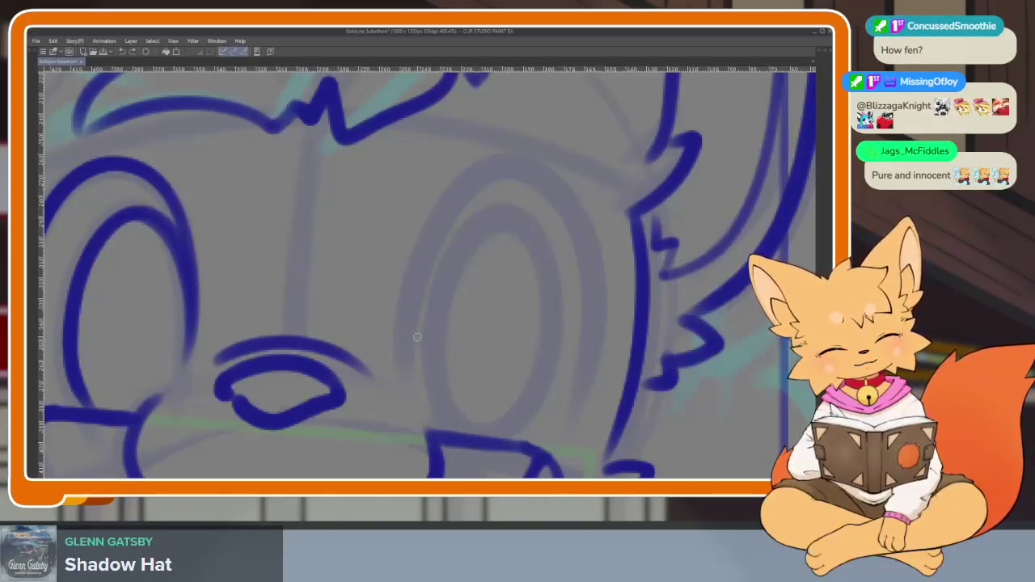
- Ink the right eye's outline along its left, top and right sides after undoing stray strokes
left_click_drag(409, 327, 550, 455)
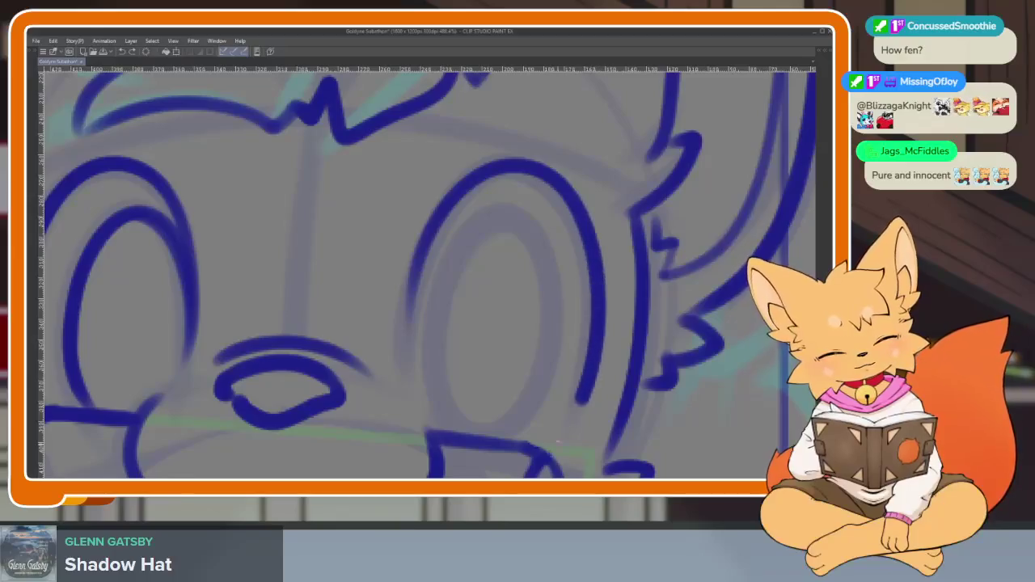
key("ctrl+z")
left_click_drag(424, 239, 445, 203)
key("ctrl+z")
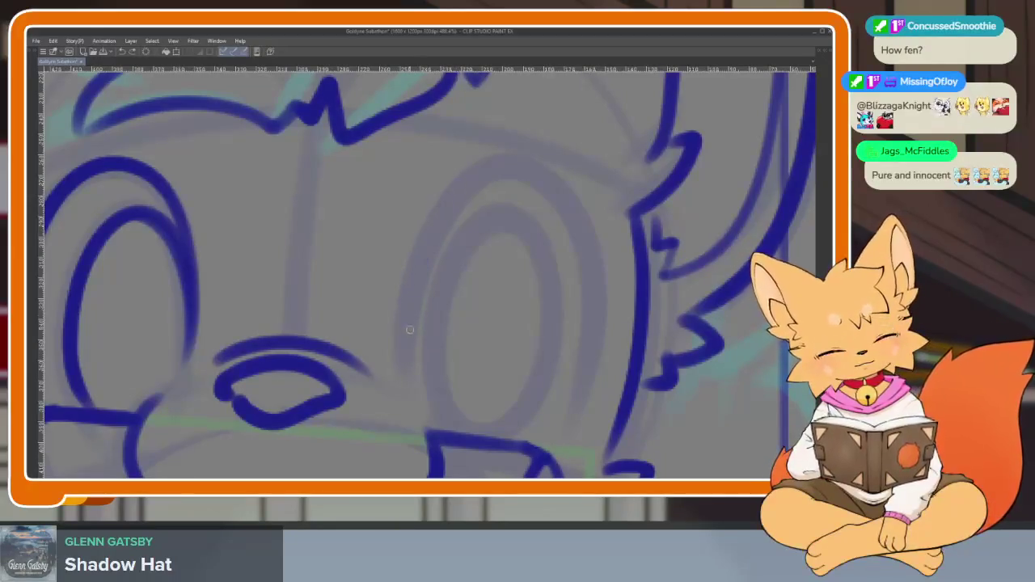
left_click_drag(412, 289, 505, 168)
left_click_drag(586, 251, 537, 466)
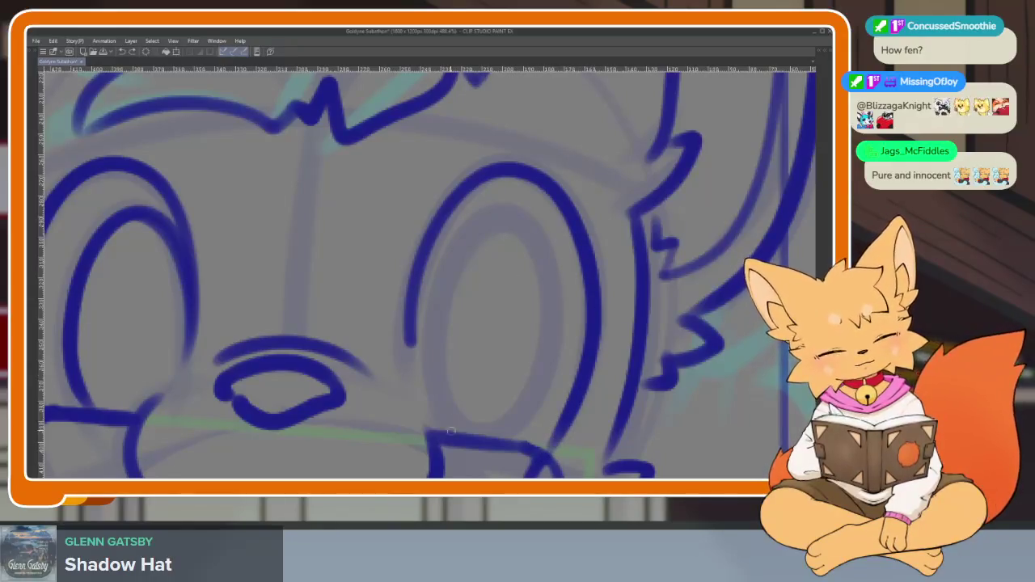
- Ink the inner ring up the eye's left side and down its right side
left_click_drag(436, 320, 524, 198)
key("ctrl+z")
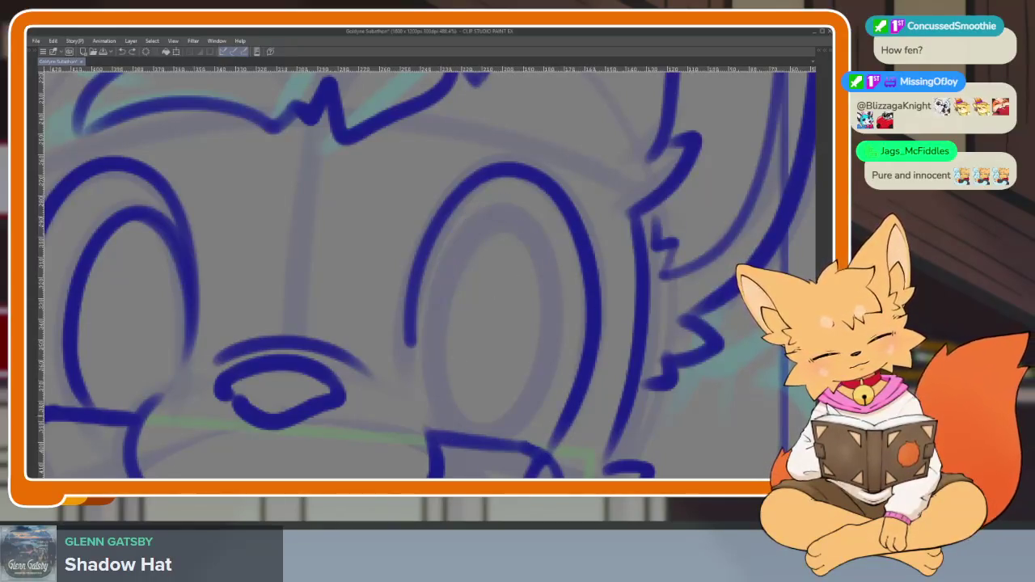
left_click_drag(437, 379, 476, 220)
left_click_drag(551, 285, 502, 433)
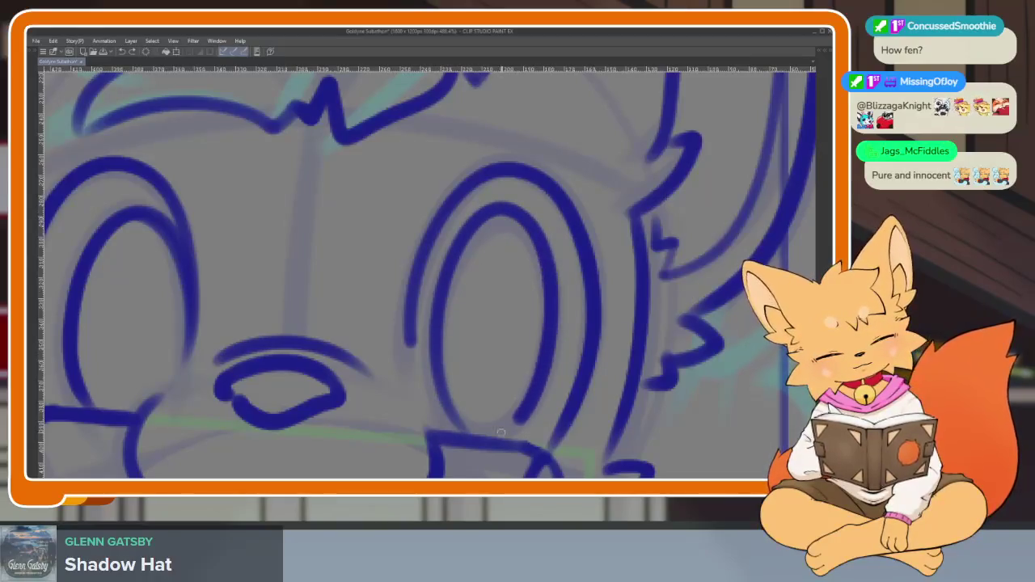
scroll(590, 307, "down", 5)
scroll(583, 327, "down", 2)
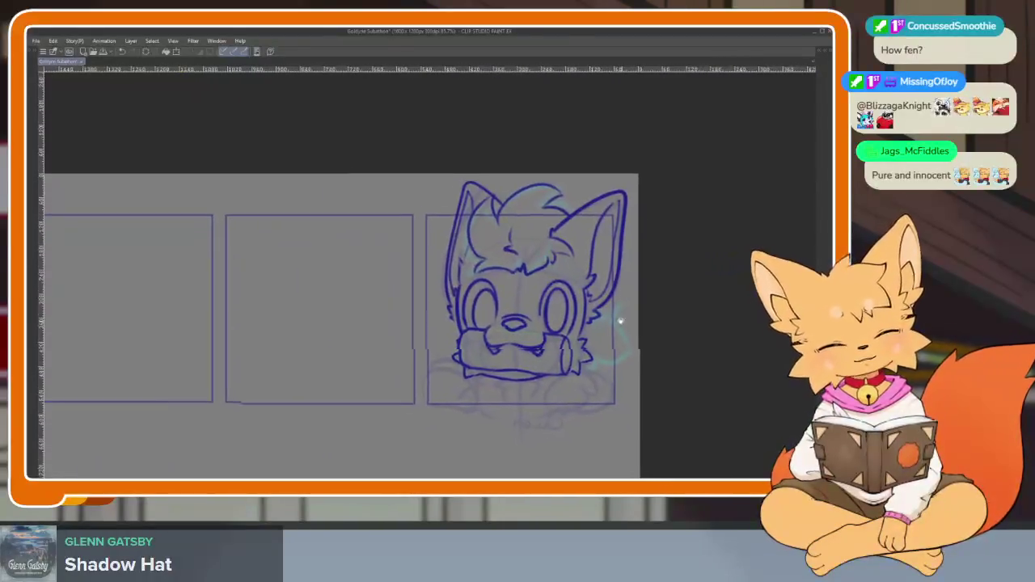
- Zoom in on the fox's right eye and ink its inner oval
scroll(583, 328, "up", 5)
scroll(570, 368, "up", 2)
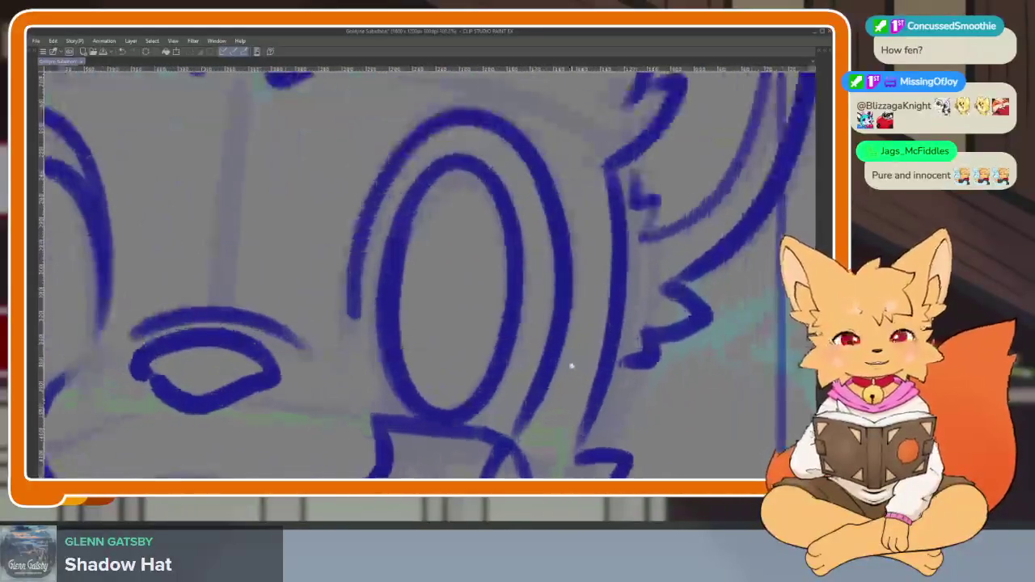
scroll(581, 367, "down", 2)
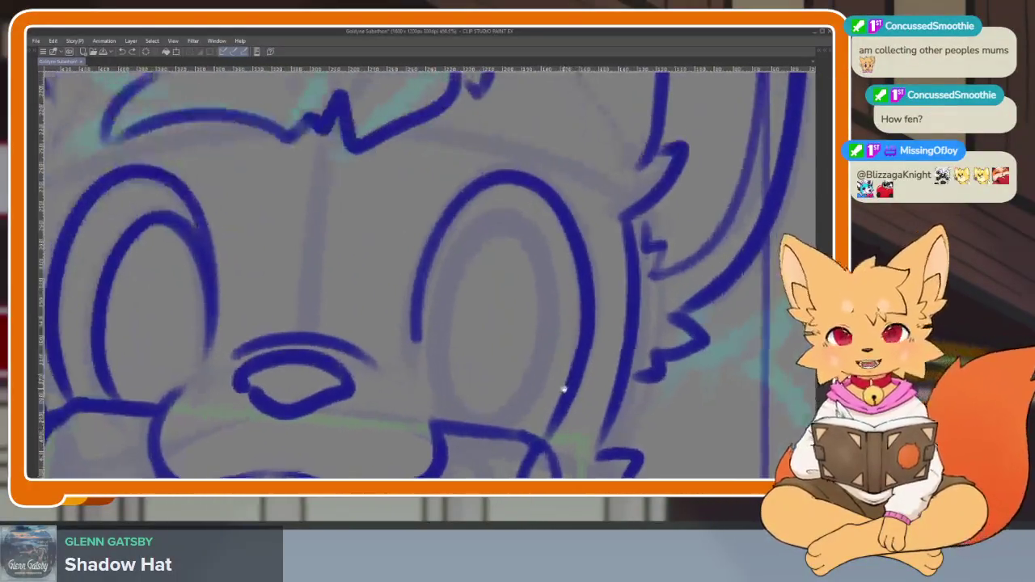
scroll(580, 372, "down", 2)
scroll(582, 369, "up", 1)
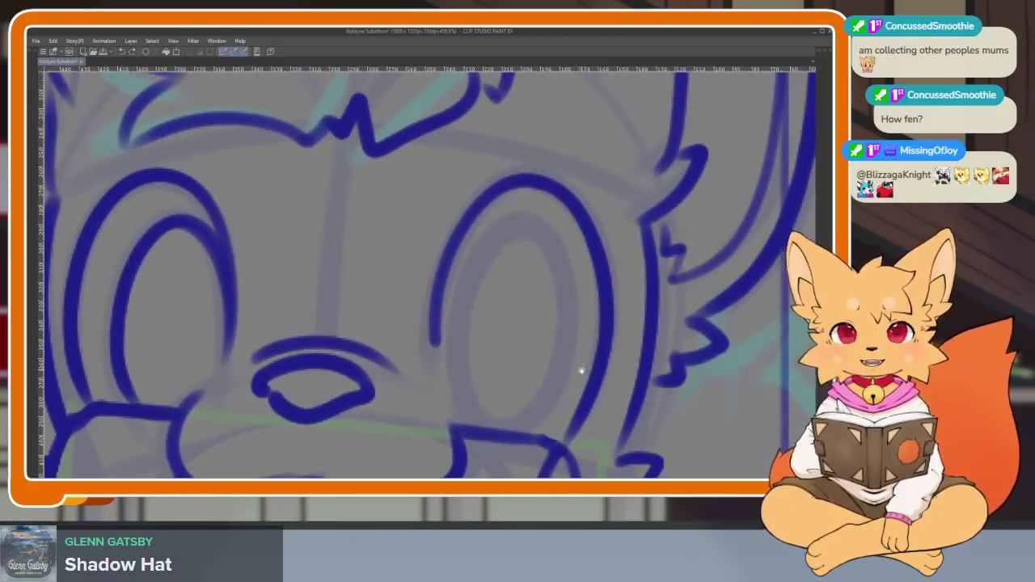
scroll(550, 380, "up", 1)
scroll(494, 389, "up", 2)
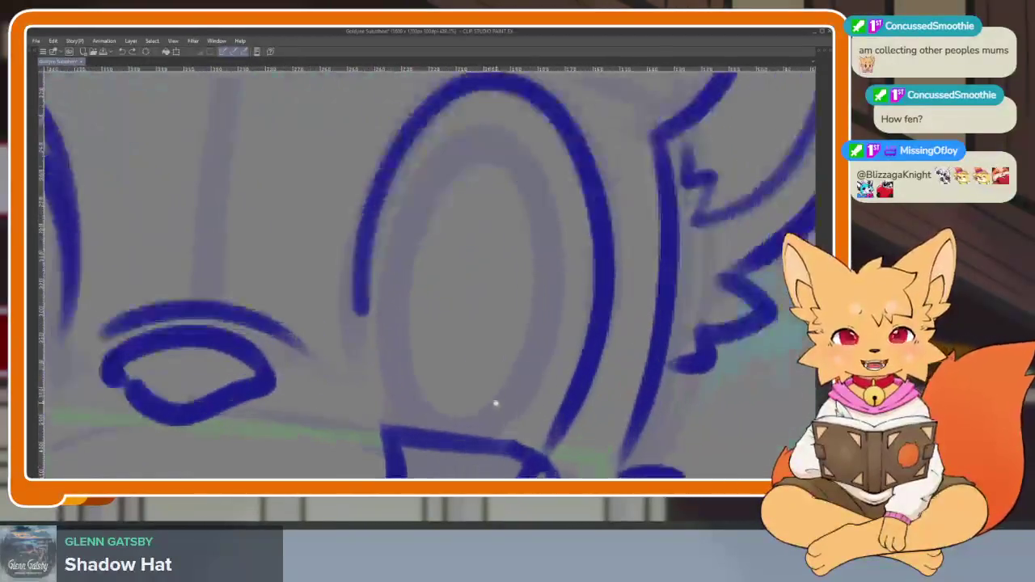
scroll(511, 378, "up", 1)
scroll(513, 383, "down", 1)
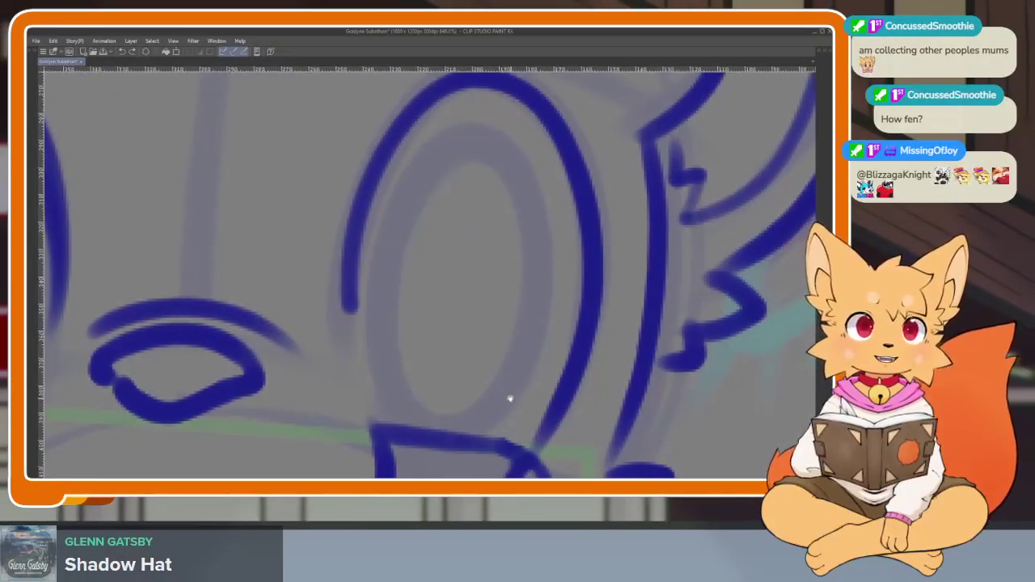
scroll(509, 384, "down", 2)
scroll(498, 397, "up", 1)
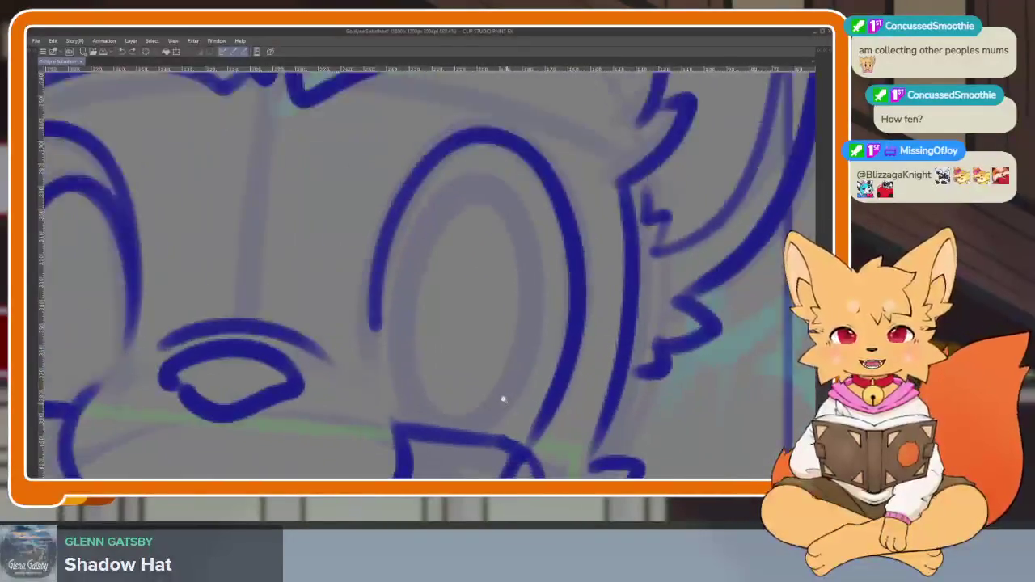
scroll(502, 400, "up", 1)
scroll(497, 415, "up", 1)
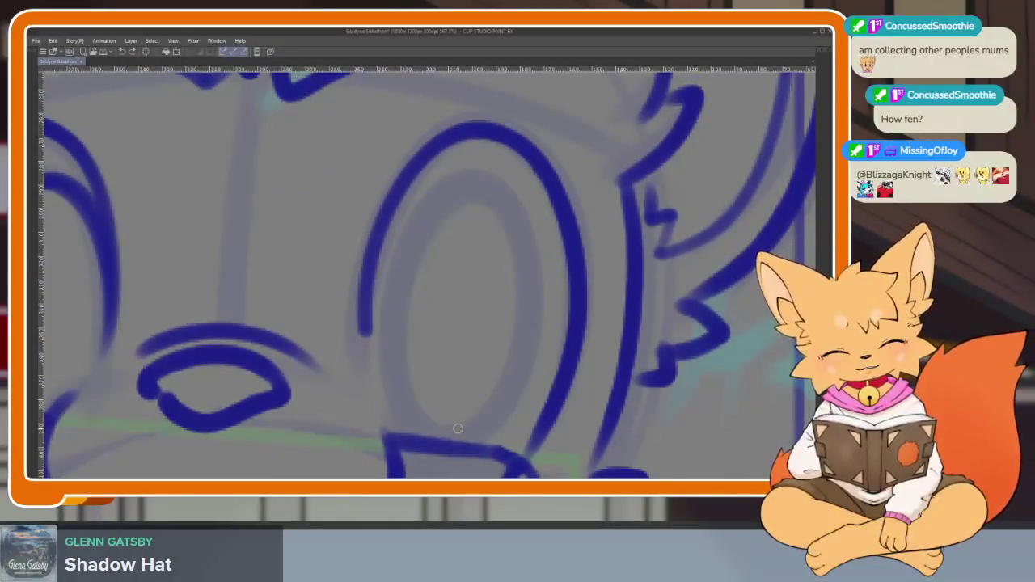
mouse_move(402, 380)
left_mouse_down()
mouse_move(407, 412)
mouse_move(416, 225)
left_mouse_up()
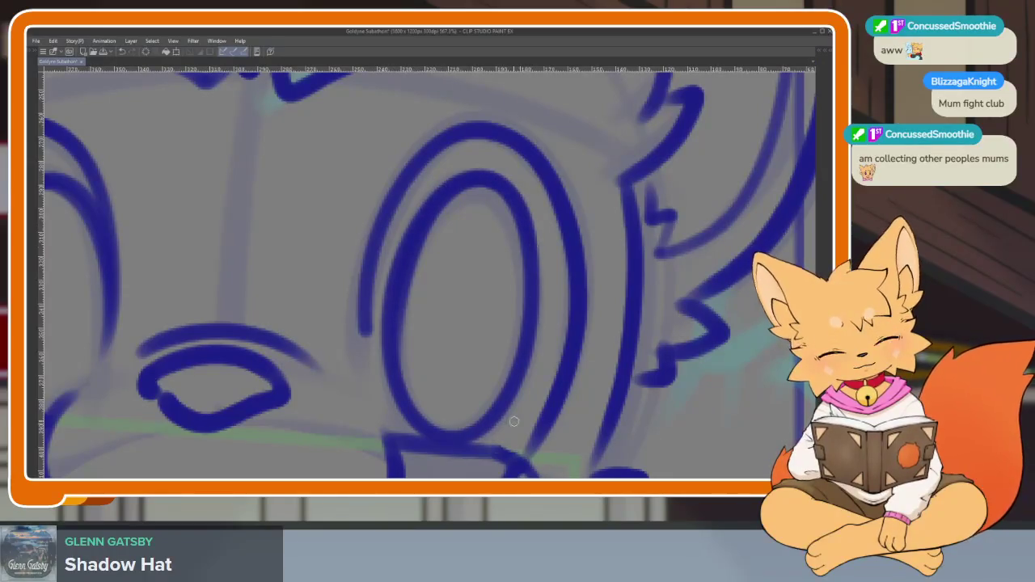
- Thin the inner oval's left side and redraw it cleaner
scroll(514, 421, "down", 2)
scroll(534, 323, "up", 2)
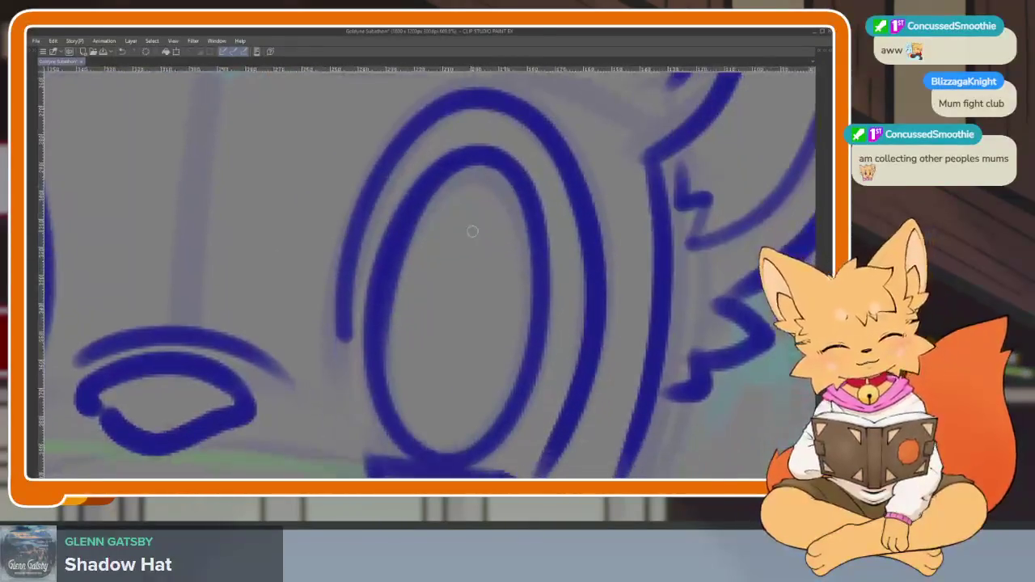
mouse_move(425, 216)
left_mouse_down()
mouse_move(380, 415)
mouse_move(474, 167)
mouse_move(416, 212)
mouse_move(393, 373)
left_mouse_up()
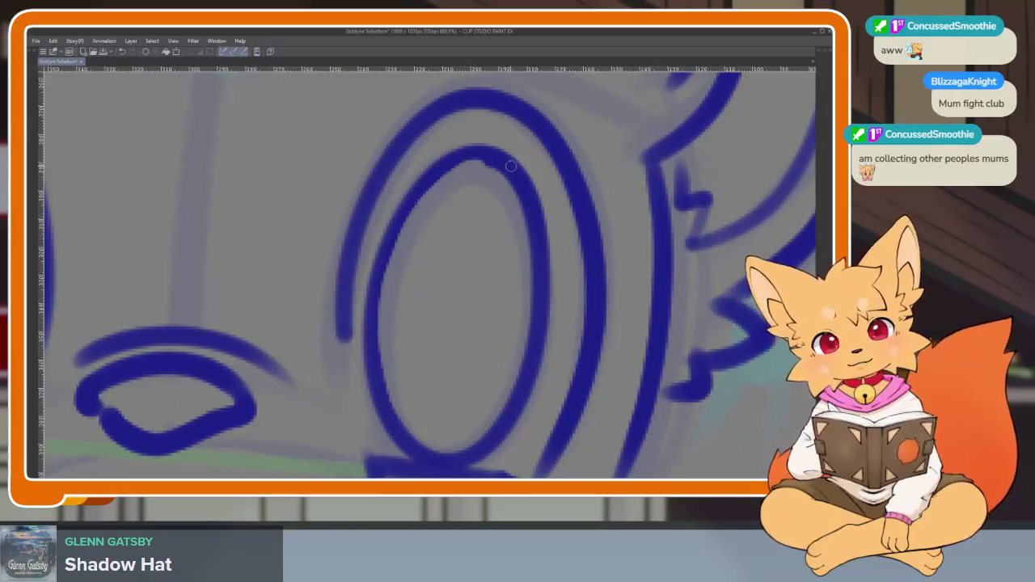
mouse_move(446, 166)
left_mouse_down()
mouse_move(396, 266)
mouse_move(374, 398)
left_mouse_up()
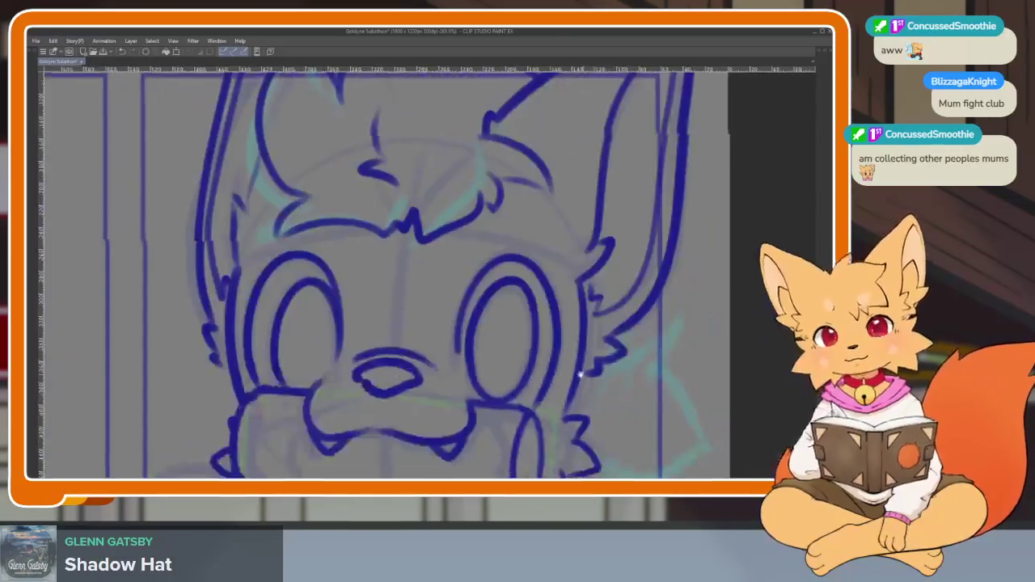
- Darken the left side of the right eye's inner oval
scroll(566, 372, "down", 3)
scroll(544, 376, "down", 2)
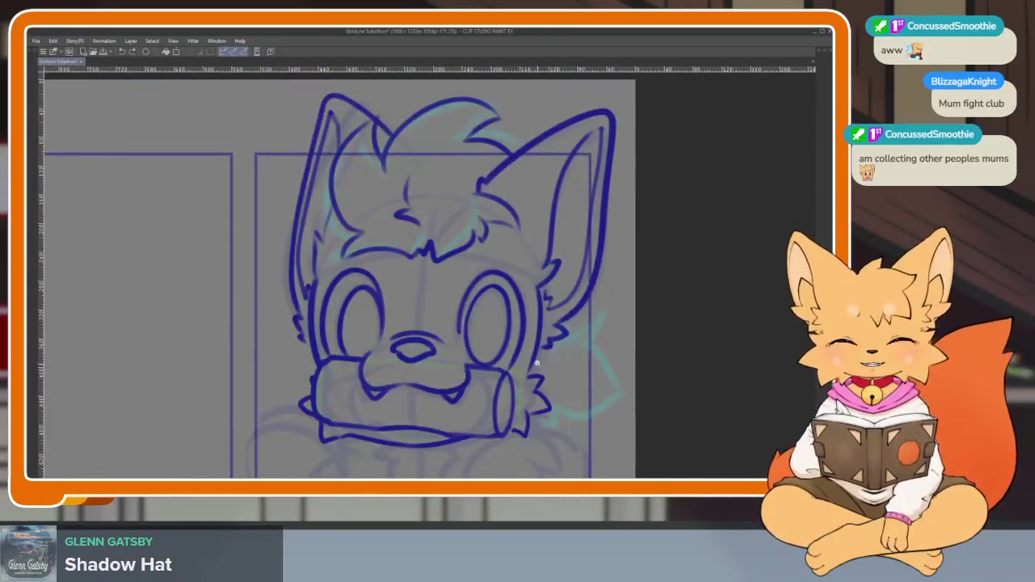
scroll(541, 345, "down", 2)
scroll(540, 343, "up", 3)
scroll(528, 355, "up", 3)
scroll(499, 351, "up", 1)
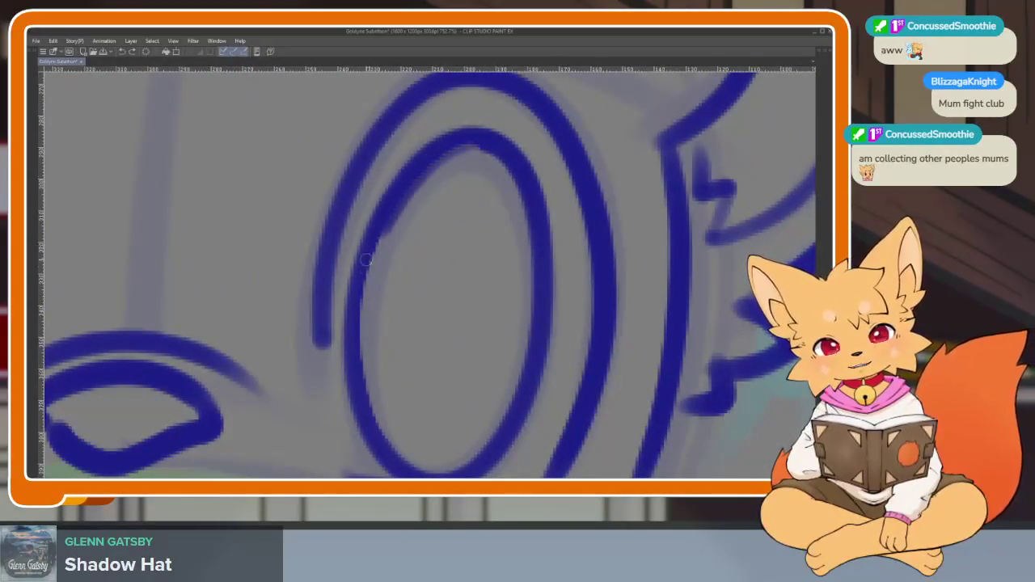
left_click_drag(390, 225, 355, 379)
scroll(493, 340, "down", 2)
scroll(492, 339, "down", 2)
scroll(518, 335, "up", 5)
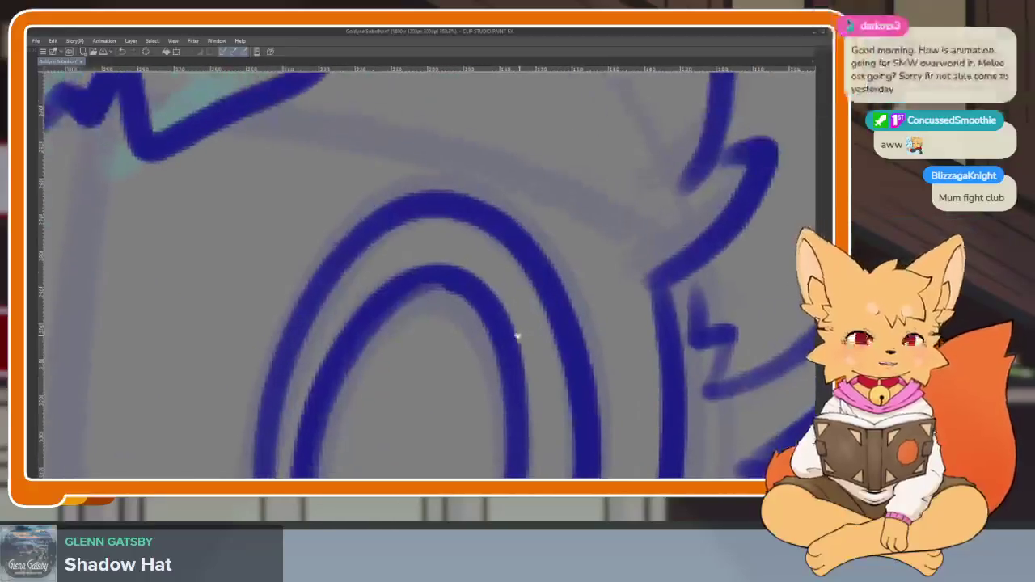
scroll(513, 324, "down", 2)
scroll(547, 342, "down", 2)
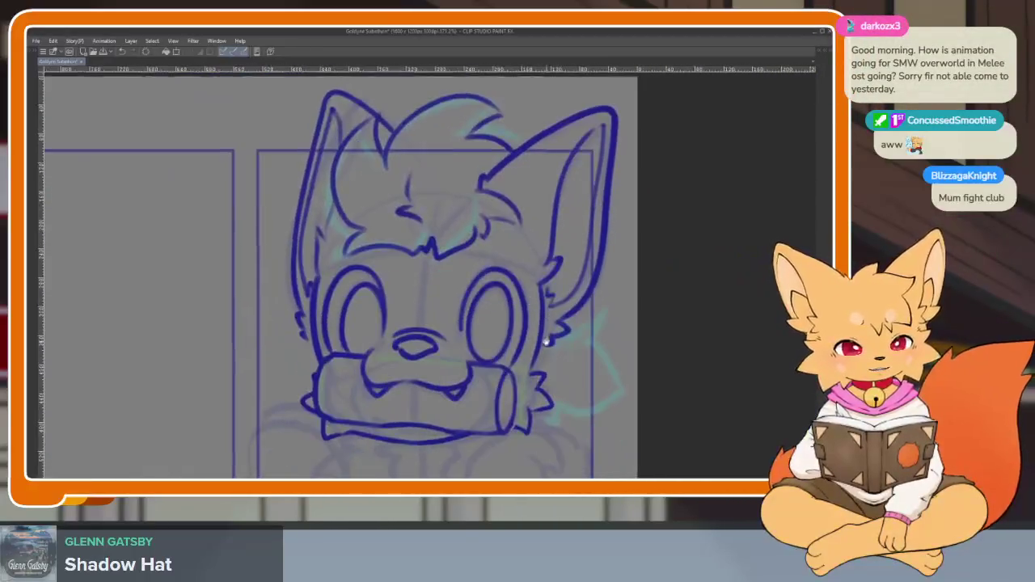
scroll(546, 342, "down", 3)
scroll(532, 323, "up", 3)
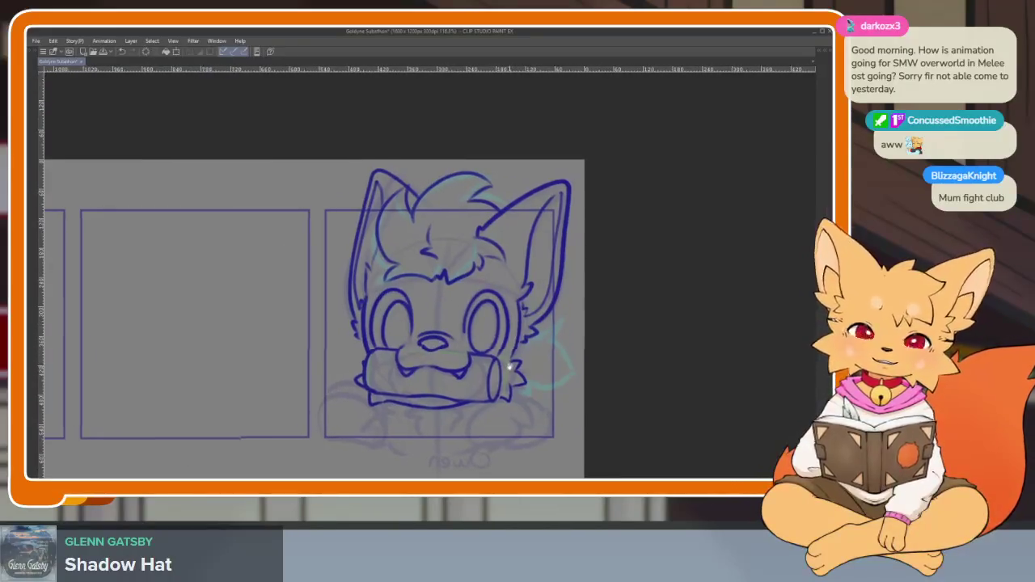
scroll(506, 364, "up", 2)
scroll(490, 363, "up", 2)
scroll(497, 393, "up", 1)
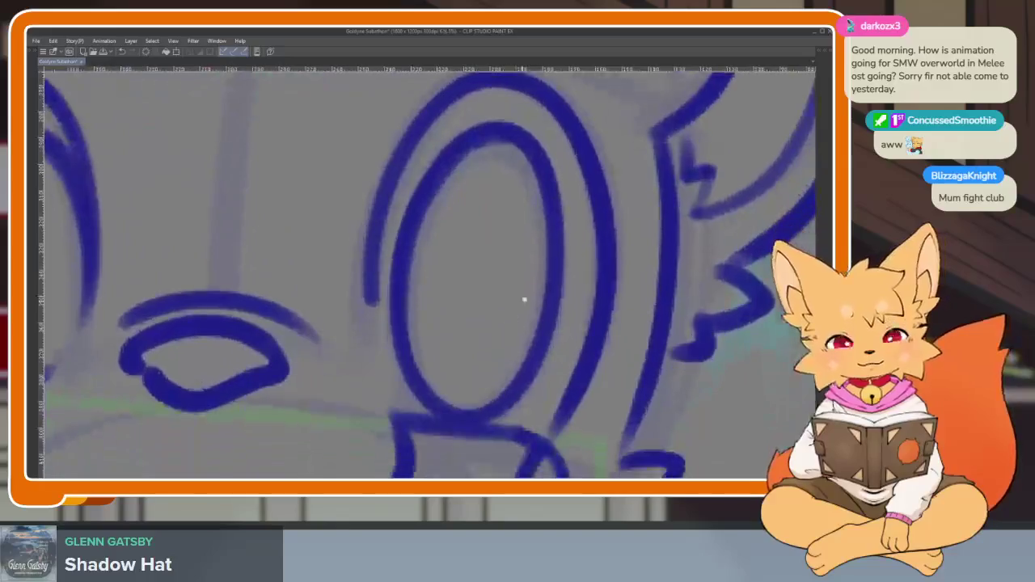
- Undo the old oval stroke and redraw its top, right side and a darker left edge
key("ctrl+z")
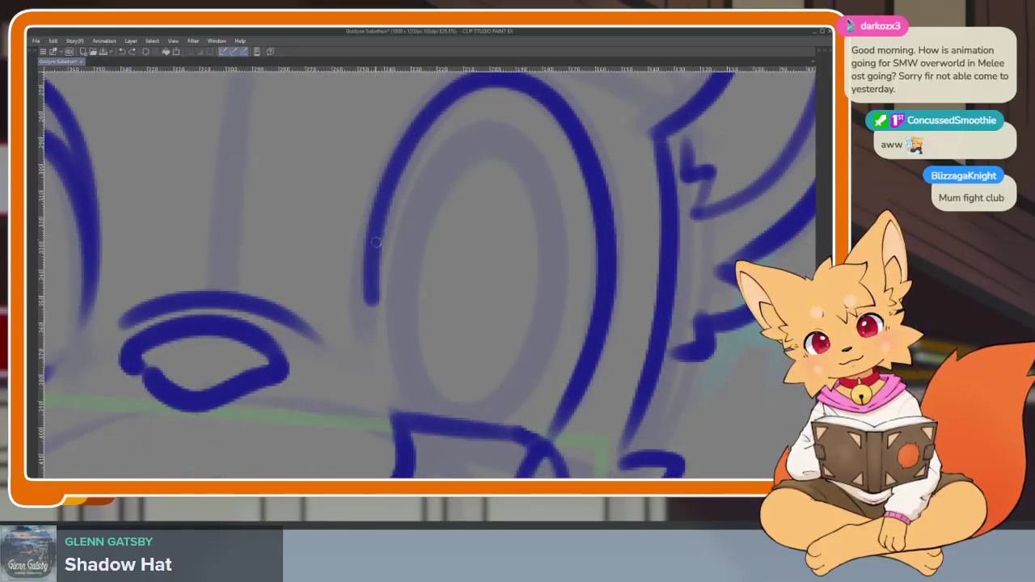
mouse_move(389, 181)
left_mouse_down()
mouse_move(488, 135)
mouse_move(533, 275)
mouse_move(499, 408)
left_mouse_up()
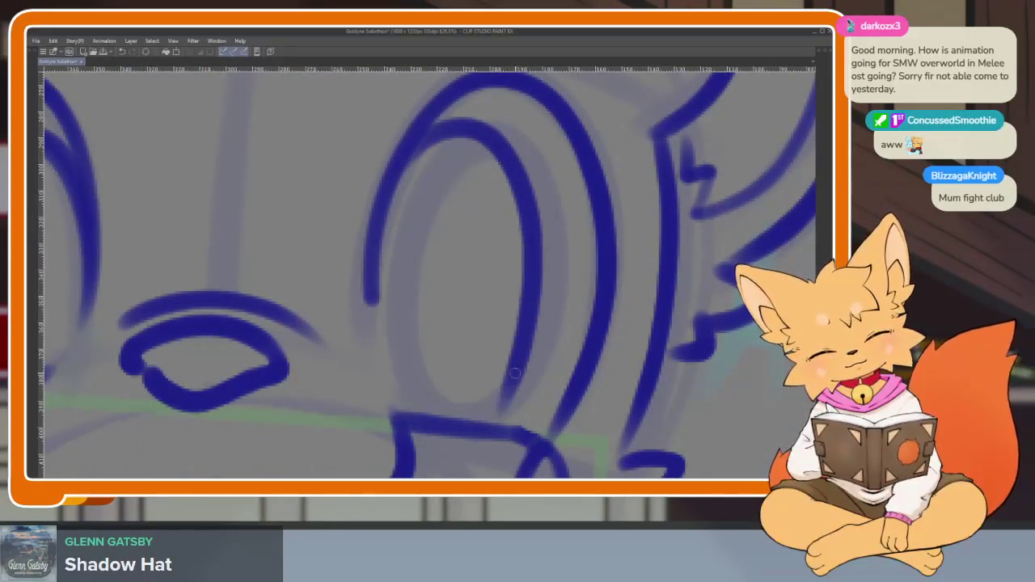
mouse_move(406, 163)
left_mouse_down()
mouse_move(377, 270)
mouse_move(401, 404)
left_mouse_up()
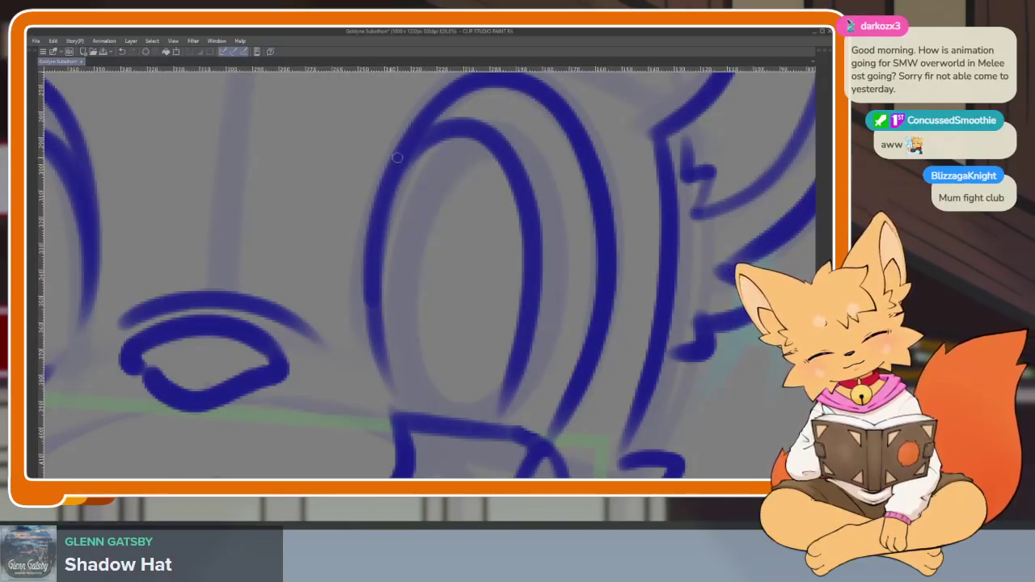
left_click_drag(397, 157, 397, 390)
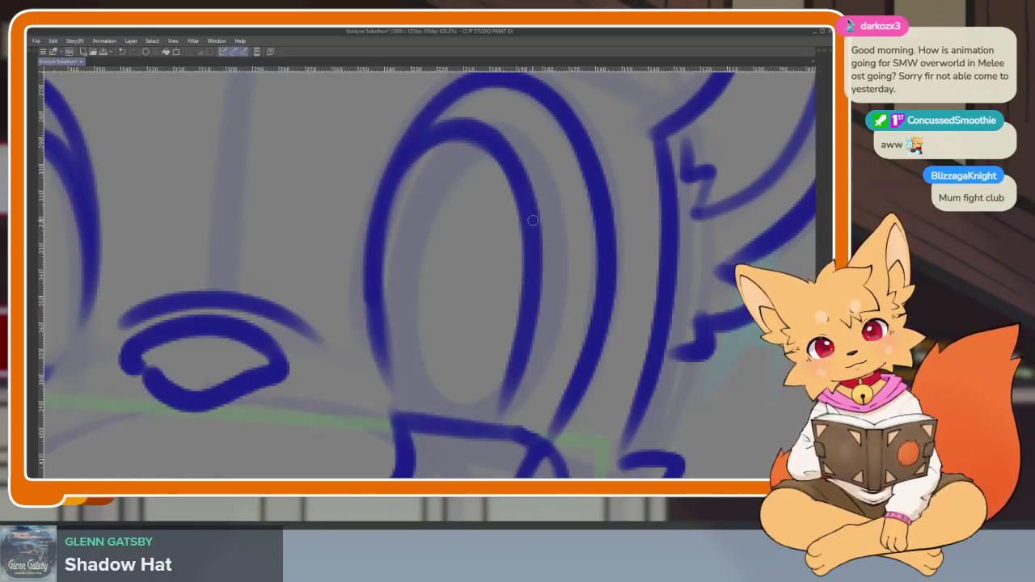
scroll(469, 443, "down", 5)
scroll(526, 388, "down", 1)
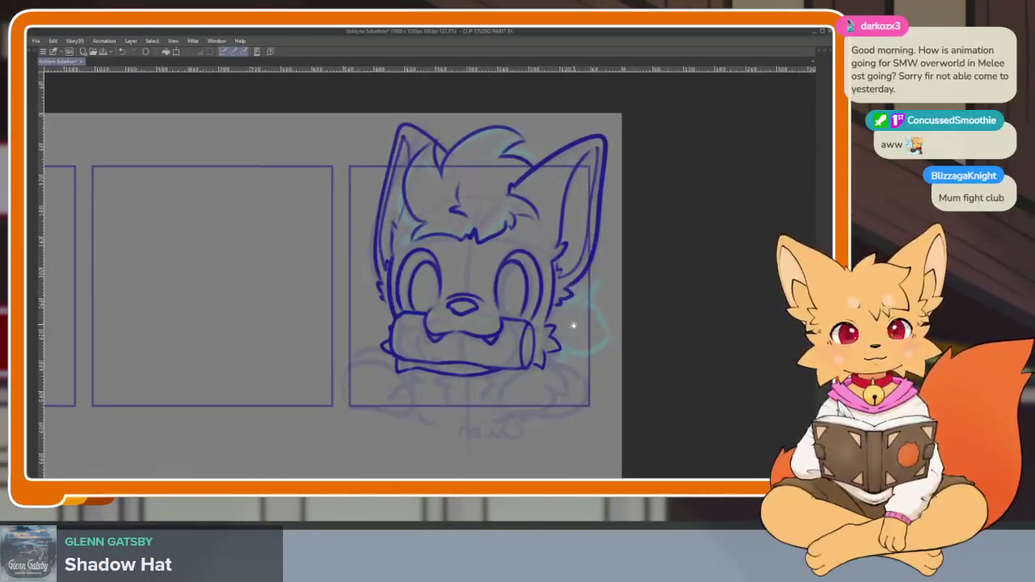
scroll(584, 343, "down", 2)
scroll(566, 336, "up", 3)
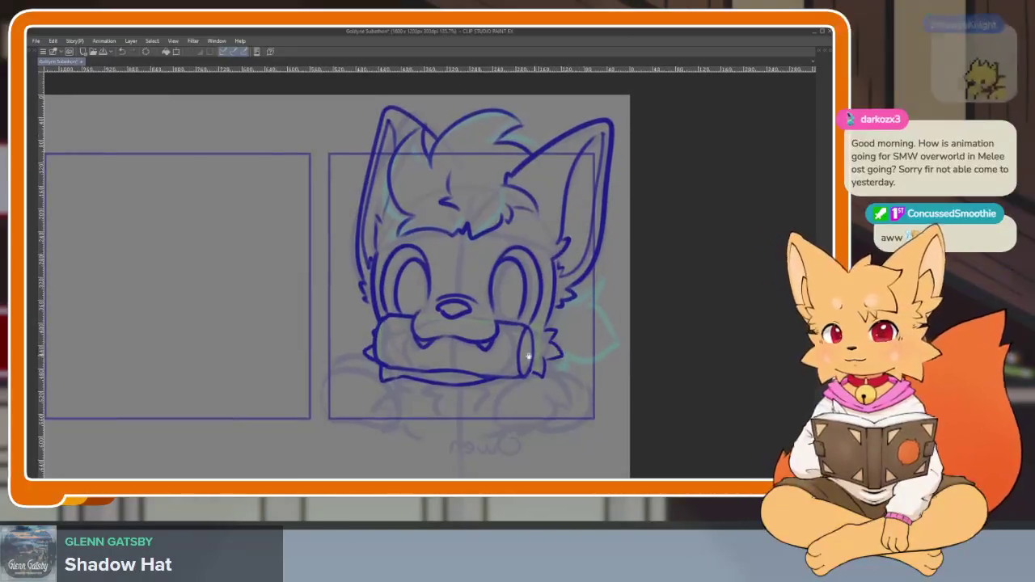
scroll(518, 360, "up", 2)
scroll(510, 364, "down", 1)
scroll(504, 374, "down", 1)
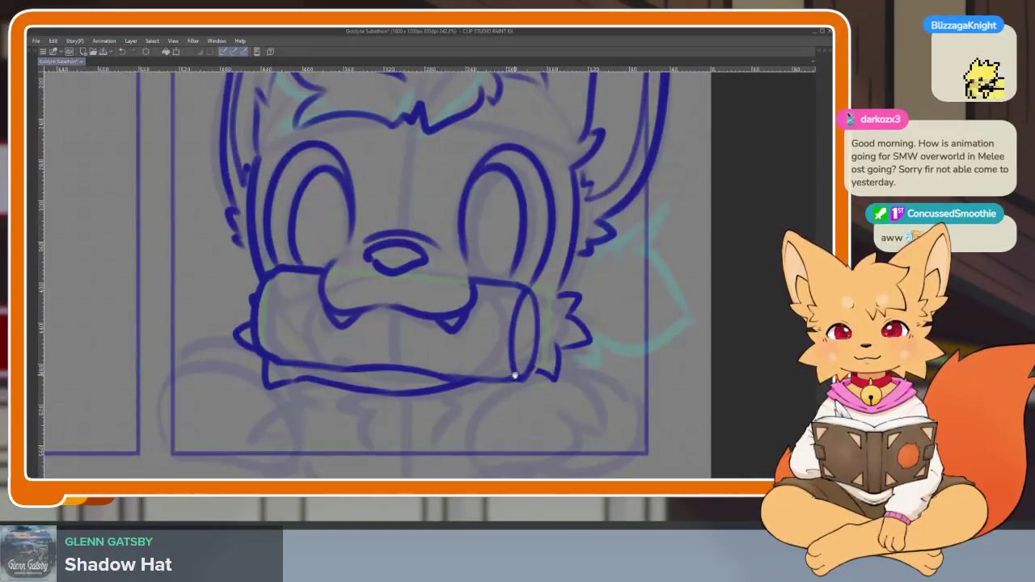
scroll(512, 375, "down", 2)
scroll(493, 388, "down", 1)
scroll(518, 392, "down", 1)
scroll(530, 360, "down", 2)
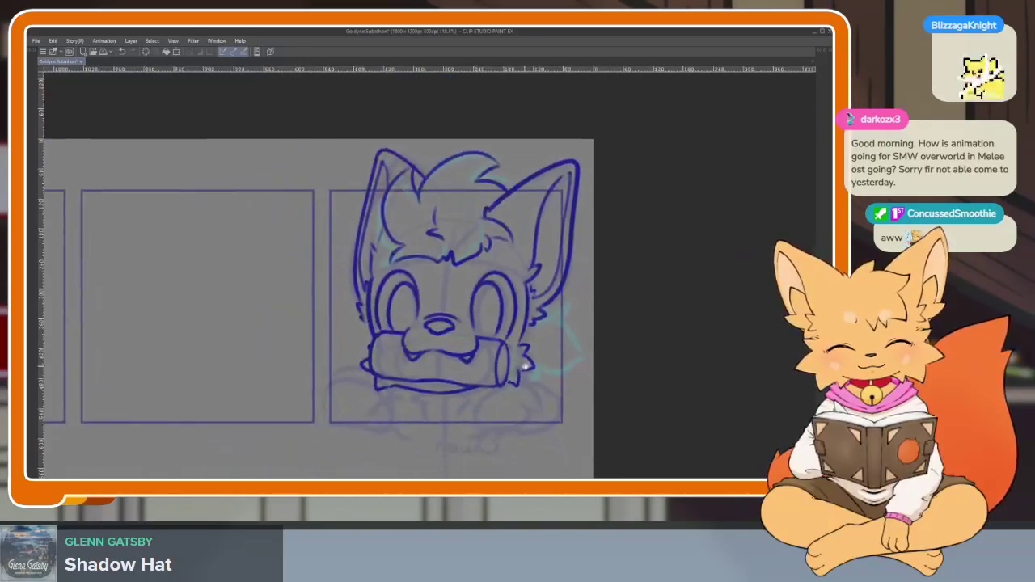
- Ink a jagged fur tuft below the lip line and a short fur stroke under the log
scroll(531, 349, "up", 2)
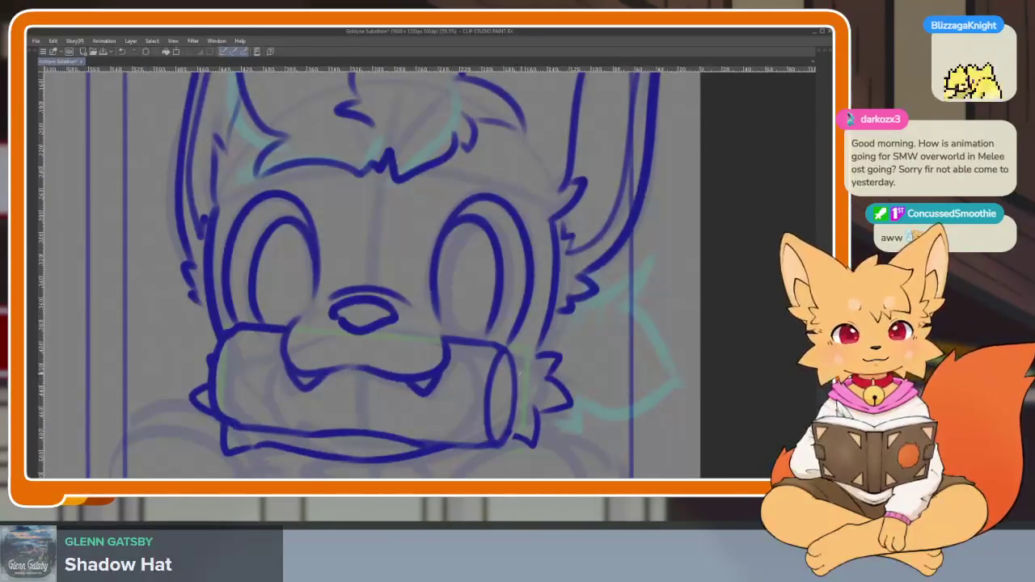
scroll(541, 335, "down", 1)
scroll(542, 336, "up", 1)
scroll(407, 397, "up", 2)
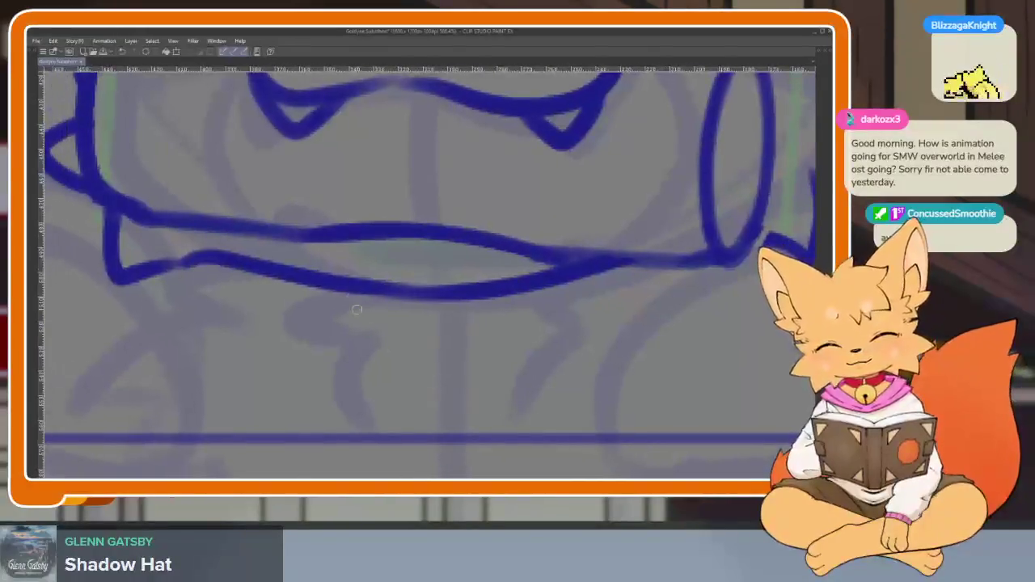
mouse_move(371, 288)
left_mouse_down()
mouse_move(338, 271)
mouse_move(325, 366)
left_mouse_up()
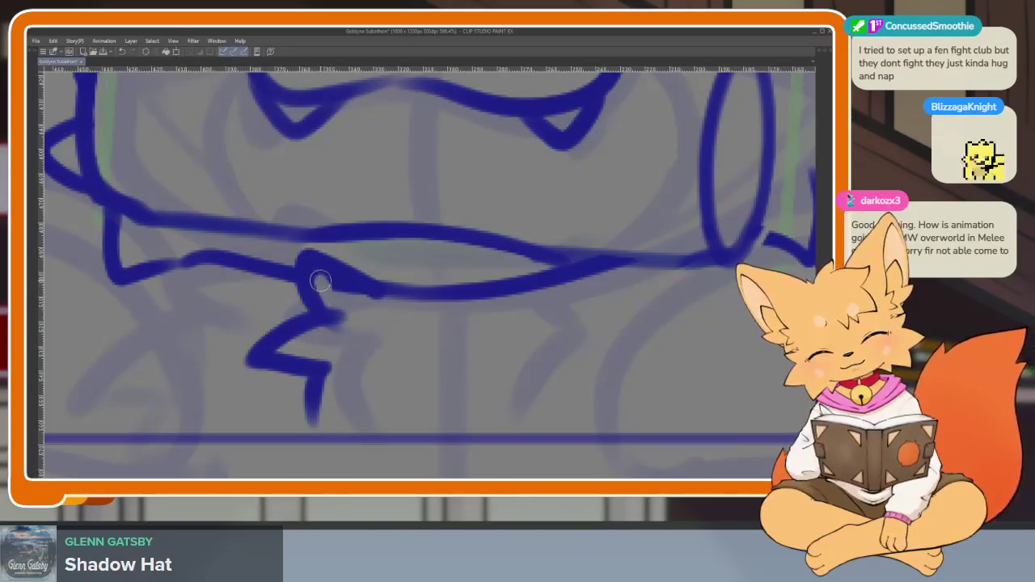
scroll(557, 354, "right", 2)
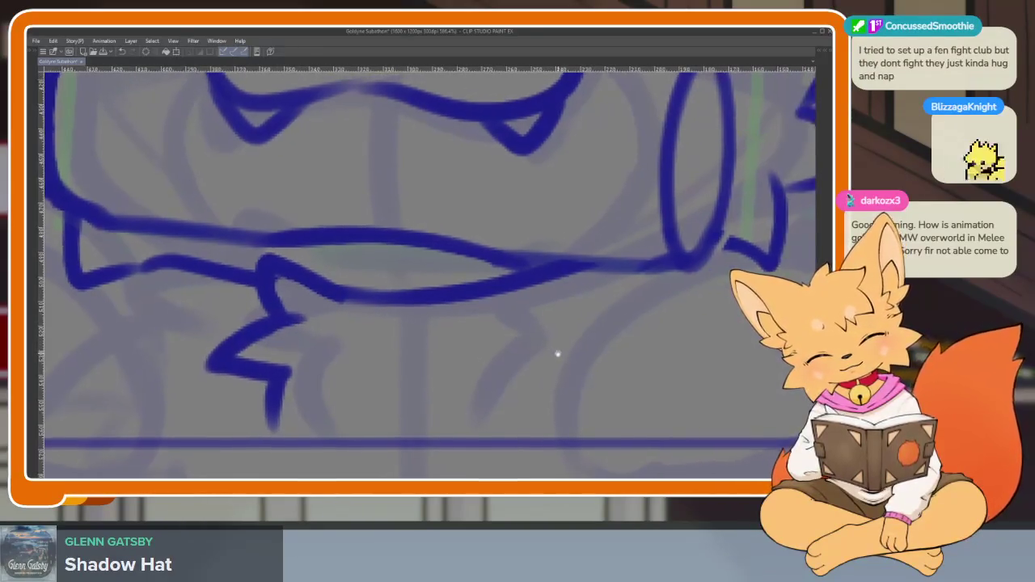
mouse_move(484, 271)
left_mouse_down()
mouse_move(477, 317)
mouse_move(517, 375)
mouse_move(497, 425)
left_mouse_up()
scroll(554, 404, "down", 5)
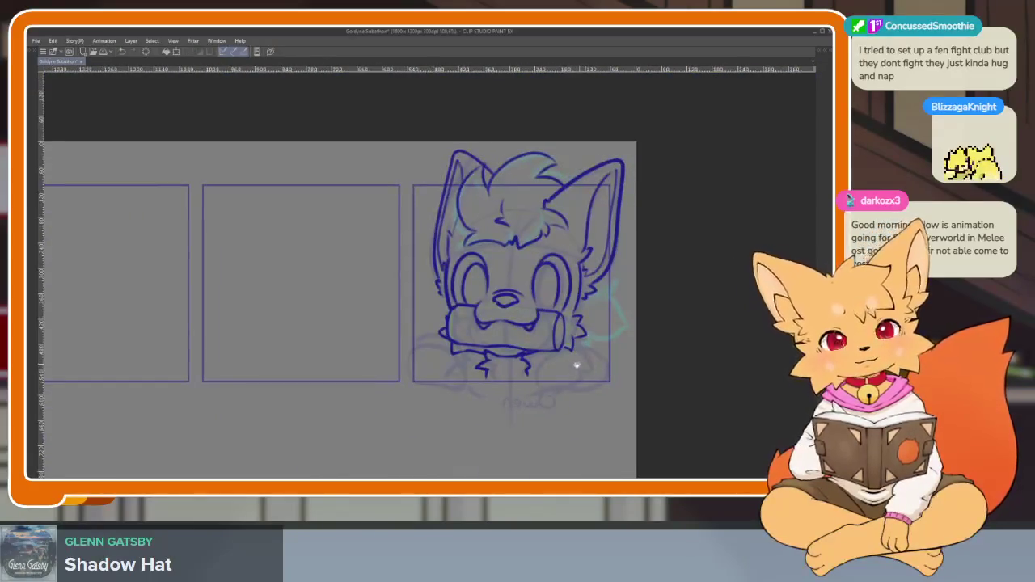
scroll(576, 366, "up", 5)
scroll(663, 362, "down", 1)
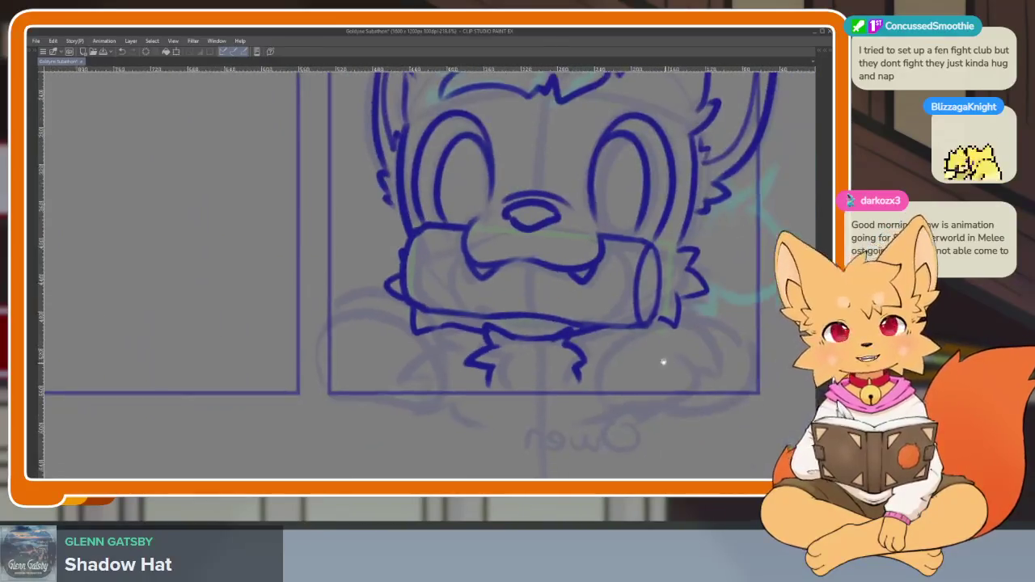
scroll(663, 361, "down", 1)
scroll(529, 411, "down", 1)
key("Tab")
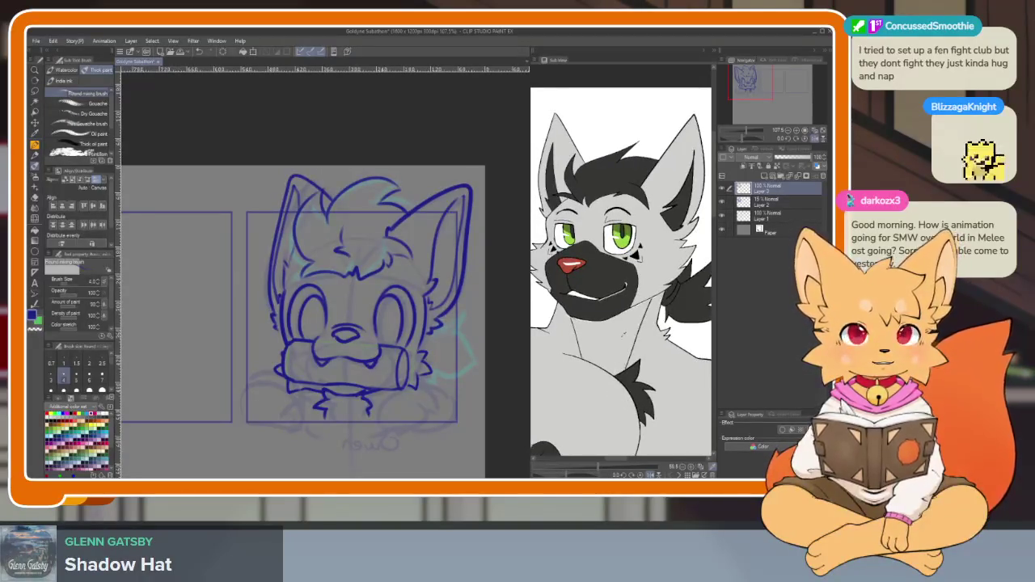
key("Tab")
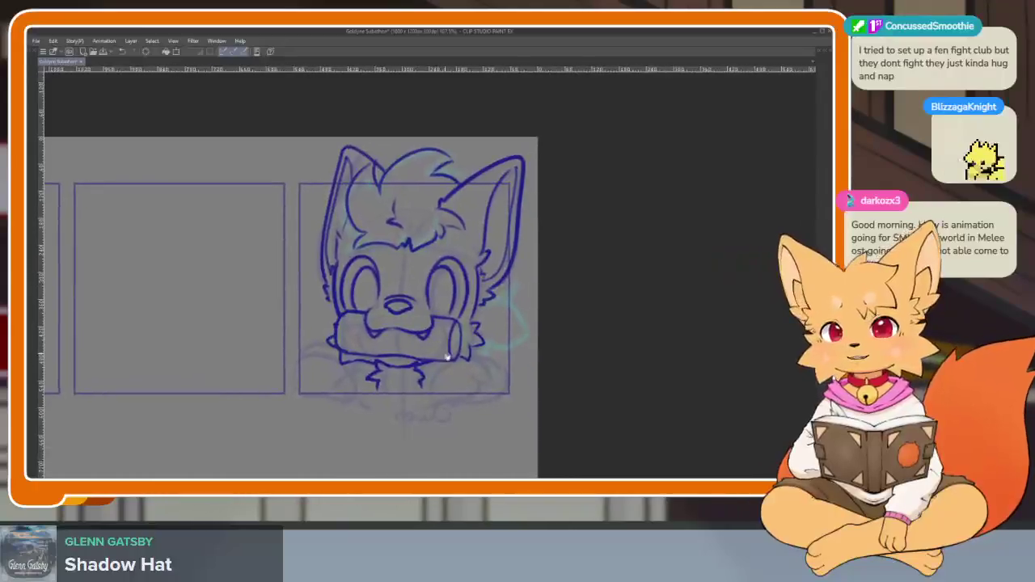
scroll(364, 283, "up", 1)
scroll(364, 283, "up", 1)
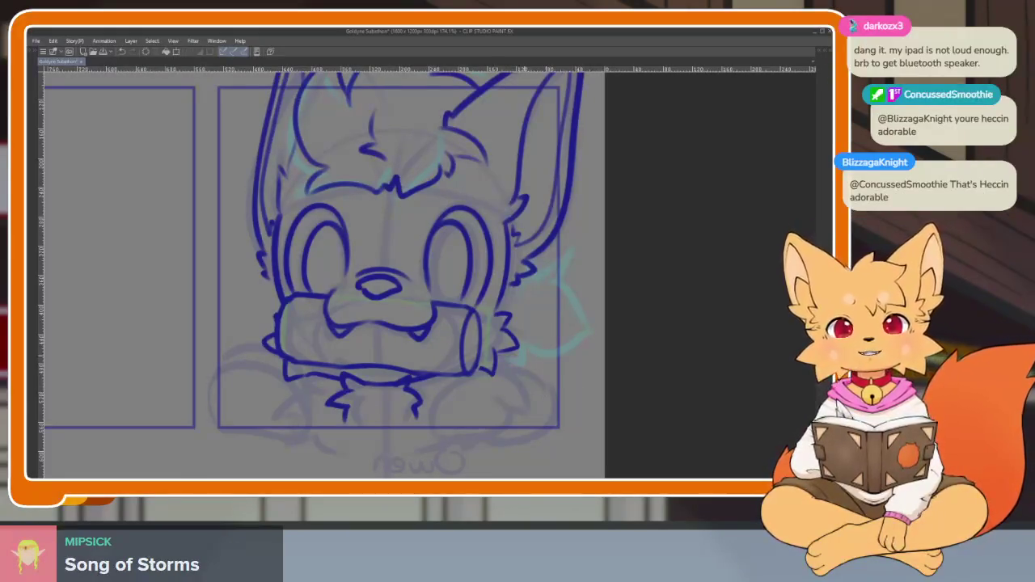
- Zoom into the lower panel and sketch paw outlines with a dividing line and right side
scroll(503, 381, "up", 2)
scroll(503, 377, "up", 1)
scroll(493, 395, "up", 2)
scroll(496, 391, "up", 1)
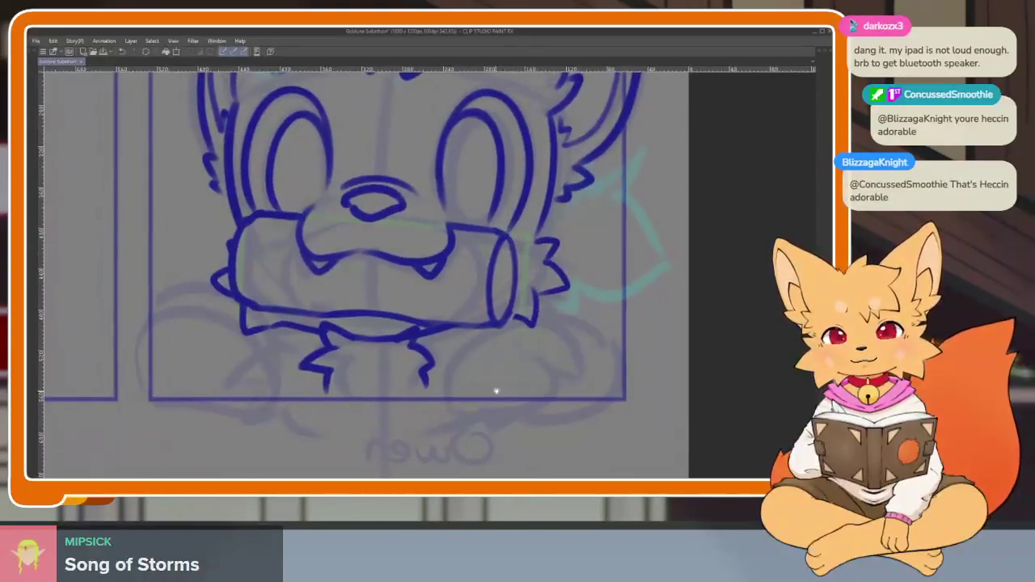
scroll(496, 392, "down", 1)
scroll(538, 385, "up", 1)
scroll(483, 380, "up", 1)
scroll(453, 381, "up", 2)
scroll(461, 393, "up", 1)
scroll(474, 404, "up", 1)
scroll(464, 401, "down", 1)
scroll(473, 397, "up", 1)
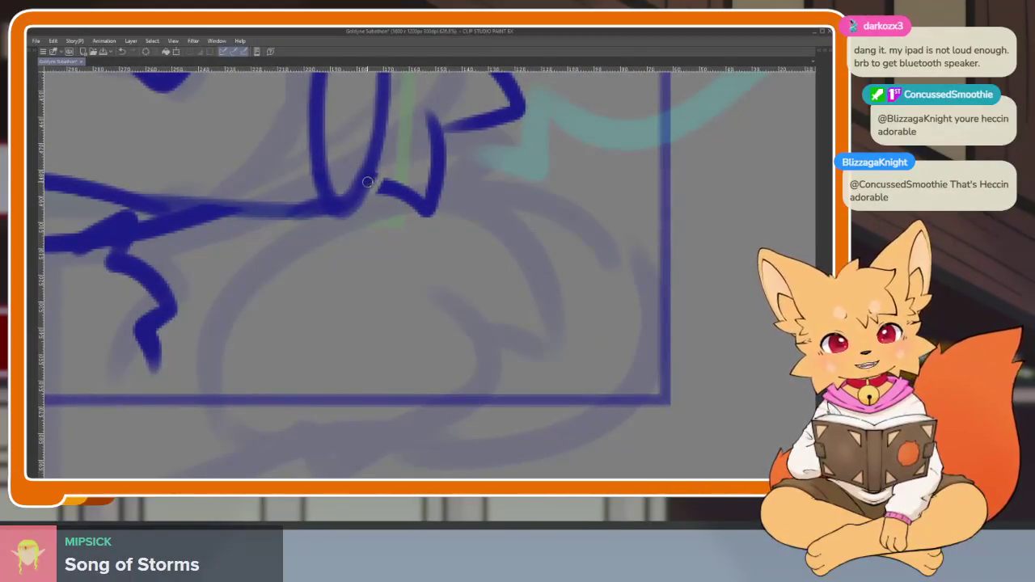
scroll(559, 331, "down", 1)
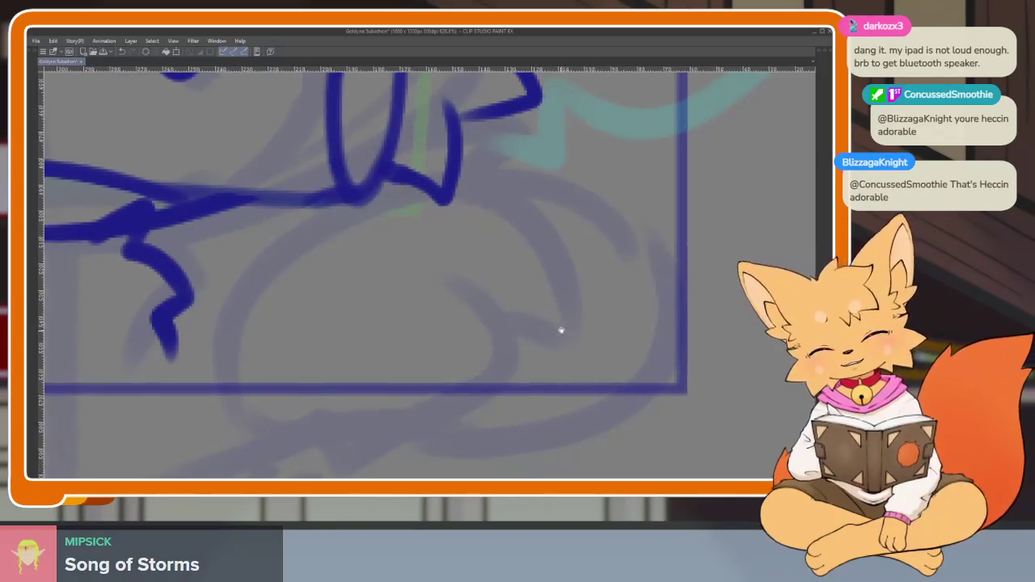
scroll(469, 272, "up", 1)
mouse_move(355, 204)
left_mouse_down()
mouse_move(259, 266)
mouse_move(397, 409)
left_mouse_up()
mouse_move(377, 197)
left_mouse_down()
mouse_move(505, 162)
mouse_move(638, 209)
mouse_move(653, 368)
mouse_move(566, 400)
mouse_move(380, 410)
left_mouse_up()
mouse_move(370, 203)
left_mouse_down()
mouse_move(386, 254)
mouse_move(396, 409)
left_mouse_up()
left_click_drag(600, 213, 533, 400)
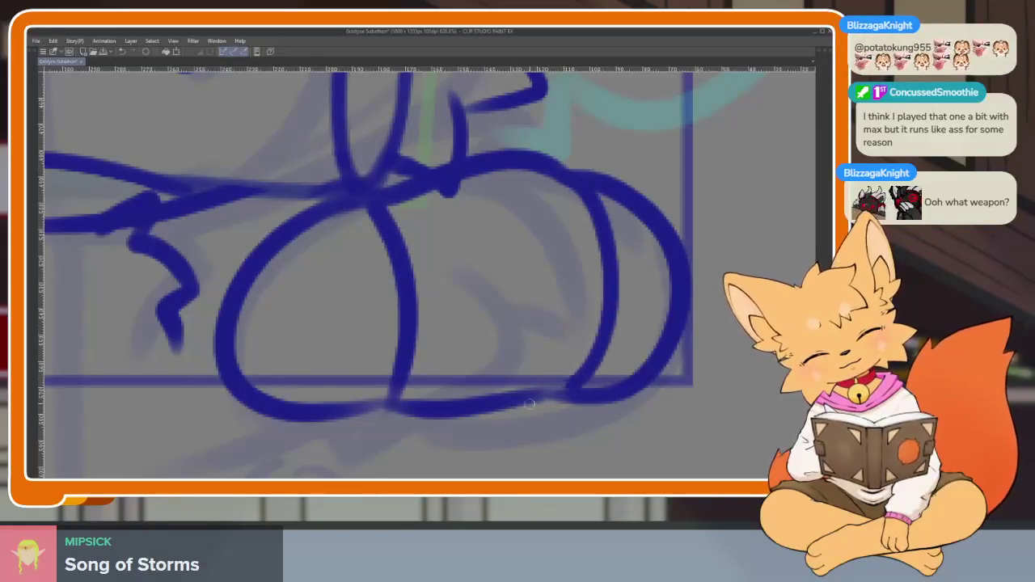
- Undo the paw loop strokes, mirroring the canvas horizontally to check proportions
scroll(679, 321, "down", 3)
scroll(568, 361, "up", 1)
scroll(568, 360, "up", 2)
key("ctrl+z")
key("ctrl+z")
scroll(558, 335, "up", 2)
scroll(527, 388, "right", 2)
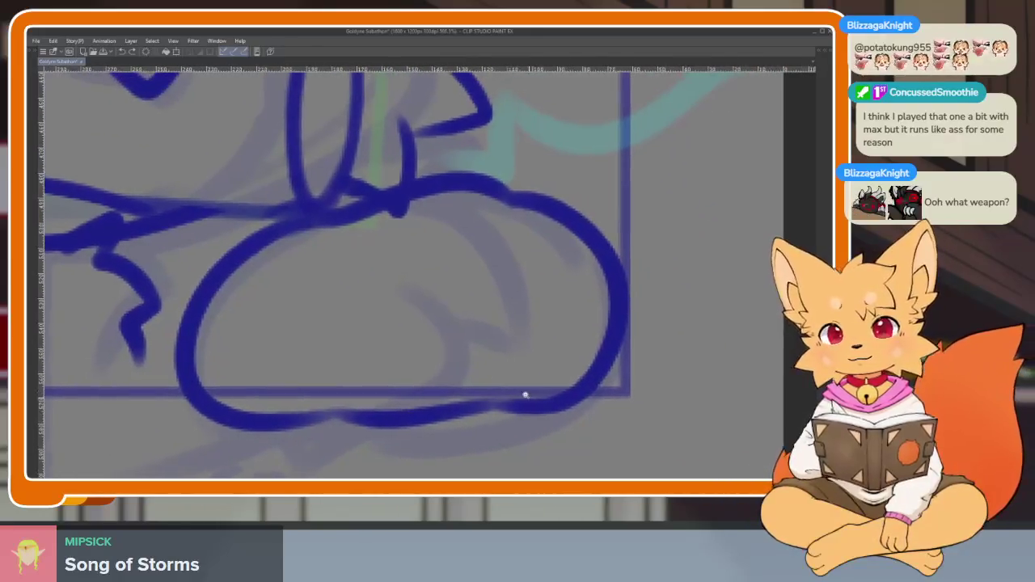
scroll(525, 392, "up", 1)
scroll(573, 363, "up", 1)
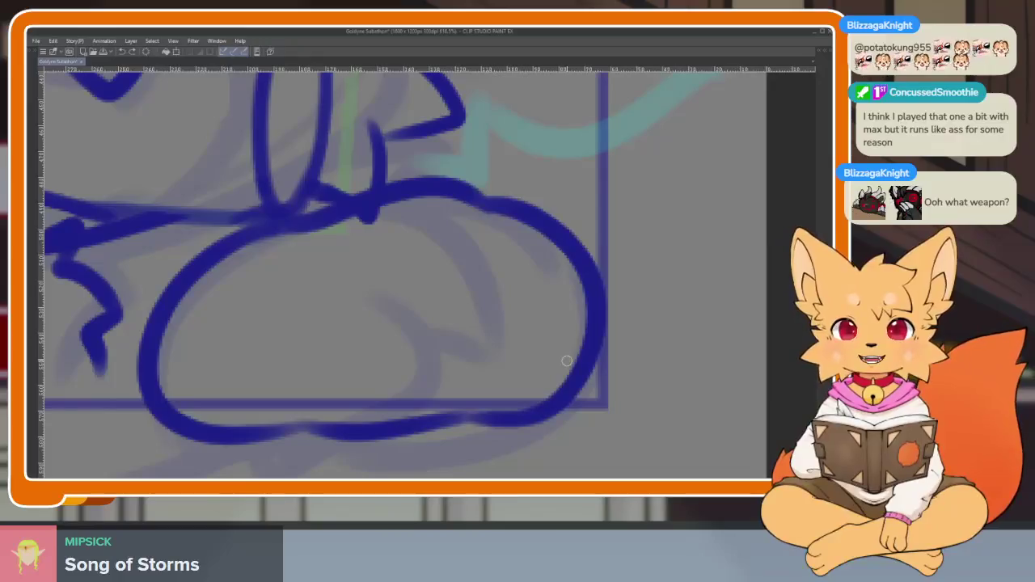
scroll(580, 347, "left", 1)
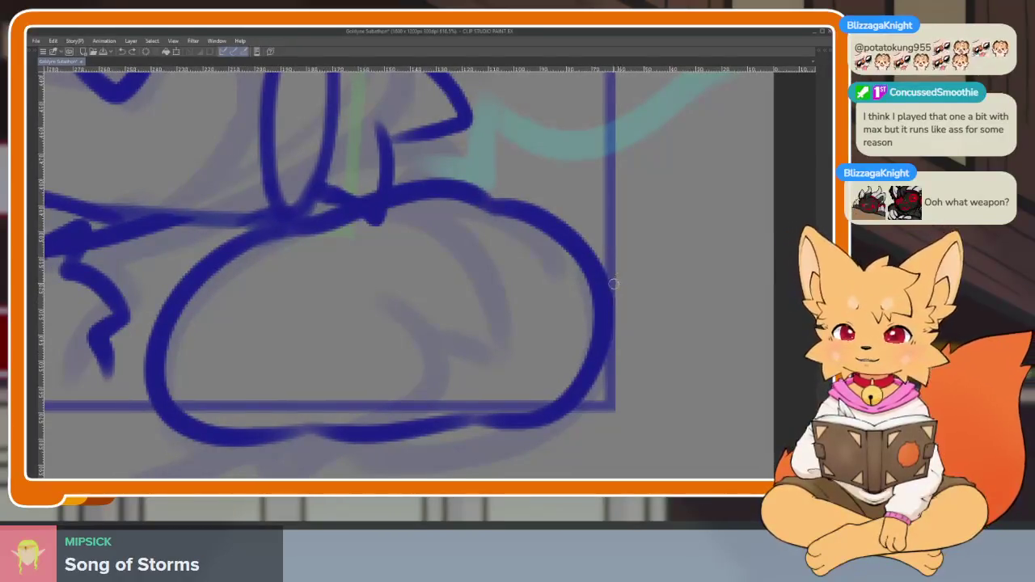
key("h")
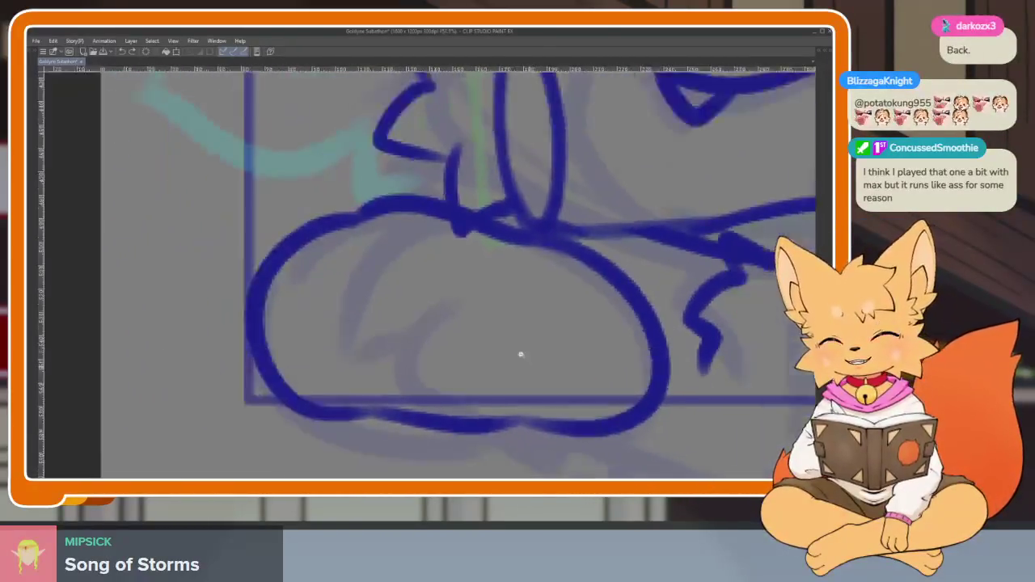
scroll(521, 361, "right", 1)
key("ctrl+z")
key("ctrl+z")
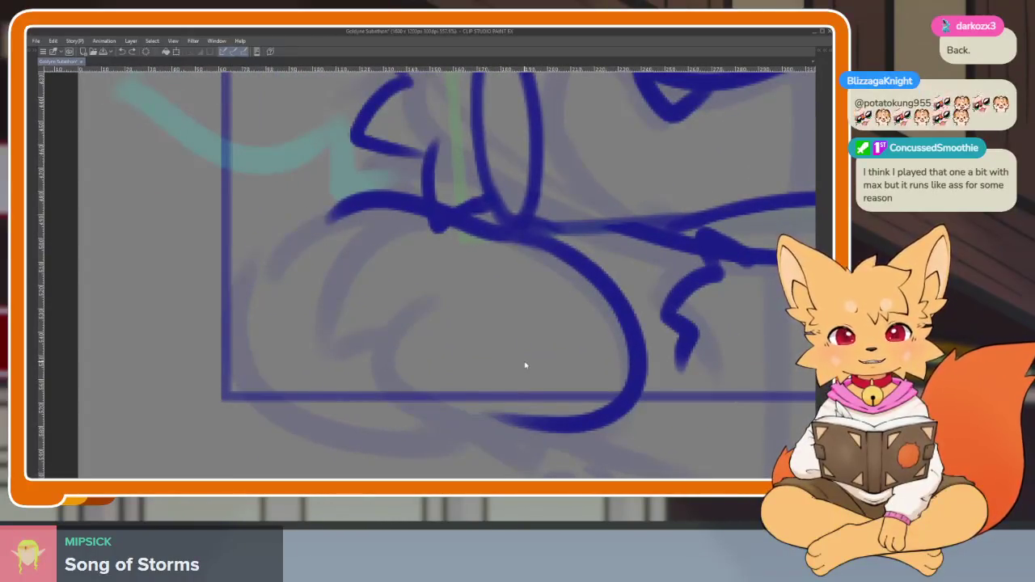
key("ctrl+z")
scroll(580, 326, "right", 1)
scroll(522, 393, "up", 1)
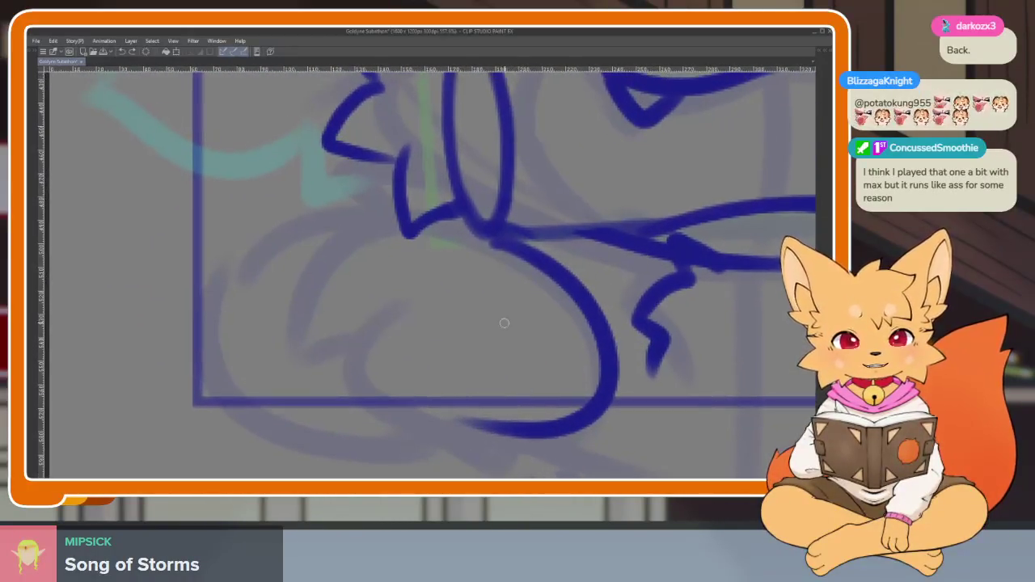
- Redraw the paws: top curve, then the left and right paw loops
mouse_move(446, 216)
left_mouse_down()
mouse_move(326, 229)
mouse_move(216, 291)
mouse_move(275, 421)
mouse_move(380, 432)
mouse_move(497, 416)
left_mouse_up()
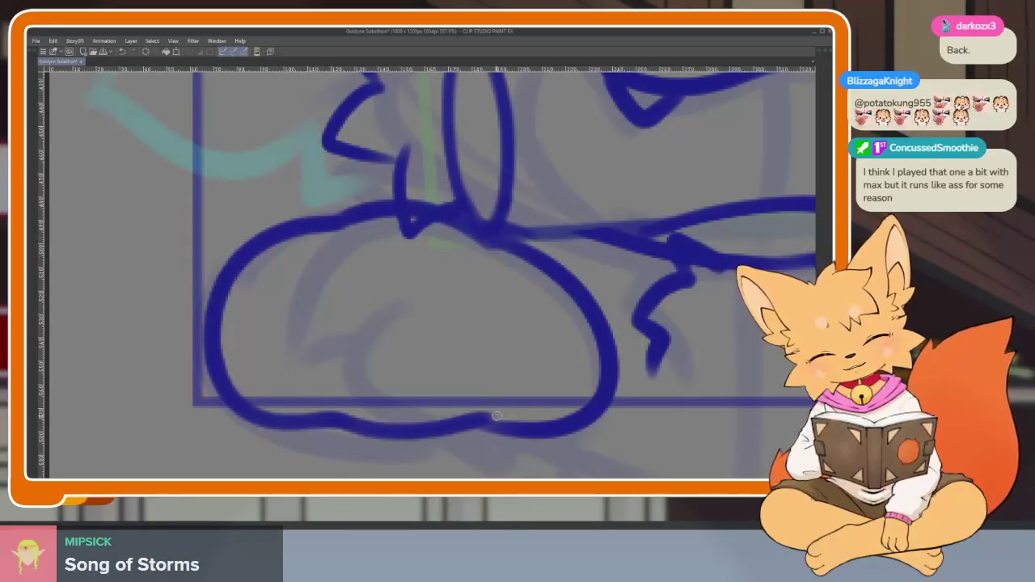
scroll(594, 338, "up", 1)
mouse_move(316, 228)
left_mouse_down()
mouse_move(296, 279)
mouse_move(338, 427)
left_mouse_up()
key("ctrl+z")
mouse_move(317, 231)
left_mouse_down()
mouse_move(272, 330)
mouse_move(328, 422)
left_mouse_up()
mouse_move(470, 252)
left_mouse_down()
mouse_move(425, 321)
mouse_move(506, 437)
left_mouse_up()
key("ctrl+z")
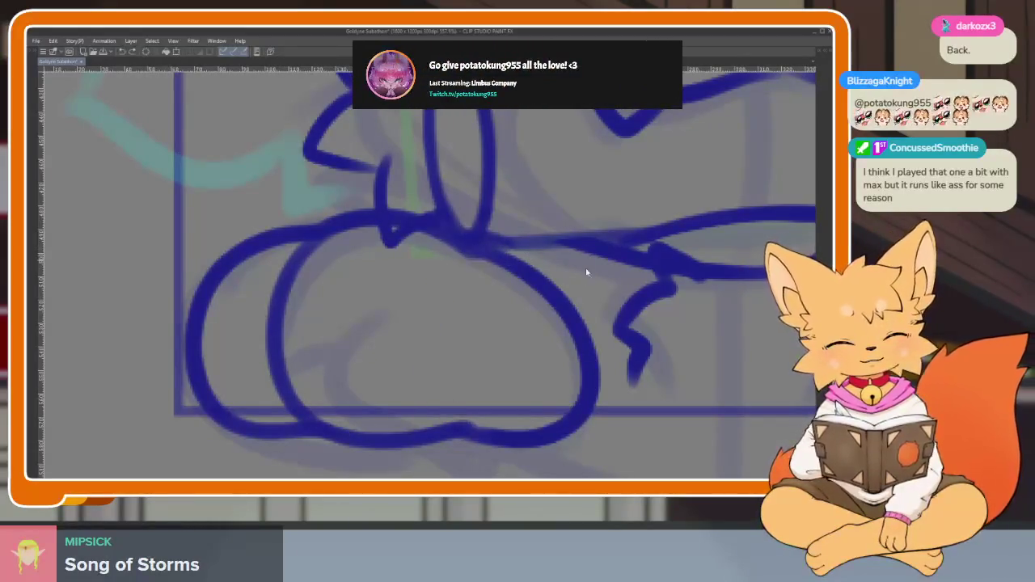
key("ctrl+z")
key("ctrl+z")
key("ctrl+z")
key("ctrl+z")
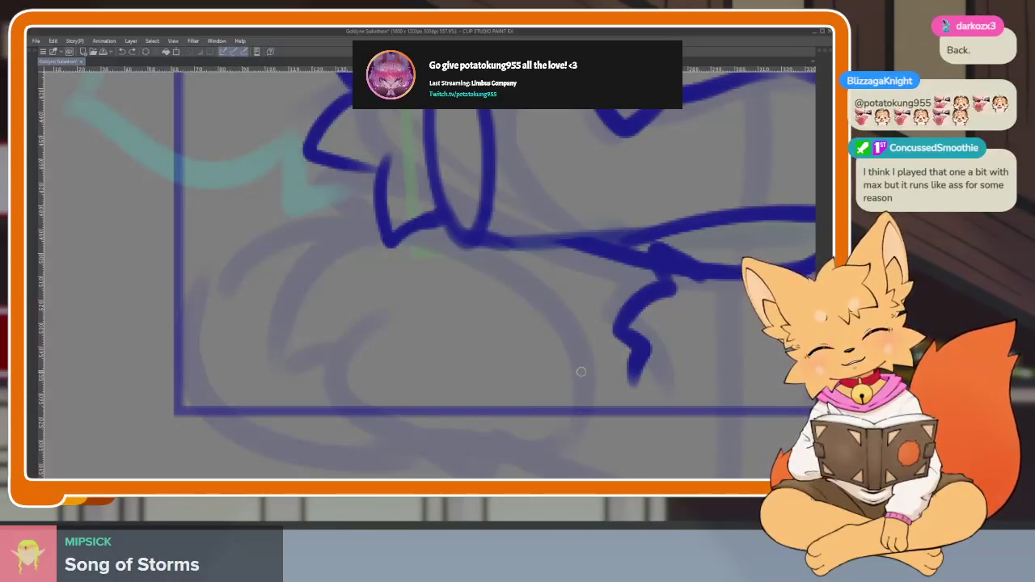
mouse_move(594, 370)
left_mouse_down()
mouse_move(461, 254)
mouse_move(469, 250)
mouse_move(308, 234)
mouse_move(265, 244)
mouse_move(174, 389)
mouse_move(304, 414)
left_mouse_up()
mouse_move(345, 231)
left_mouse_down()
mouse_move(271, 376)
mouse_move(449, 431)
left_mouse_up()
mouse_move(496, 268)
left_mouse_down()
mouse_move(440, 307)
mouse_move(517, 424)
mouse_move(603, 372)
left_mouse_up()
scroll(620, 379, "down", 5)
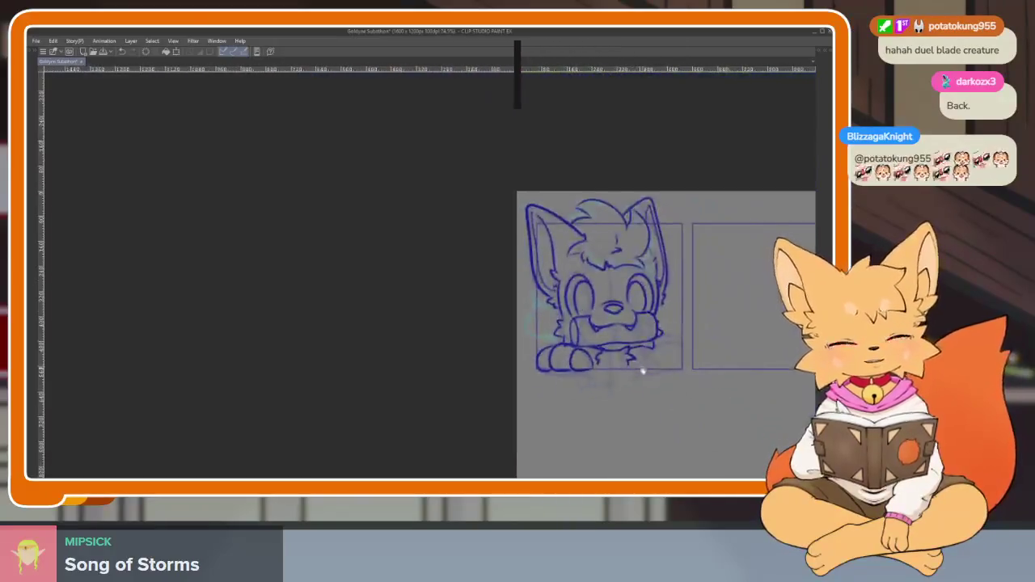
- Pan and zoom around panel three to review the log's underside and jagged mouth line
scroll(635, 361, "up", 2)
scroll(617, 358, "up", 1)
scroll(647, 340, "right", 3)
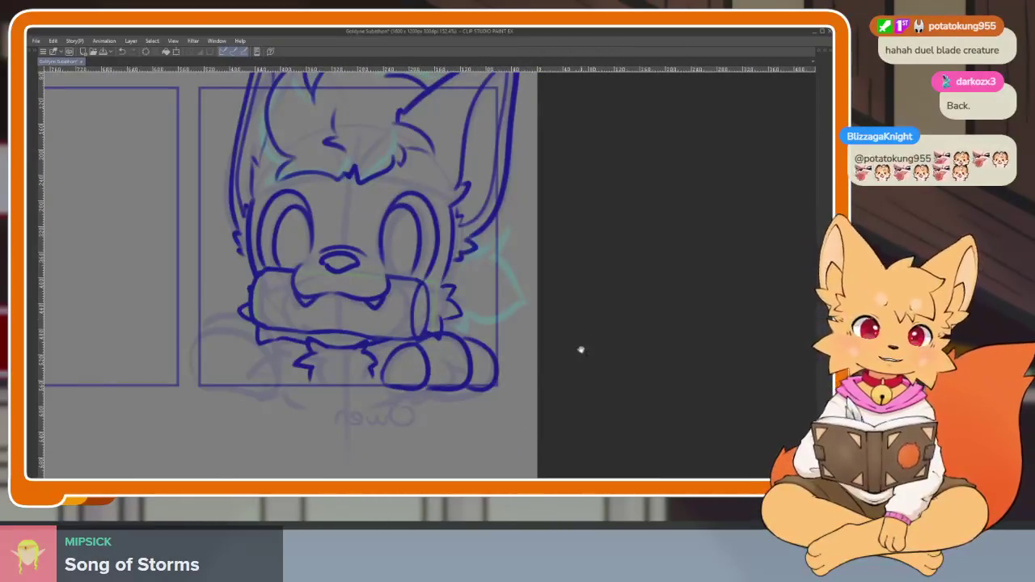
scroll(580, 351, "up", 1)
scroll(513, 388, "up", 1)
scroll(490, 380, "up", 2)
scroll(464, 384, "up", 1)
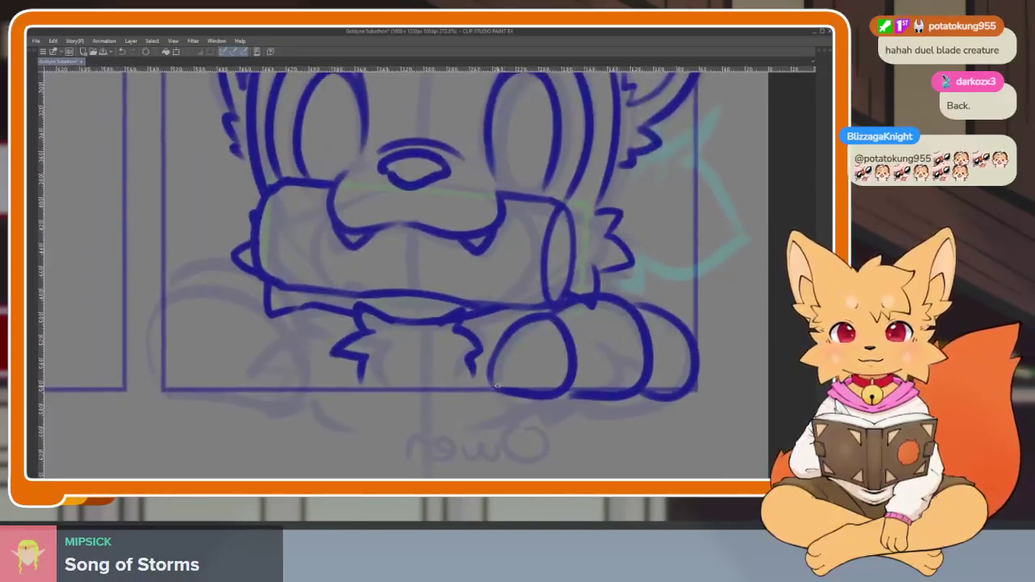
scroll(457, 408, "up", 1)
scroll(458, 406, "up", 1)
scroll(485, 396, "up", 1)
scroll(525, 392, "right", 2)
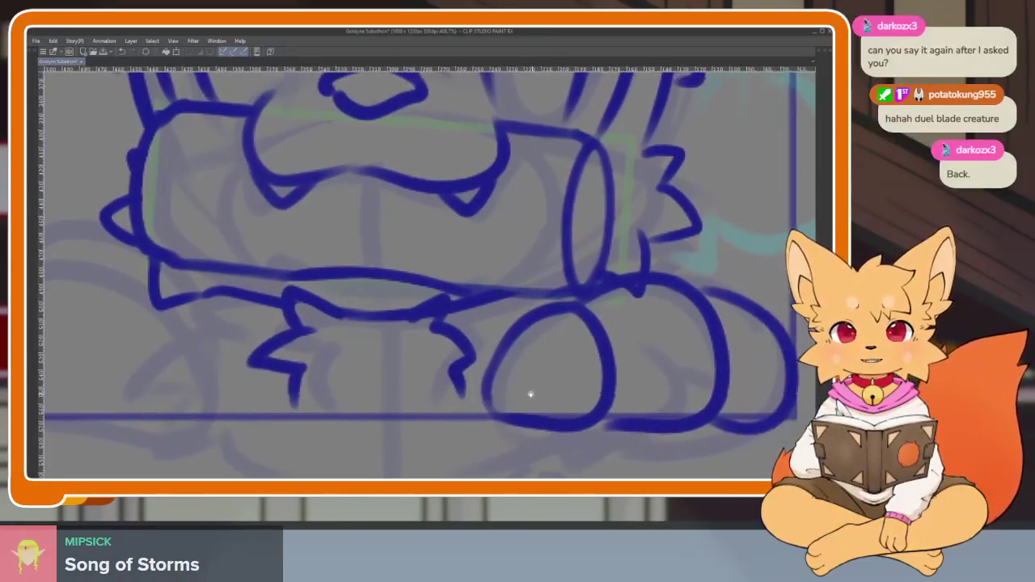
scroll(513, 387, "right", 1)
scroll(502, 408, "up", 2)
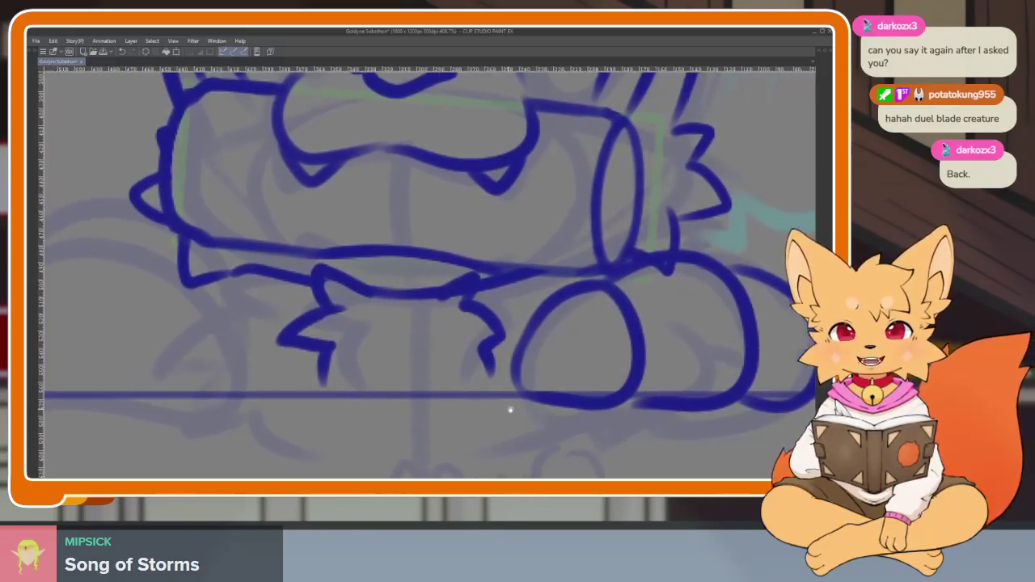
scroll(452, 409, "up", 1)
scroll(473, 395, "up", 1)
scroll(477, 396, "up", 1)
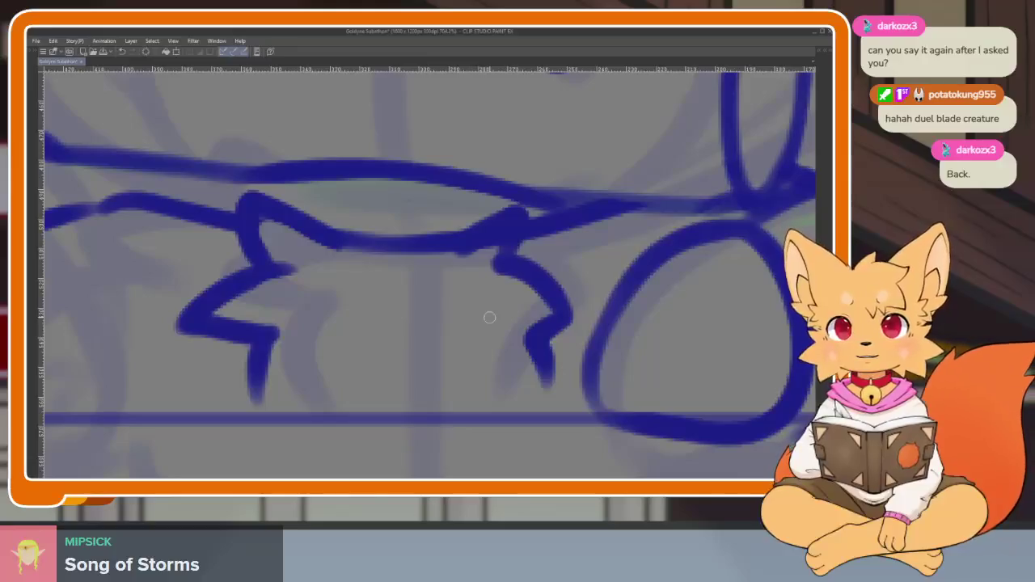
scroll(476, 409, "down", 1)
scroll(483, 407, "down", 1)
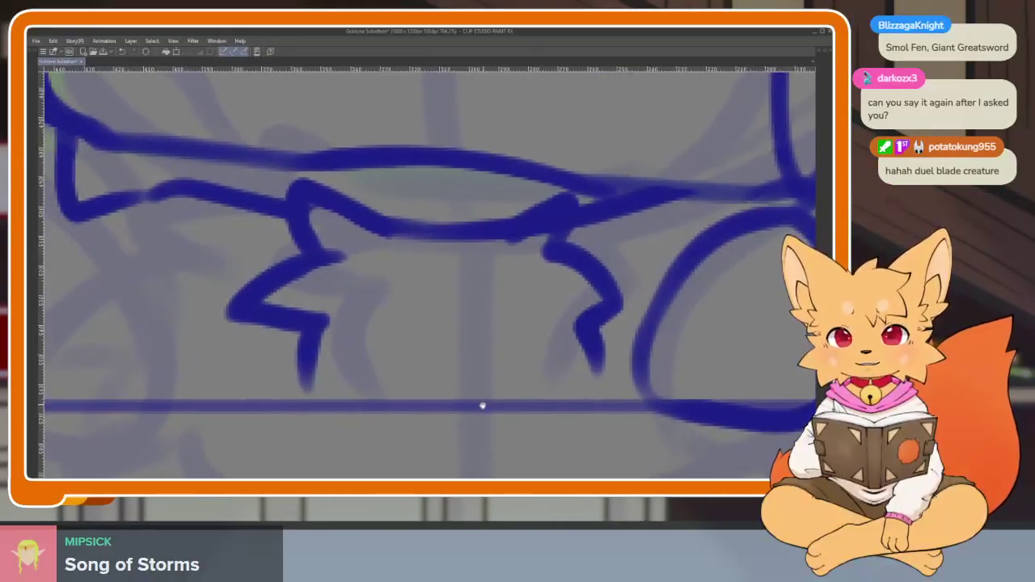
scroll(476, 407, "down", 1)
scroll(476, 407, "down", 1)
scroll(478, 408, "down", 1)
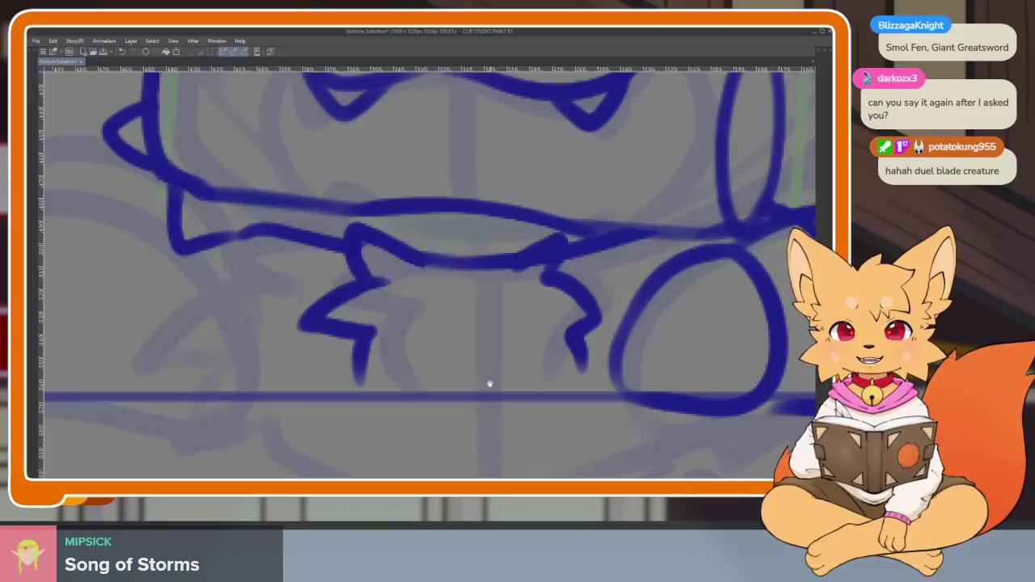
scroll(489, 383, "left", 1)
scroll(492, 397, "left", 1)
scroll(492, 384, "left", 2)
scroll(448, 397, "left", 2)
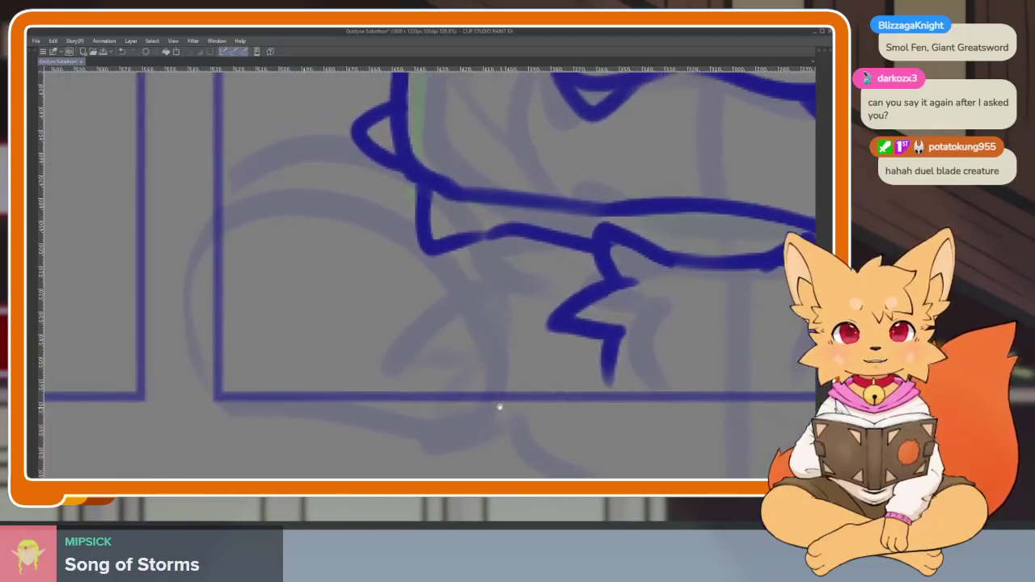
scroll(498, 404, "up", 1)
scroll(508, 386, "up", 1)
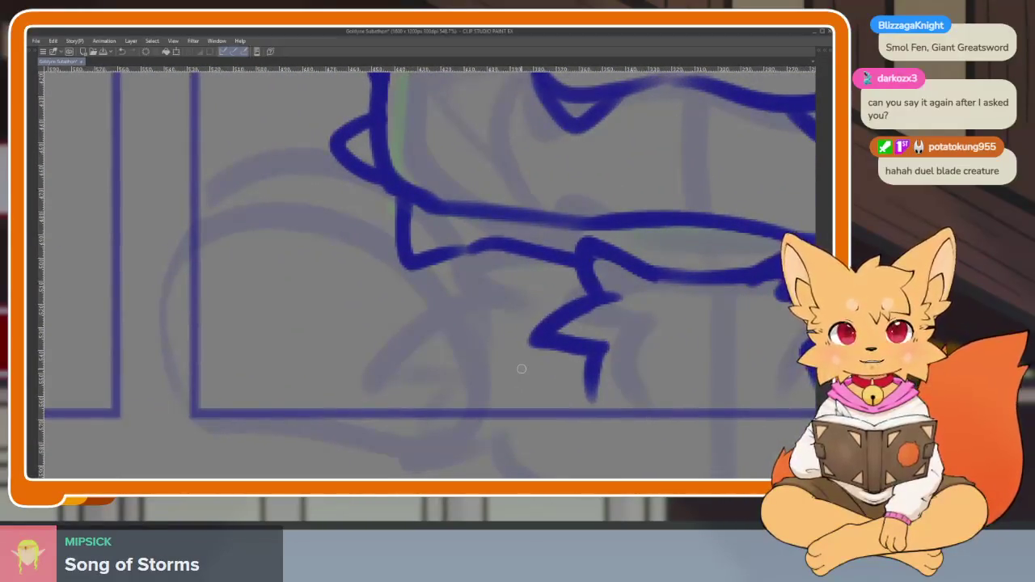
scroll(508, 387, "right", 1)
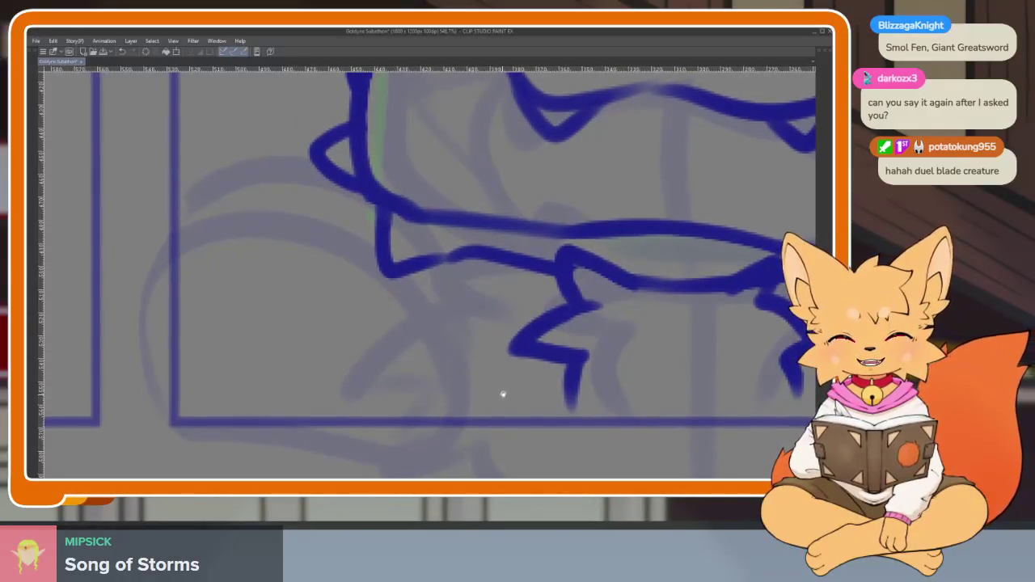
scroll(502, 394, "right", 1)
scroll(504, 392, "down", 2)
scroll(505, 392, "up", 1)
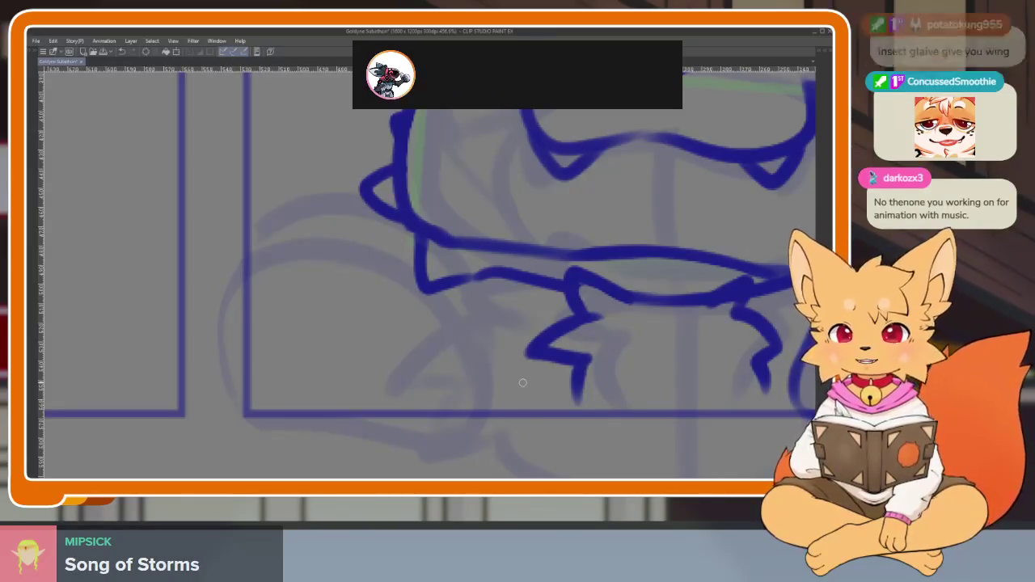
left_click(35, 40)
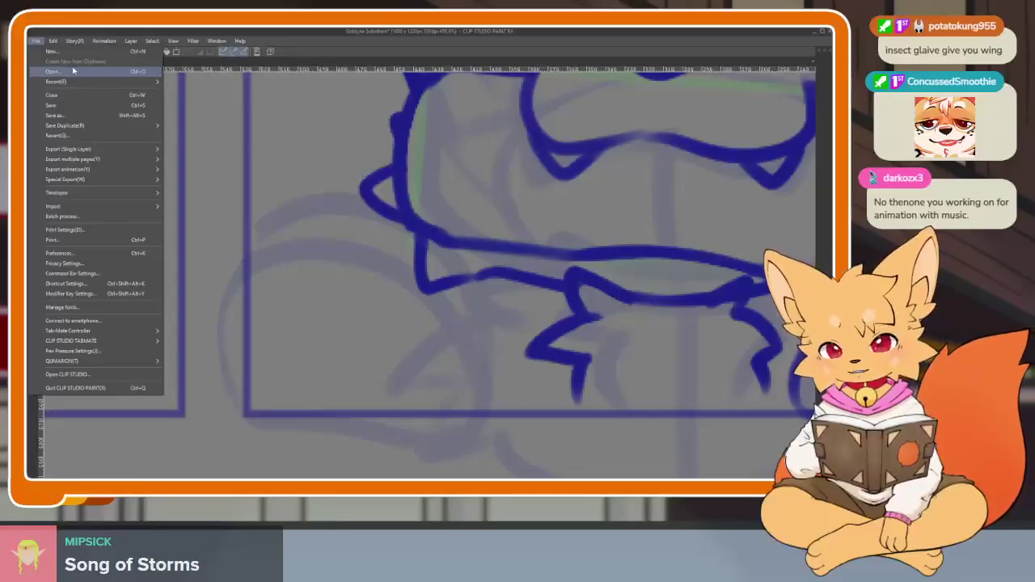
mouse_move(56, 81)
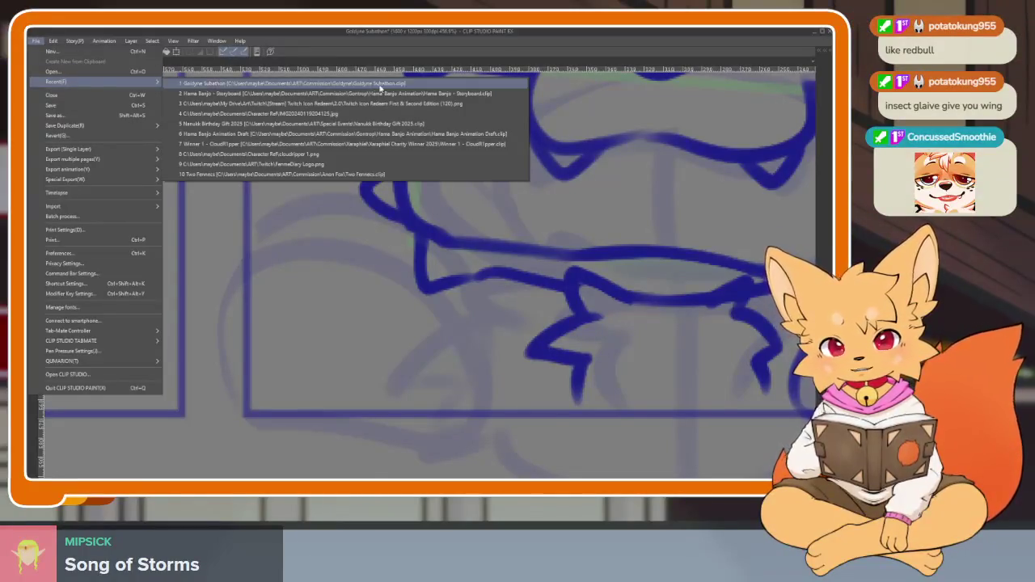
- Open the recent Hama Banjo - Storyboard file and jump its timeline to the lone banjo-player frame
left_click(454, 95)
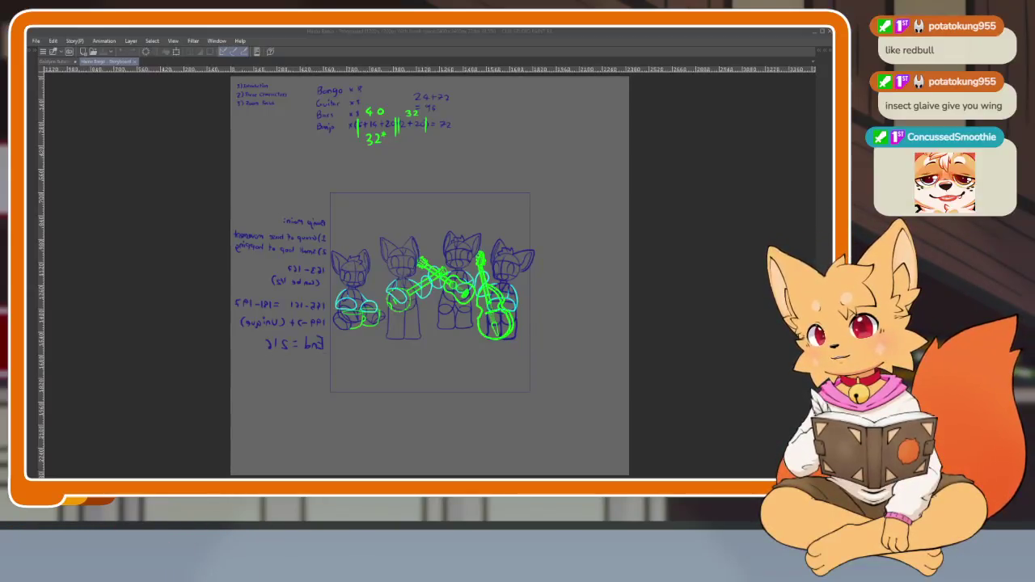
key("Tab")
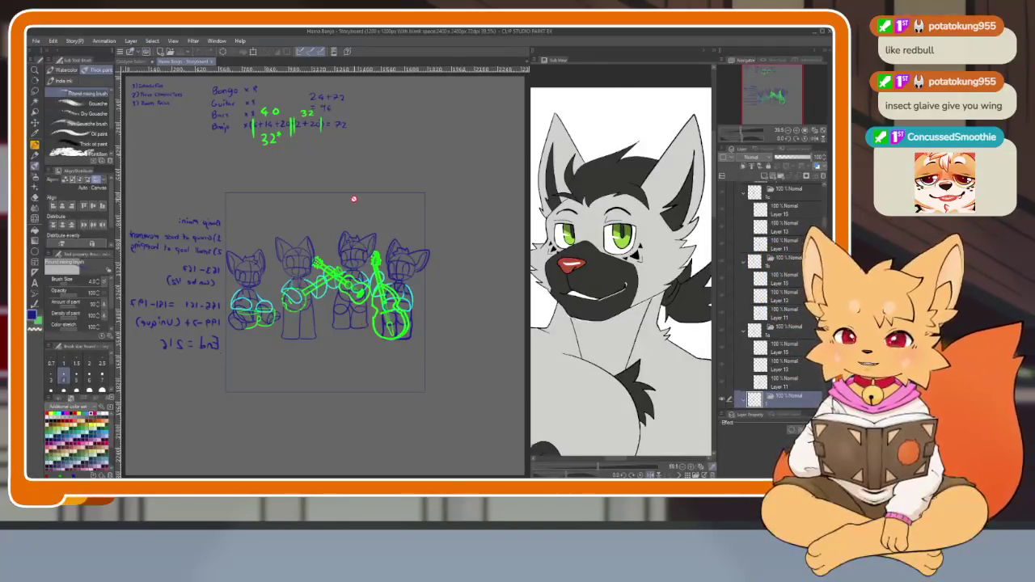
left_click(215, 42)
left_click(264, 283)
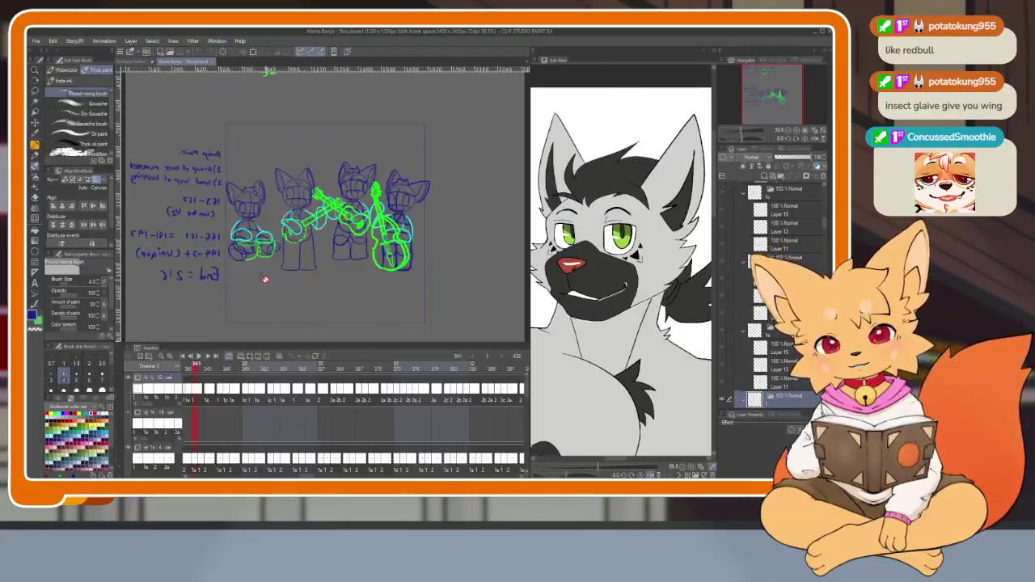
left_click(184, 359)
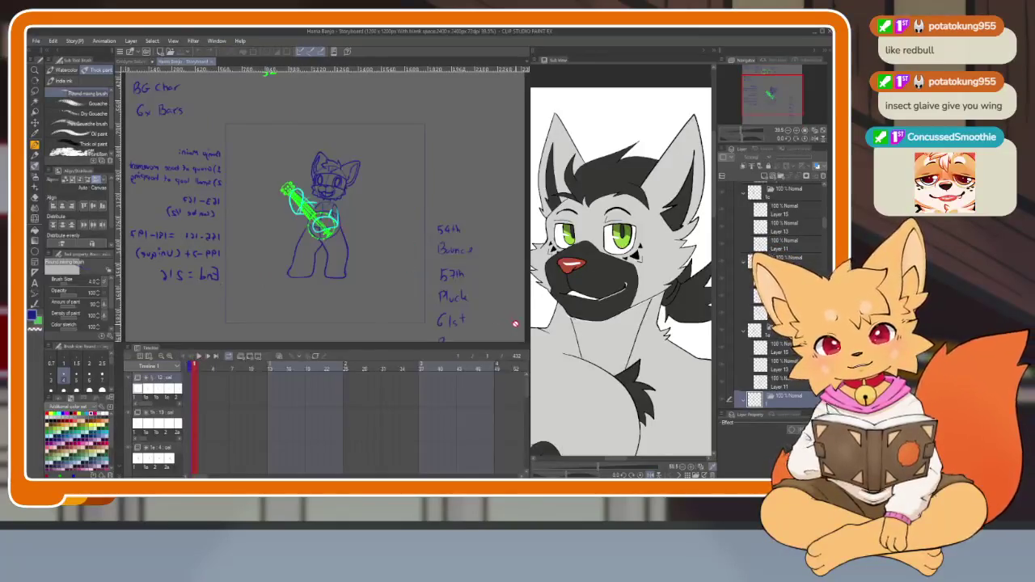
key("Tab")
scroll(410, 337, "up", 3)
scroll(555, 347, "up", 1)
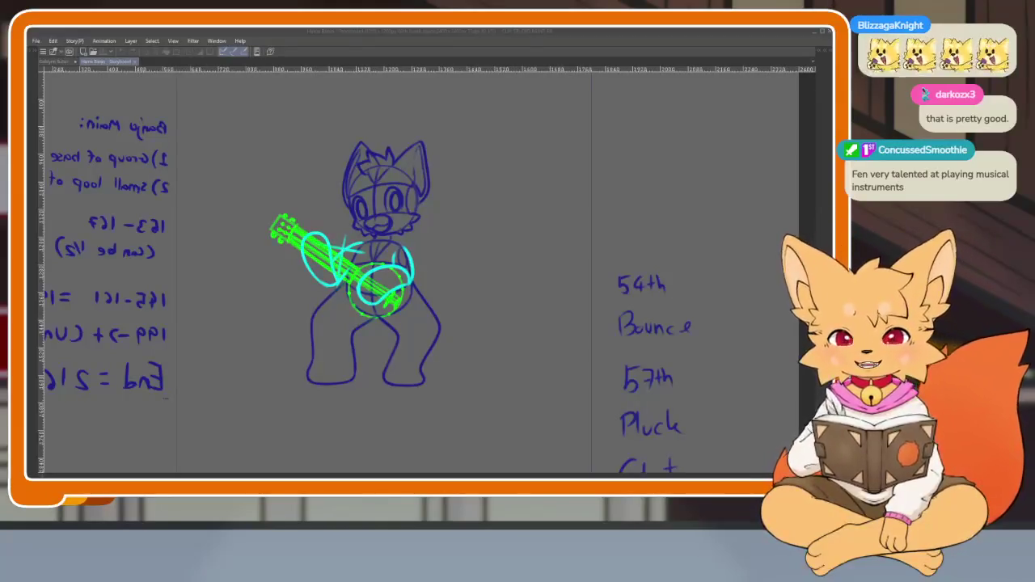
left_click(135, 68)
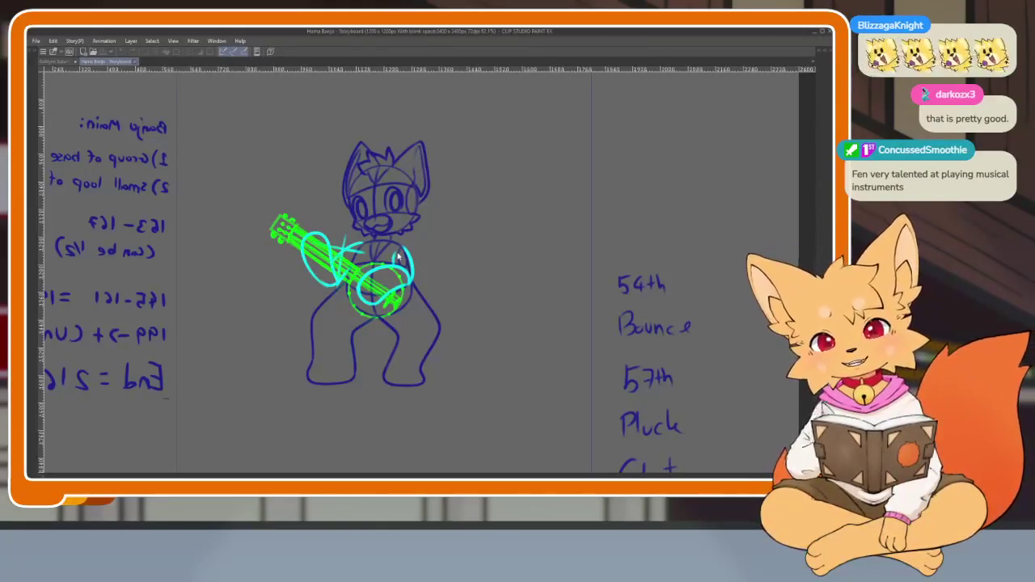
- Close the Hama Banjo - Storyboard document tab to return to the Goldyne Subathon comic
left_click(135, 63)
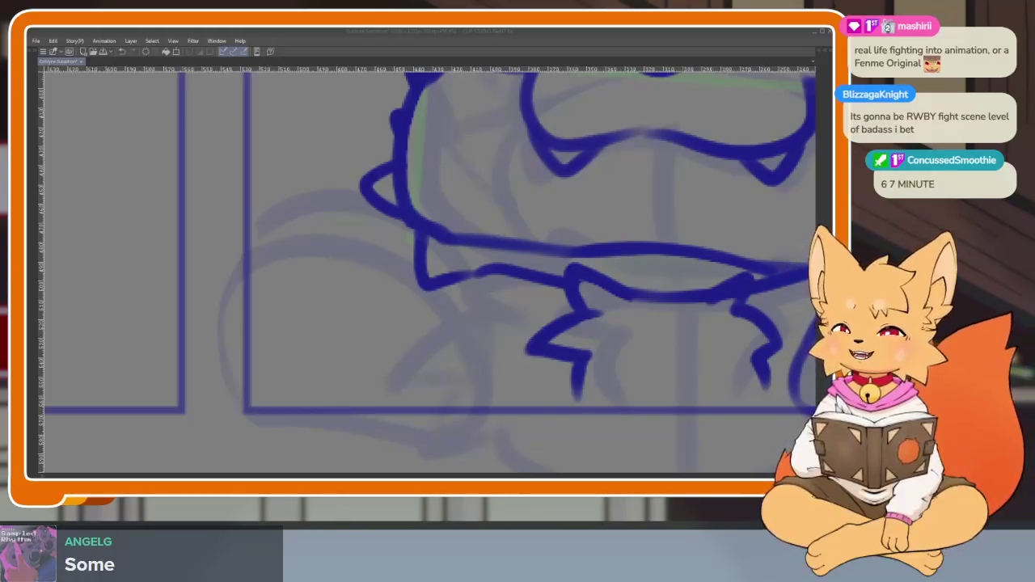
left_click(444, 35)
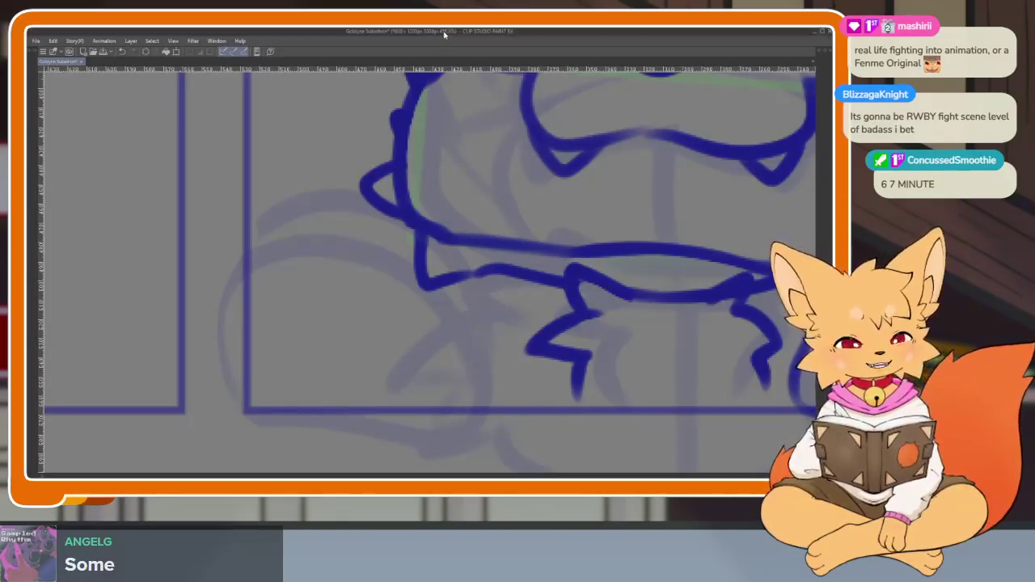
scroll(448, 366, "up", 2)
scroll(462, 364, "up", 2)
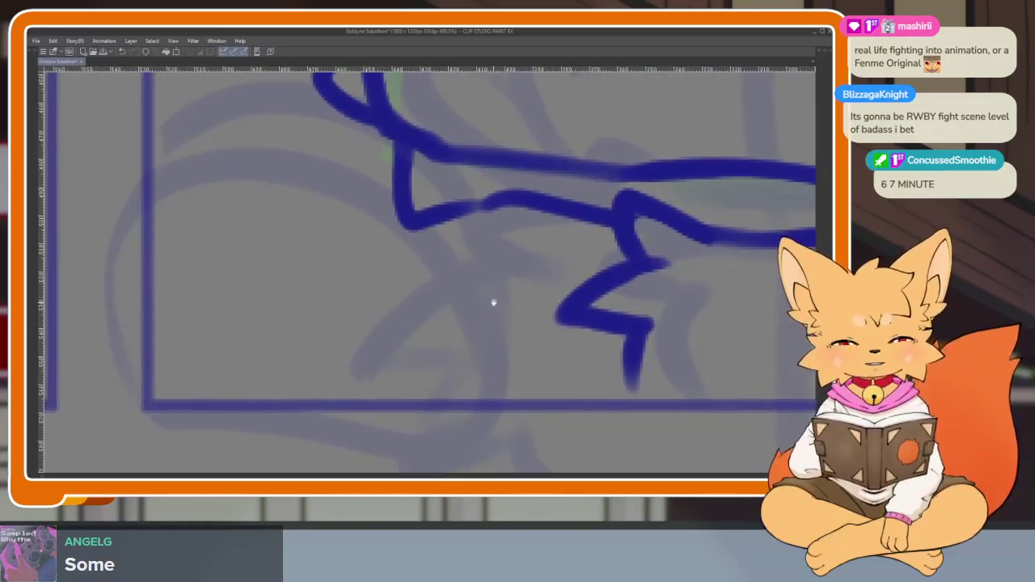
scroll(452, 378, "down", 1)
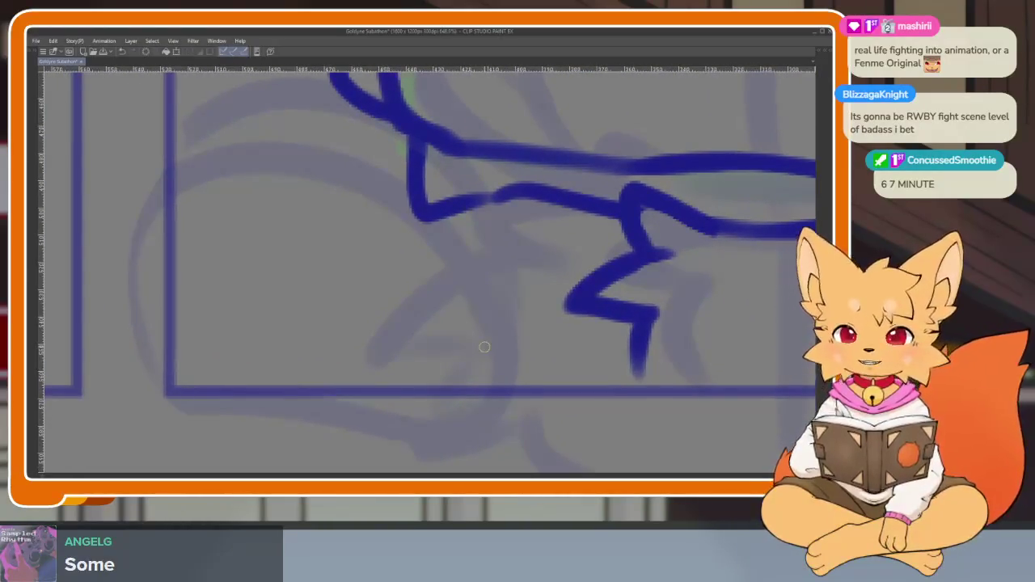
key("h")
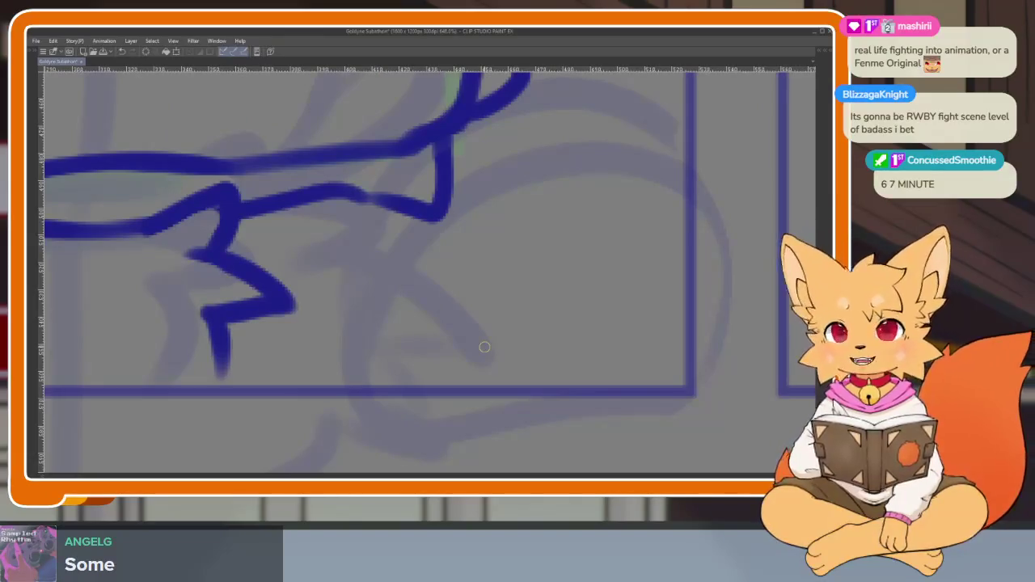
scroll(526, 340, "down", 1)
scroll(517, 327, "down", 2)
scroll(486, 319, "down", 1)
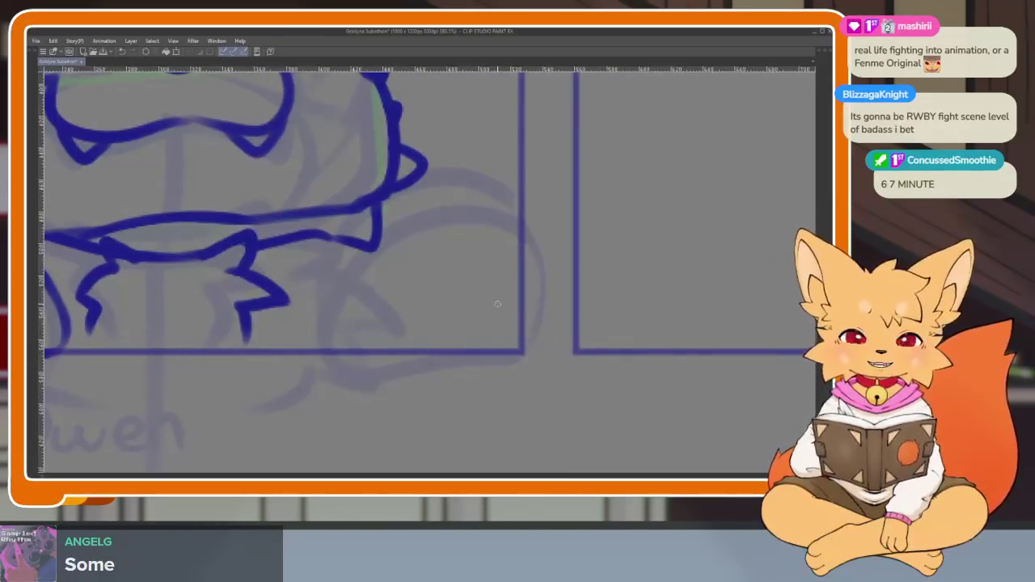
key("h")
scroll(481, 327, "up", 1)
scroll(473, 346, "up", 1)
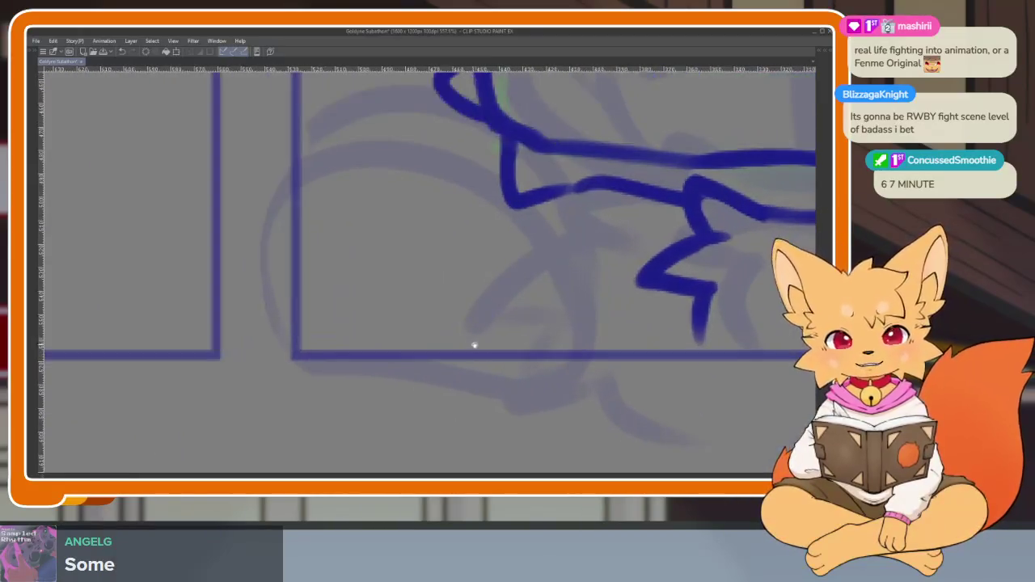
scroll(473, 346, "up", 1)
scroll(476, 356, "up", 1)
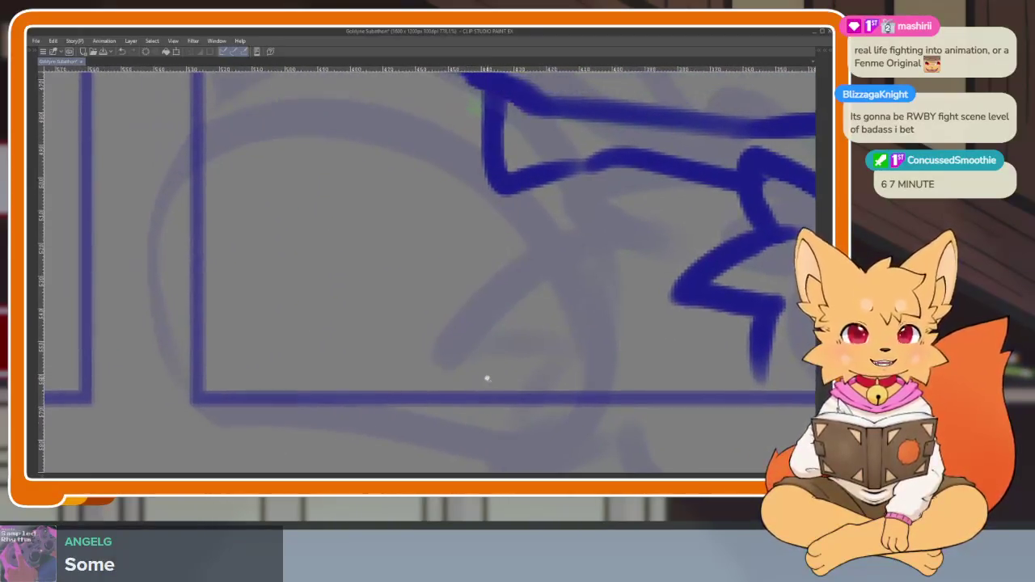
scroll(477, 372, "down", 1)
scroll(452, 374, "down", 1)
scroll(452, 378, "up", 1)
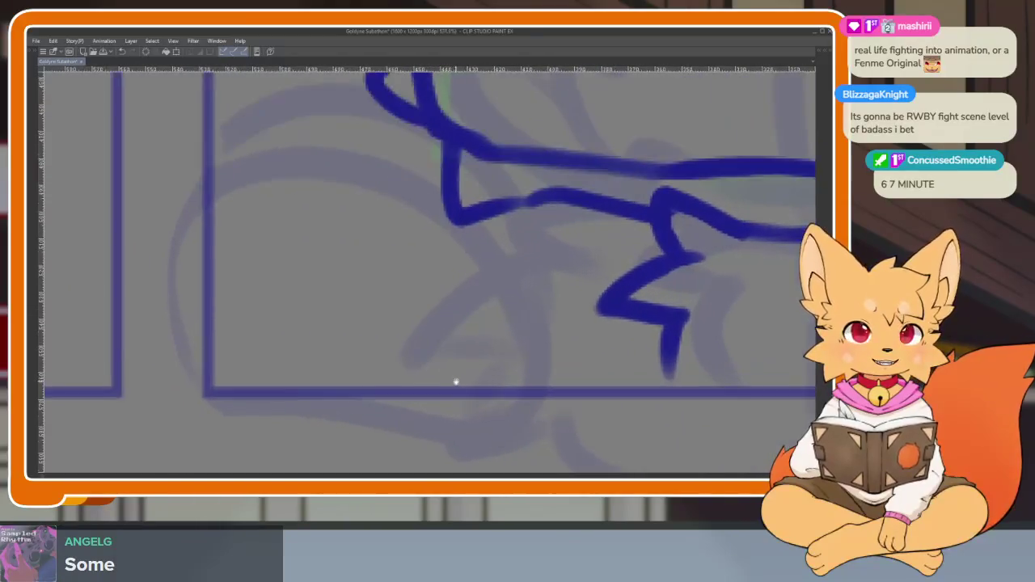
scroll(456, 382, "down", 1)
scroll(458, 383, "up", 1)
scroll(467, 371, "up", 1)
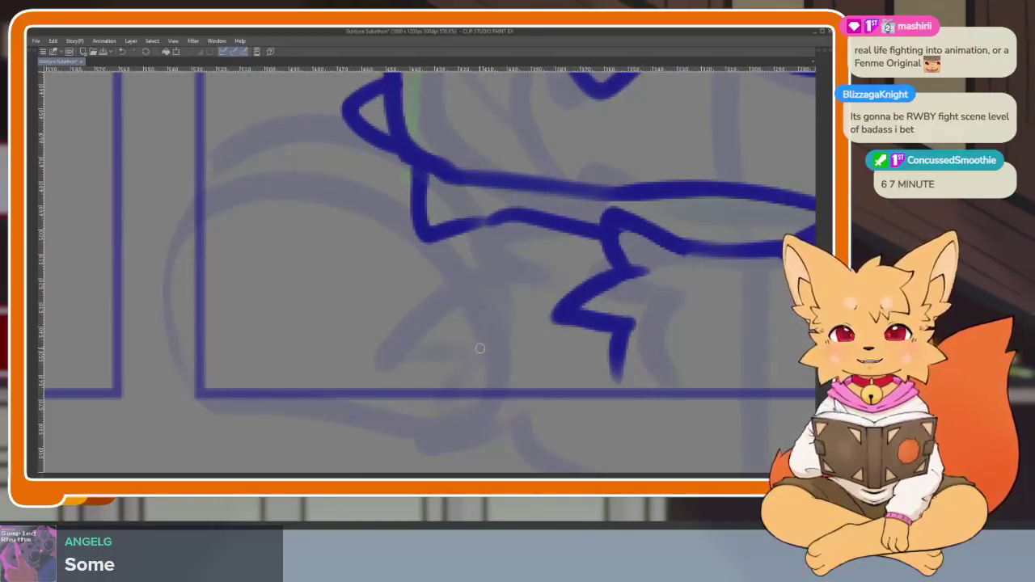
scroll(469, 378, "up", 1)
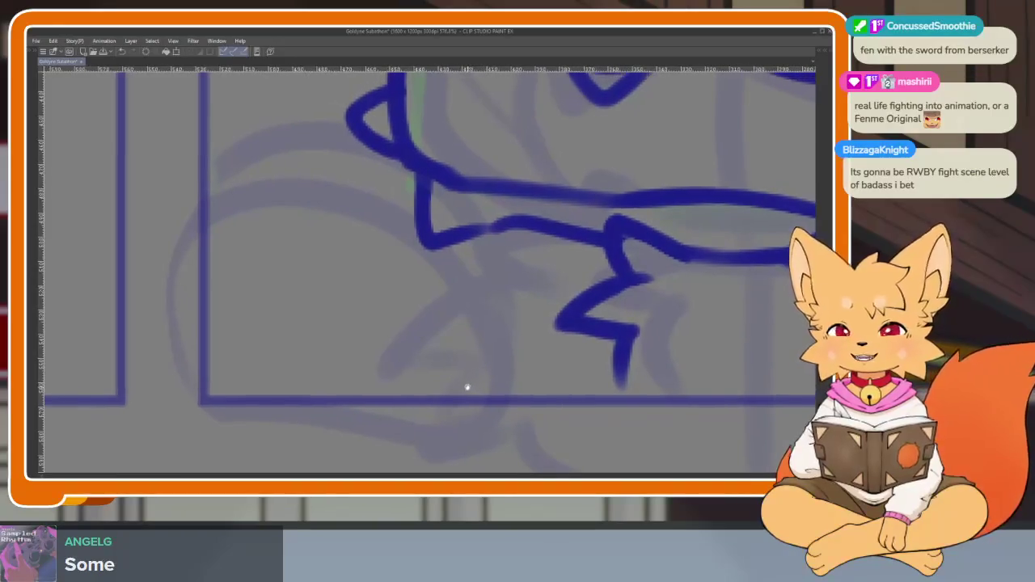
scroll(461, 385, "up", 1)
scroll(469, 377, "up", 1)
scroll(470, 386, "down", 1)
scroll(477, 366, "up", 1)
scroll(473, 386, "up", 1)
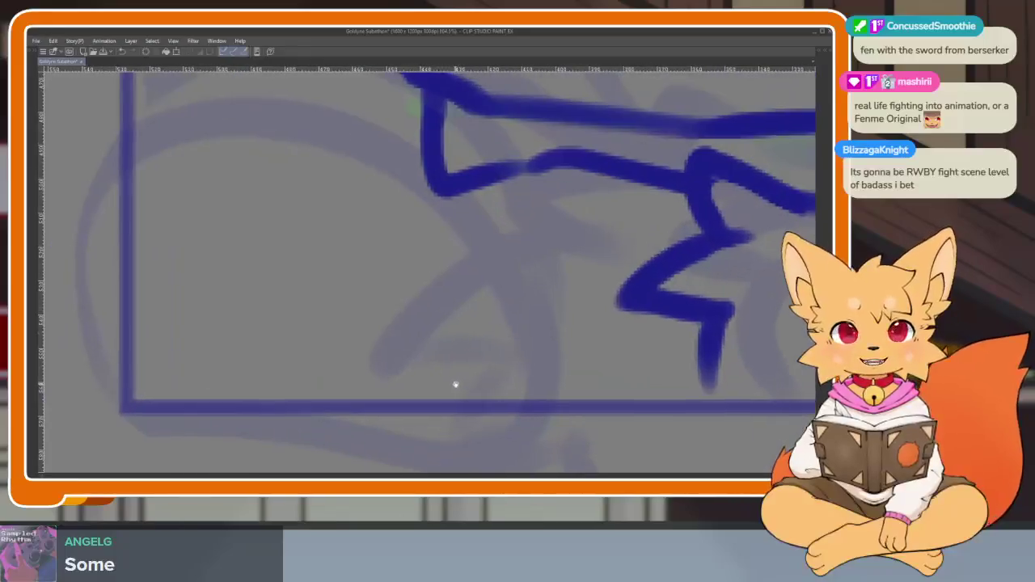
scroll(460, 386, "up", 1)
left_click_drag(457, 400, 467, 393)
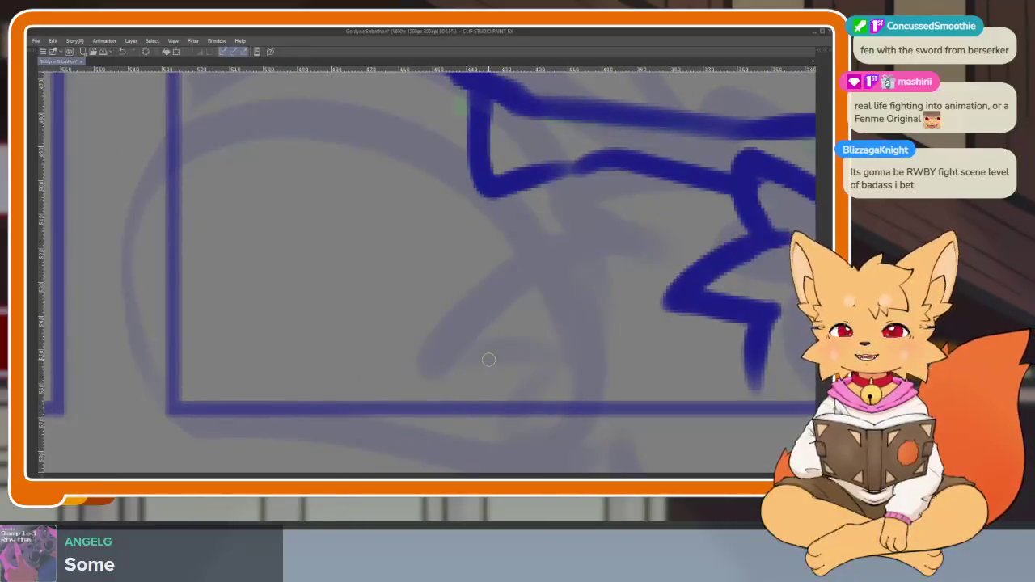
scroll(470, 392, "down", 1)
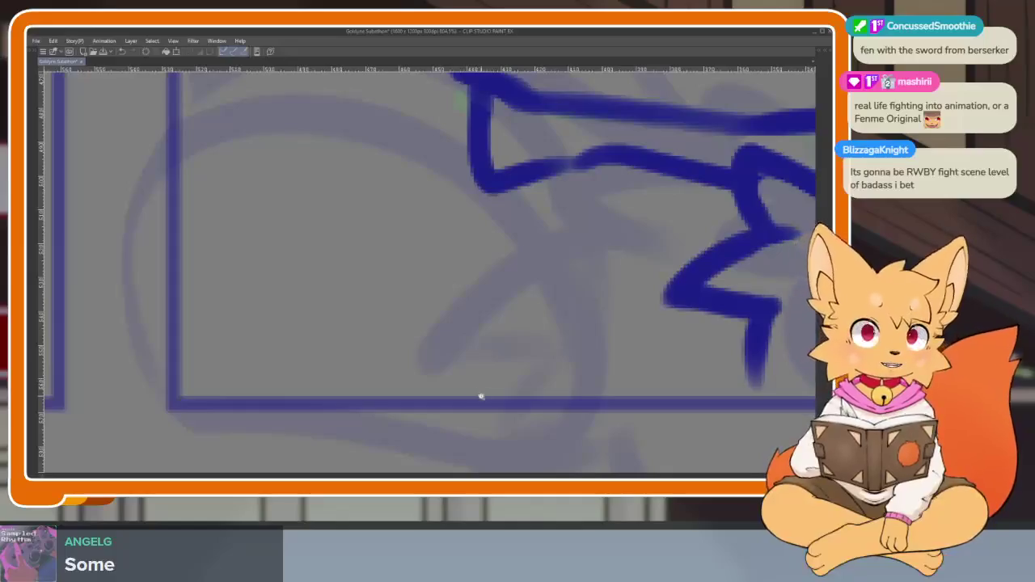
scroll(481, 396, "down", 1)
scroll(476, 388, "down", 1)
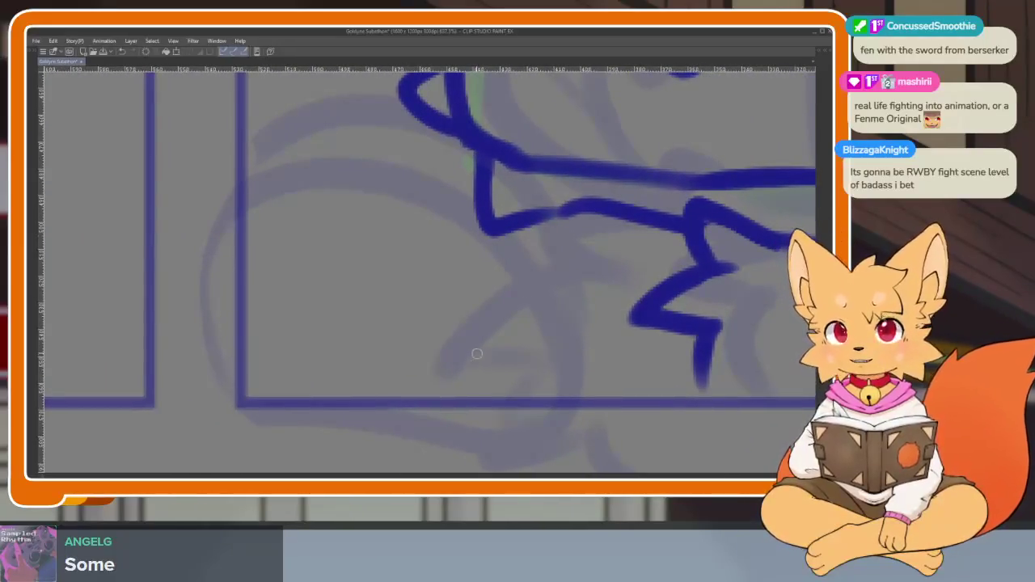
- Ink the left paw's outline and round toe bean, redoing the first attempt
mouse_move(292, 178)
left_mouse_down()
mouse_move(349, 414)
mouse_move(435, 413)
left_mouse_up()
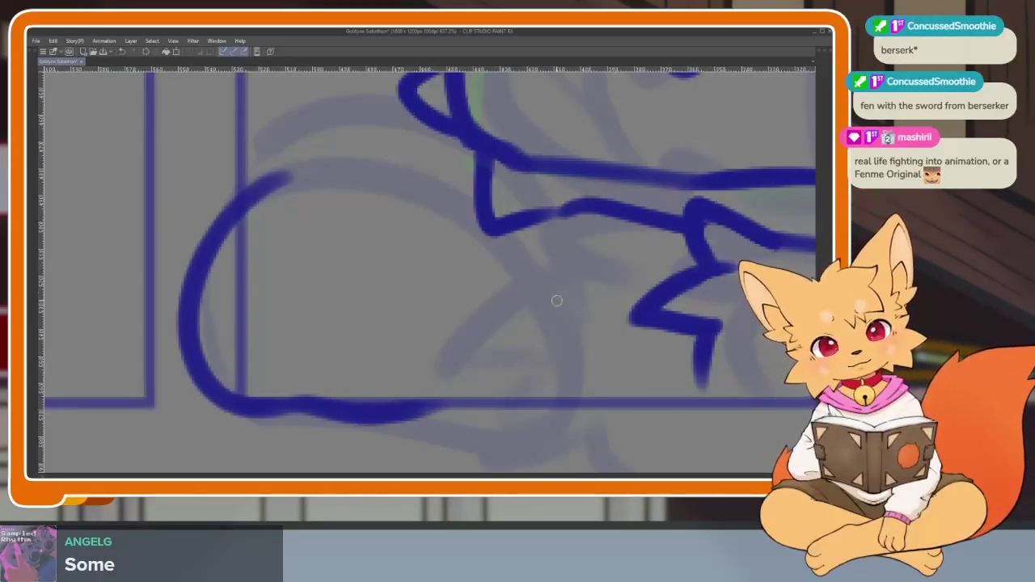
key("ctrl+z")
key("ctrl+z")
mouse_move(574, 363)
left_mouse_down()
mouse_move(539, 272)
mouse_move(513, 253)
left_mouse_up()
mouse_move(491, 212)
left_mouse_down()
mouse_move(423, 173)
mouse_move(340, 186)
mouse_move(198, 283)
mouse_move(322, 391)
mouse_move(497, 394)
mouse_move(584, 340)
mouse_move(464, 268)
mouse_move(459, 380)
left_mouse_up()
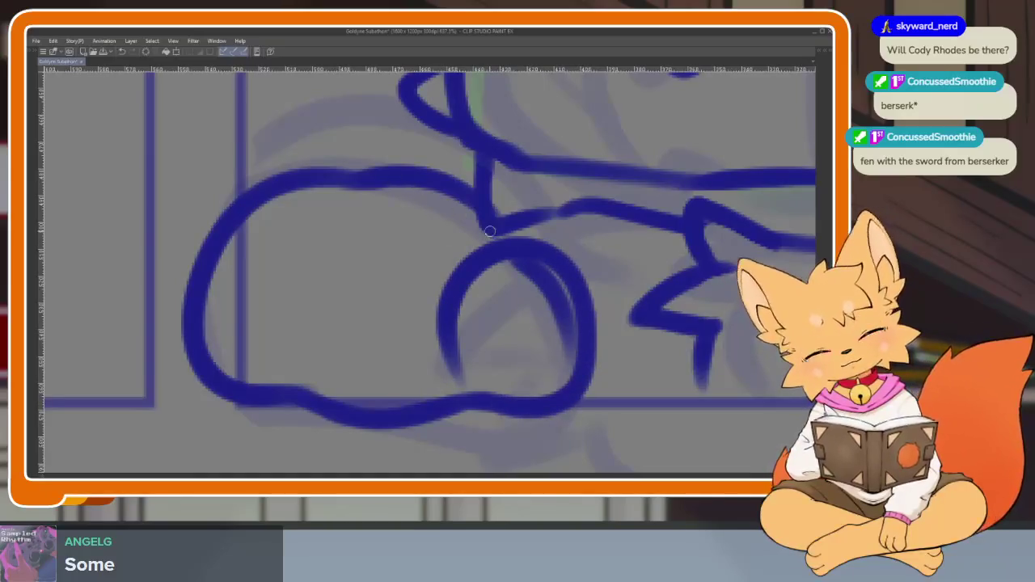
key("ctrl+0")
scroll(546, 335, "up", 2)
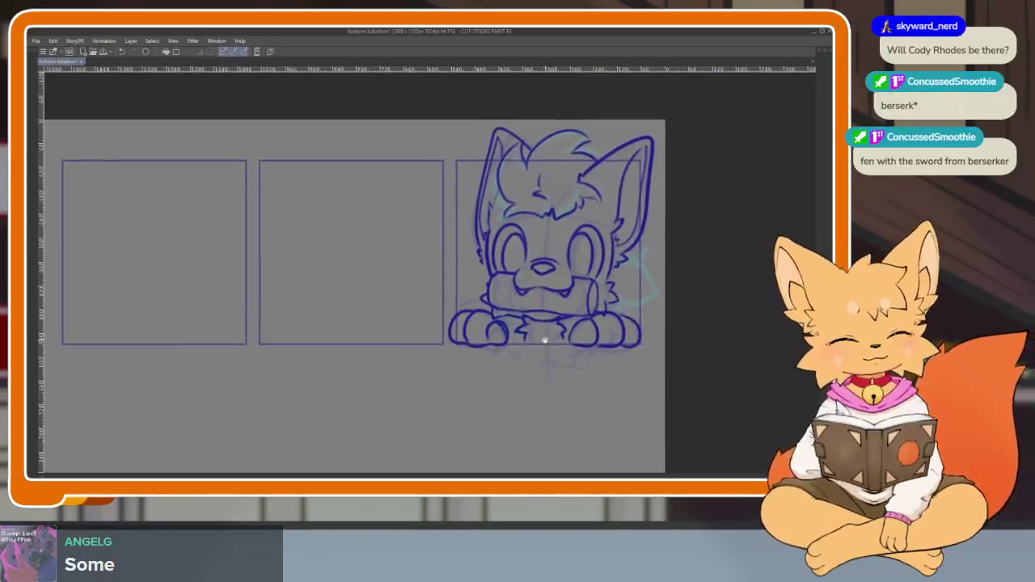
- Zoom in on the paws and draw an extra rounded arc around the toe bean
scroll(543, 352, "up", 3)
scroll(533, 356, "up", 1)
scroll(485, 353, "up", 2)
scroll(473, 350, "down", 1)
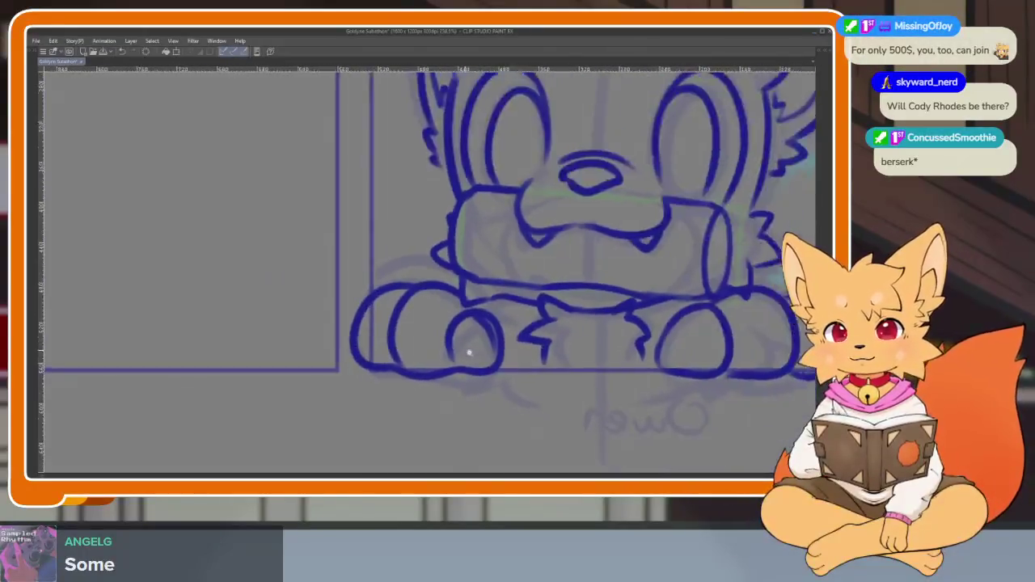
scroll(481, 352, "up", 2)
scroll(487, 354, "up", 1)
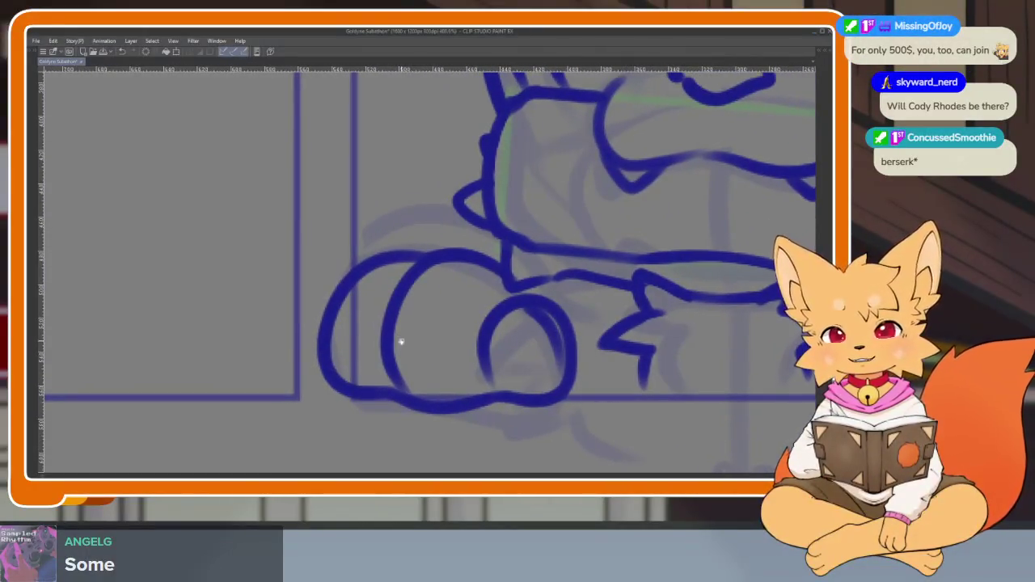
scroll(406, 351, "up", 1)
left_click_drag(406, 351, 416, 364)
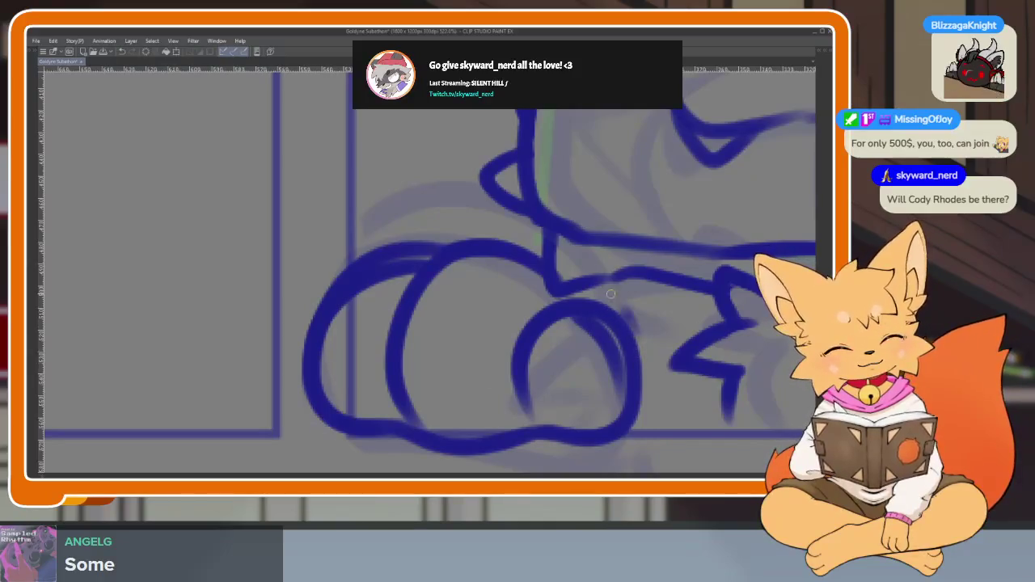
left_click_drag(611, 294, 521, 424)
- Erase the stray ink lines inside the toe bean
mouse_move(616, 346)
left_mouse_down()
mouse_move(529, 338)
mouse_move(515, 388)
left_mouse_up()
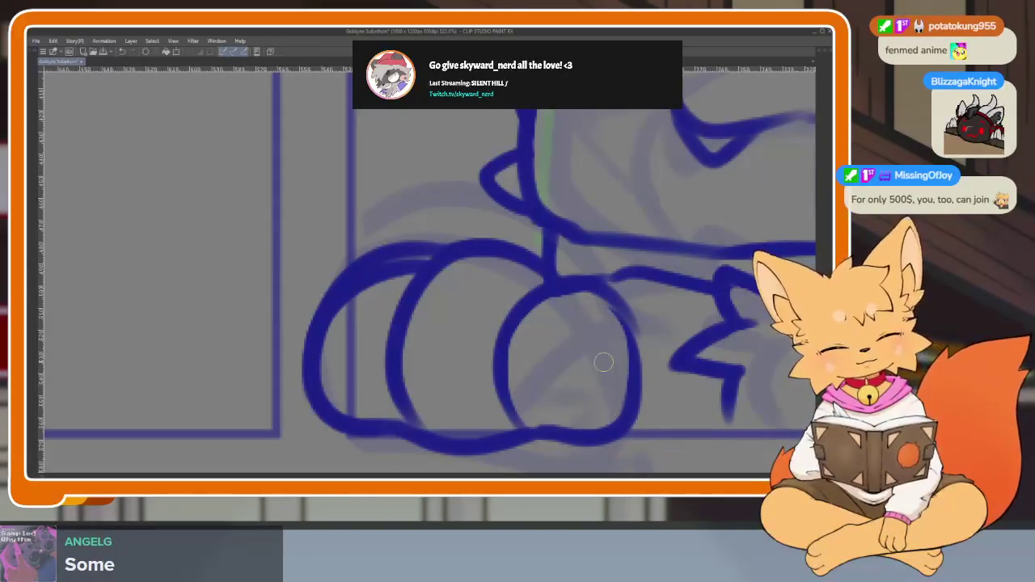
scroll(591, 380, "up", 1)
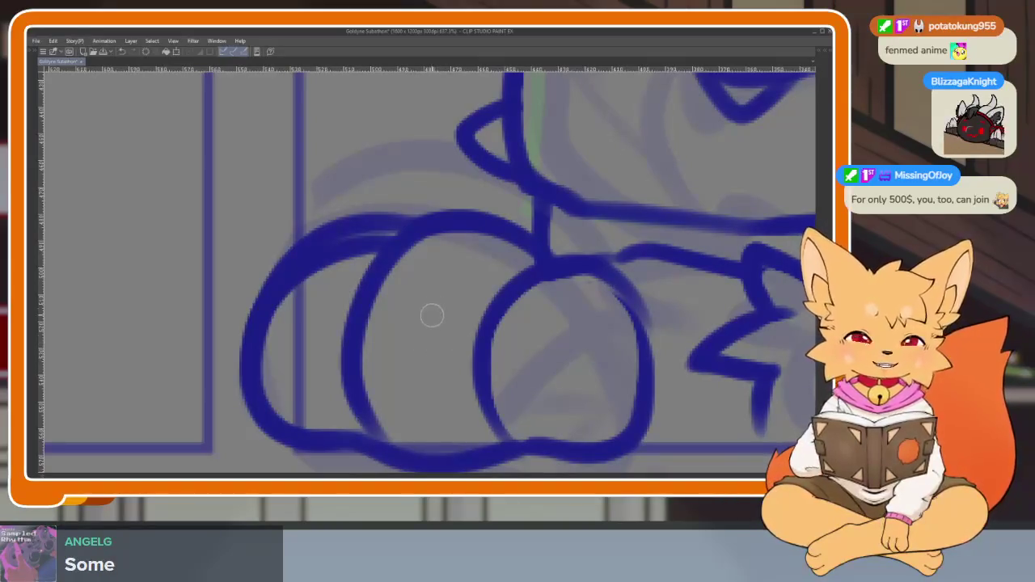
scroll(511, 359, "down", 2)
scroll(540, 323, "up", 2)
scroll(540, 323, "up", 1)
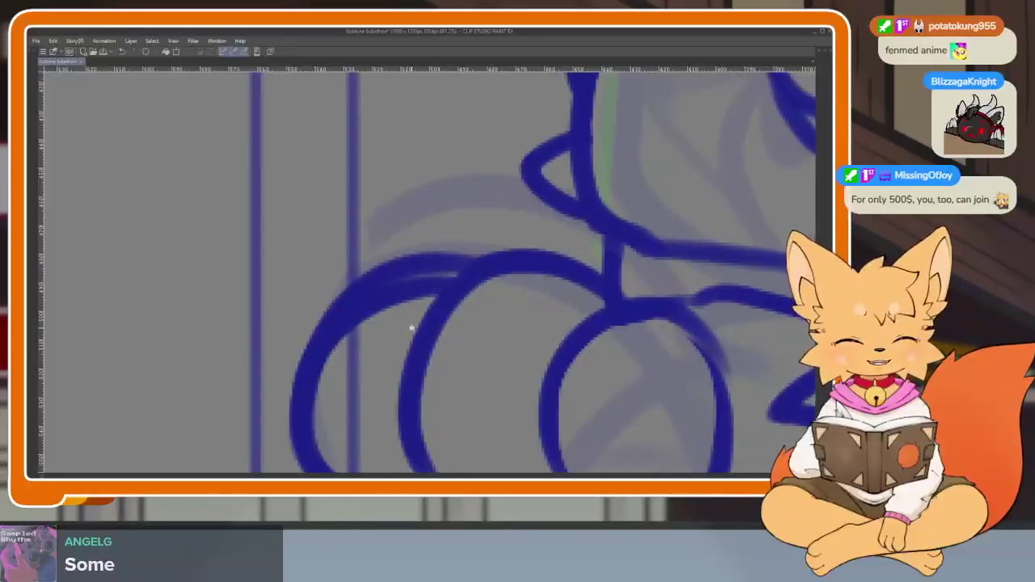
- Try a joining stroke where the paw curves meet, undo it, and frame the paw
scroll(411, 326, "up", 2)
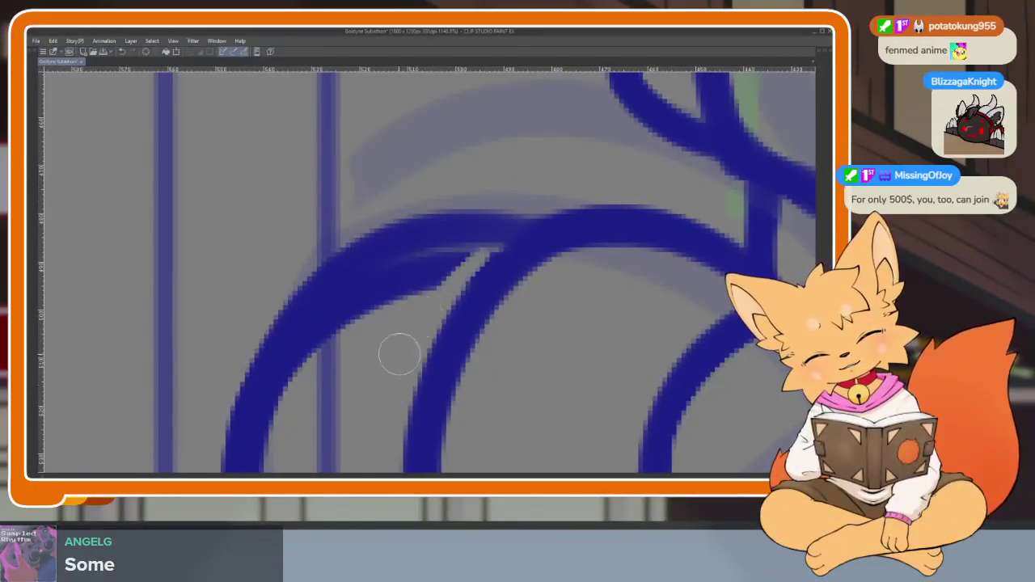
left_click_drag(449, 277, 402, 296)
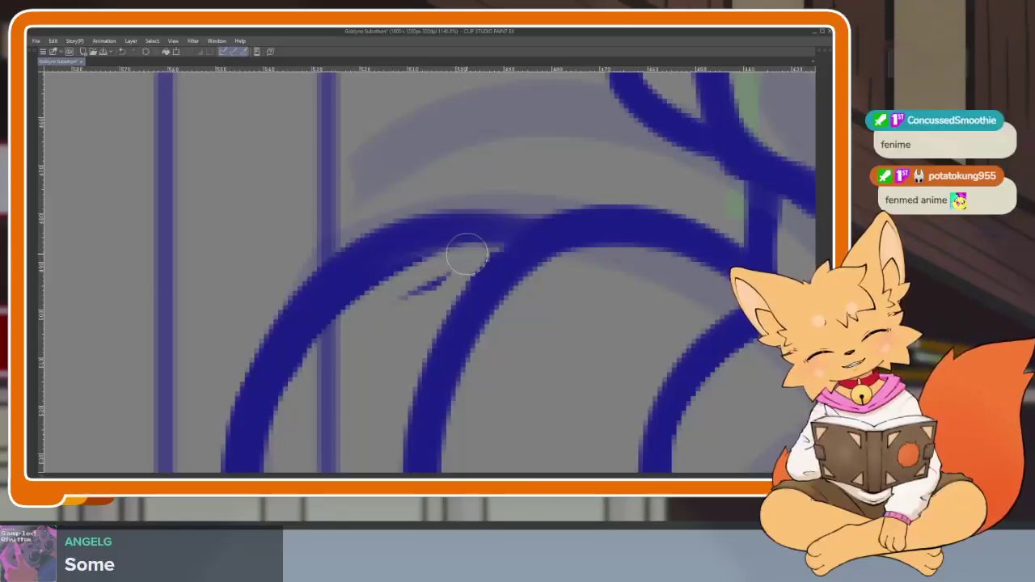
key("ctrl+z")
scroll(510, 330, "right", 3)
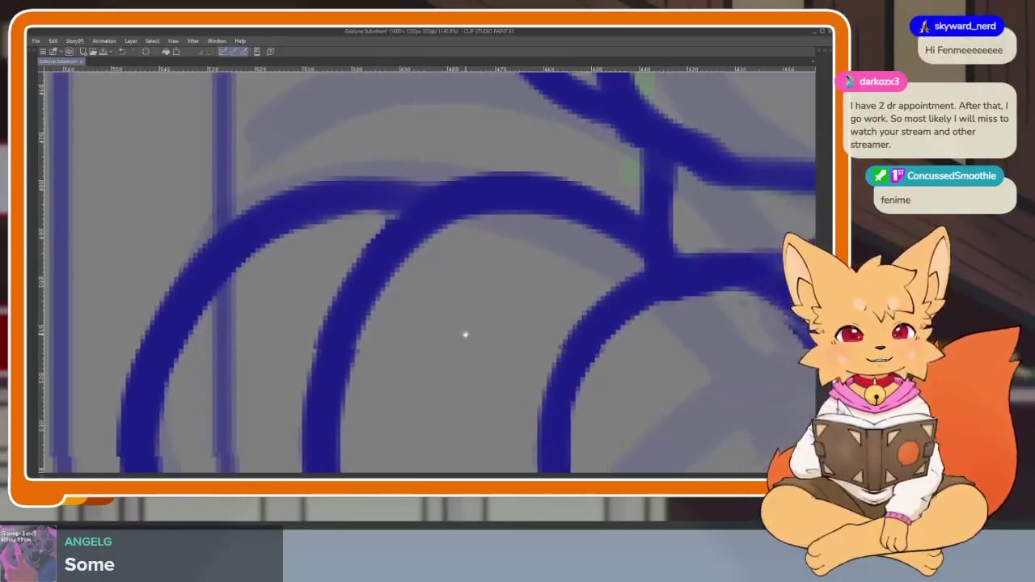
scroll(464, 335, "right", 1)
scroll(514, 334, "right", 2)
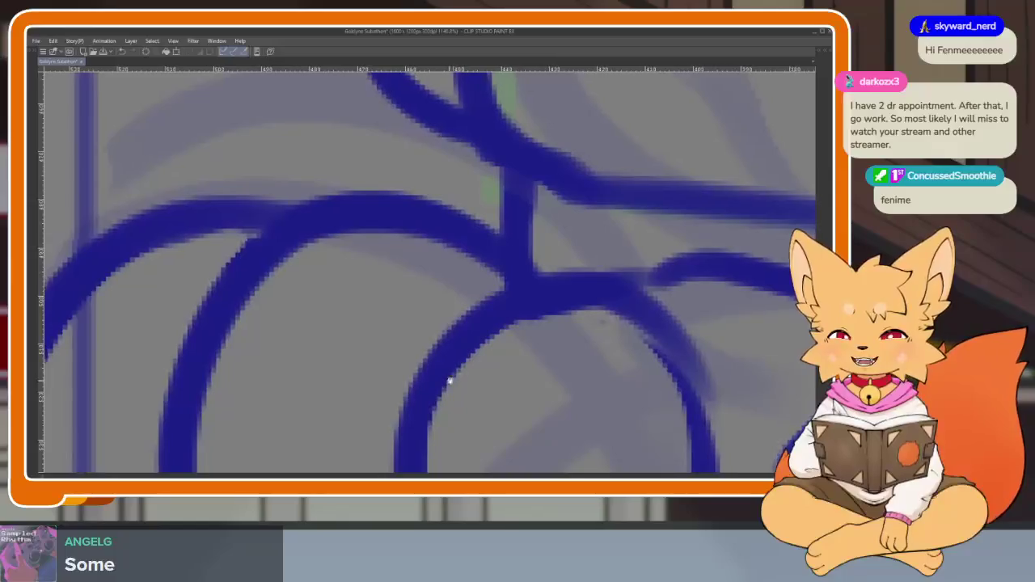
scroll(458, 382, "down", 1)
scroll(461, 335, "left", 1)
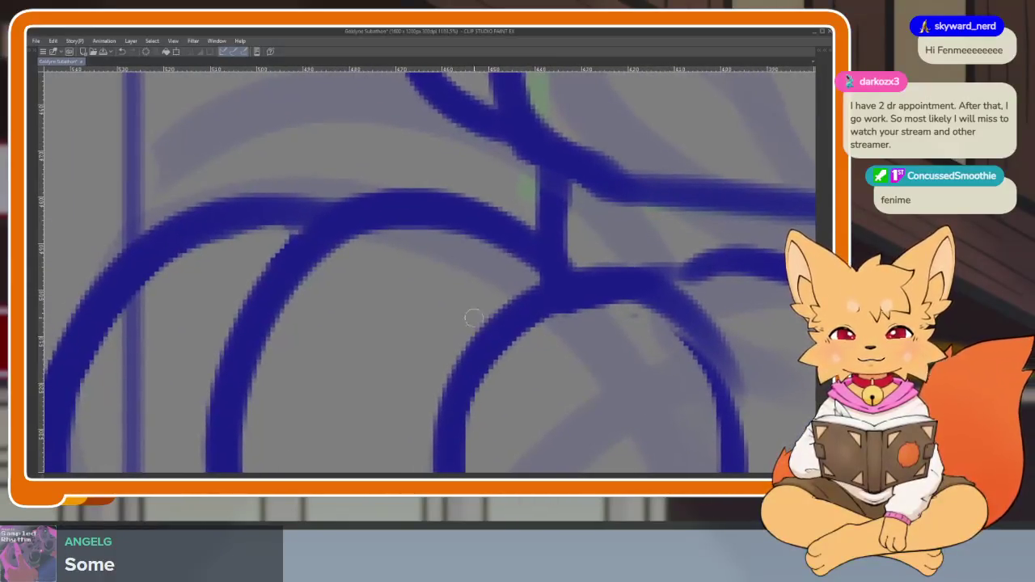
scroll(467, 335, "down", 2)
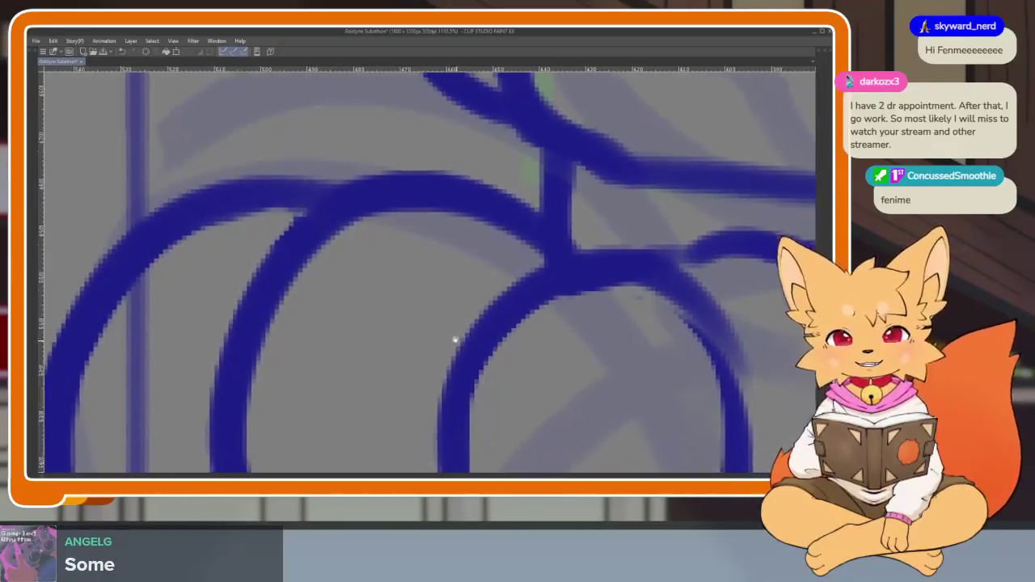
scroll(469, 348, "up", 1)
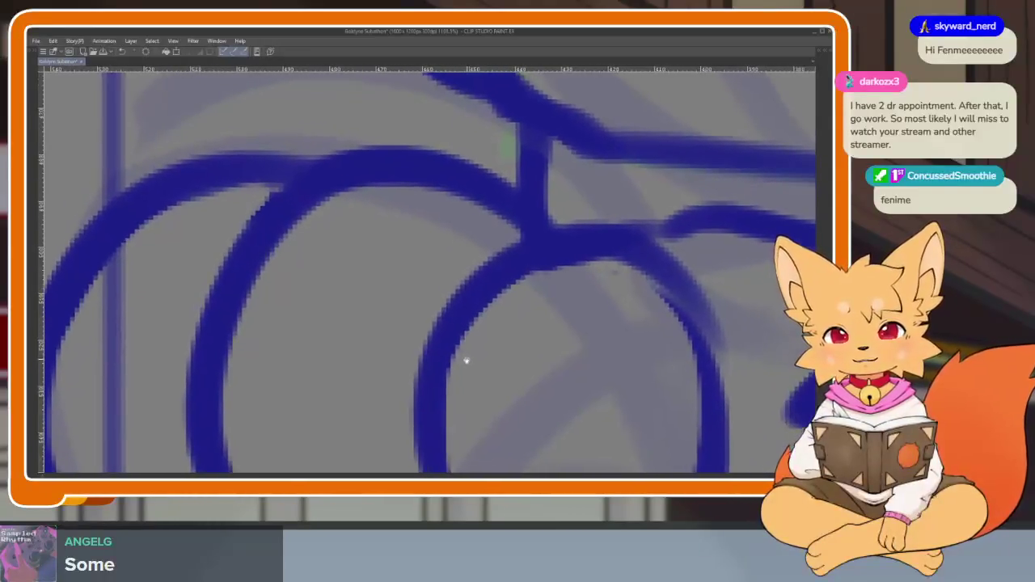
left_click_drag(459, 350, 441, 330)
mouse_move(351, 221)
left_mouse_down()
mouse_move(619, 286)
mouse_move(469, 192)
mouse_move(547, 240)
mouse_move(588, 295)
left_mouse_up()
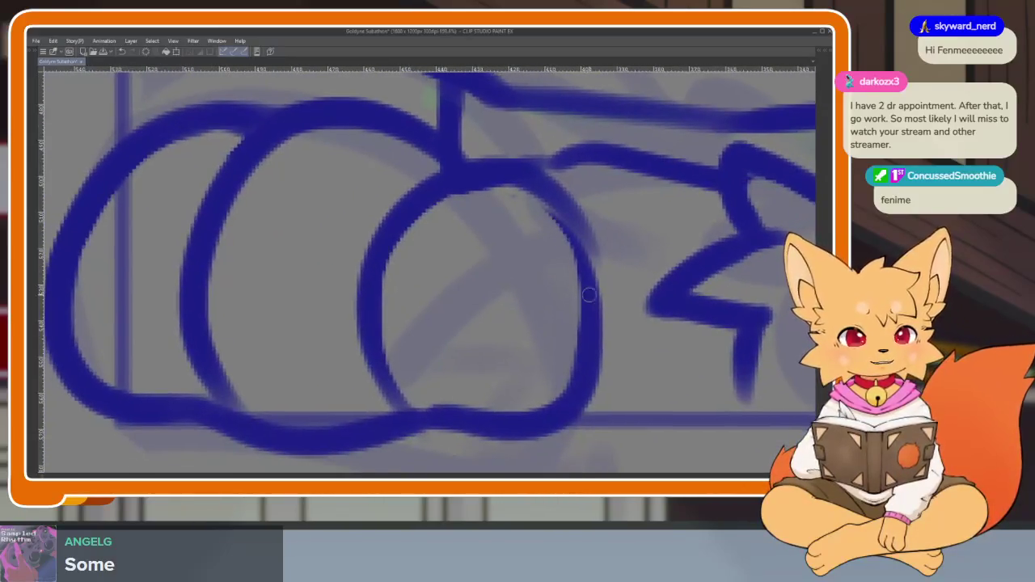
- Retrace the inner and middle toe-bean loops' left sides and bottoms with thicker blue lines
left_click_drag(421, 176, 380, 411)
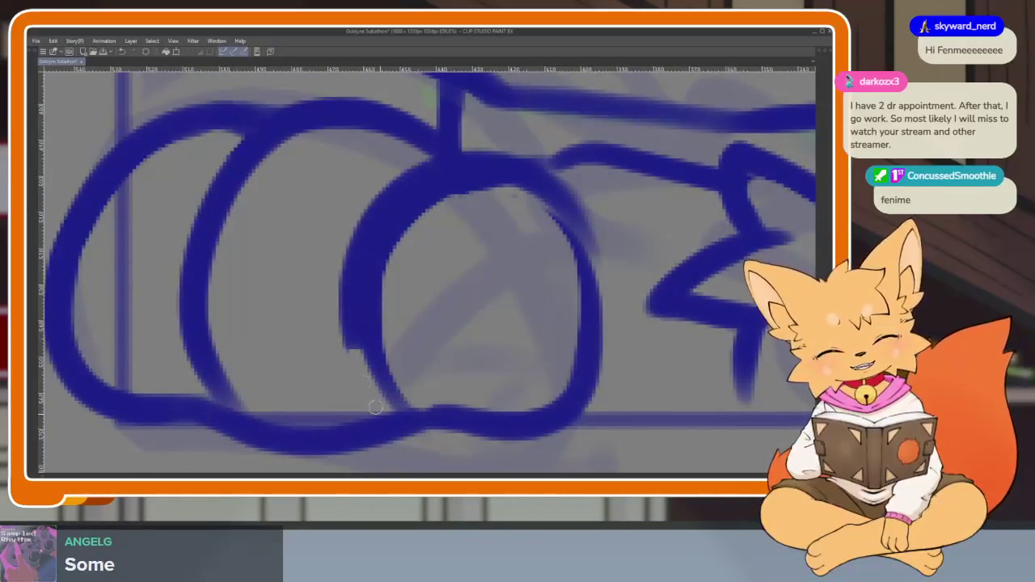
key("ctrl+z")
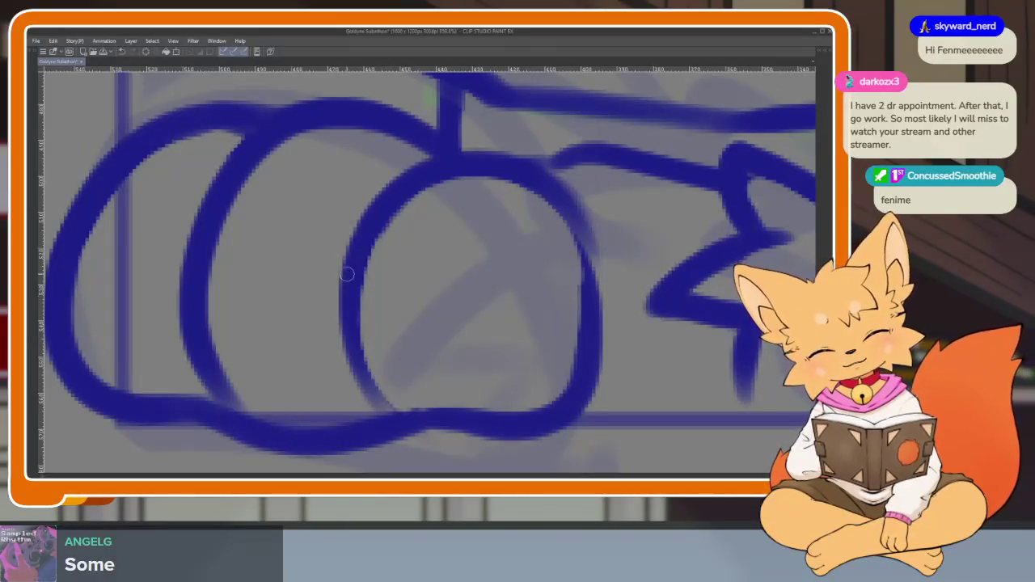
left_click_drag(347, 259, 544, 402)
left_click_drag(226, 162, 339, 425)
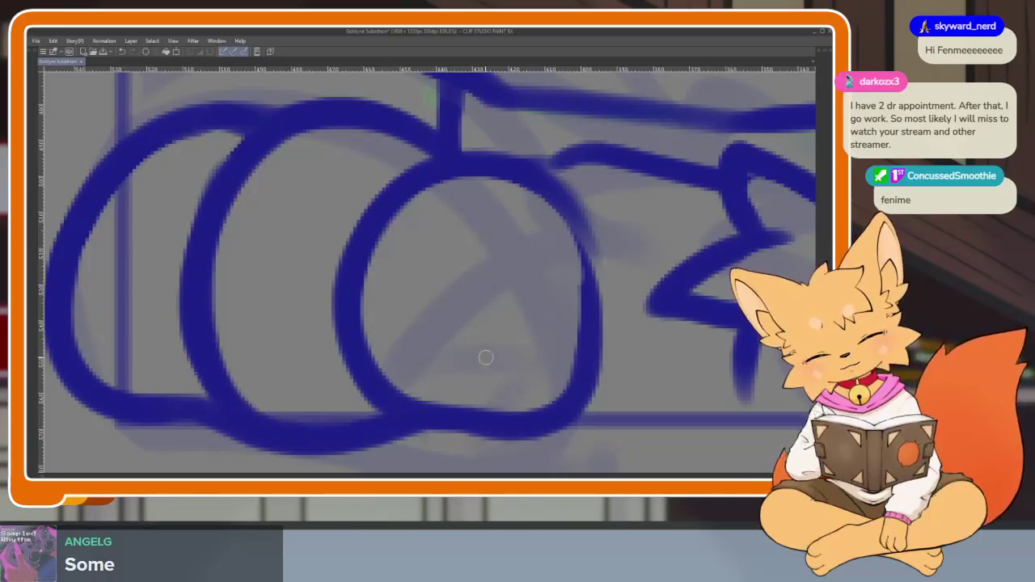
scroll(485, 347, "down", 5)
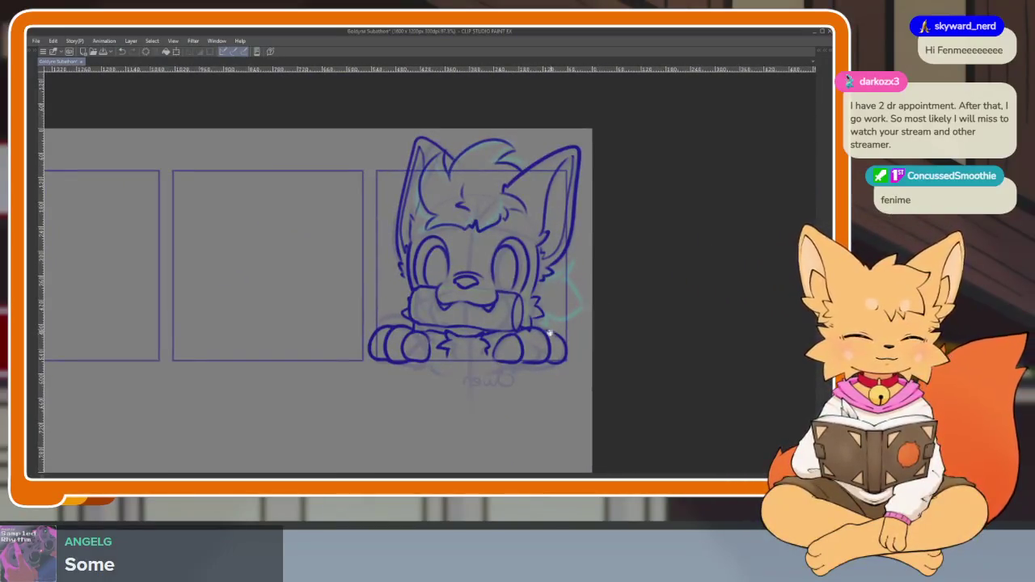
scroll(464, 326, "up", 3)
scroll(439, 363, "up", 2)
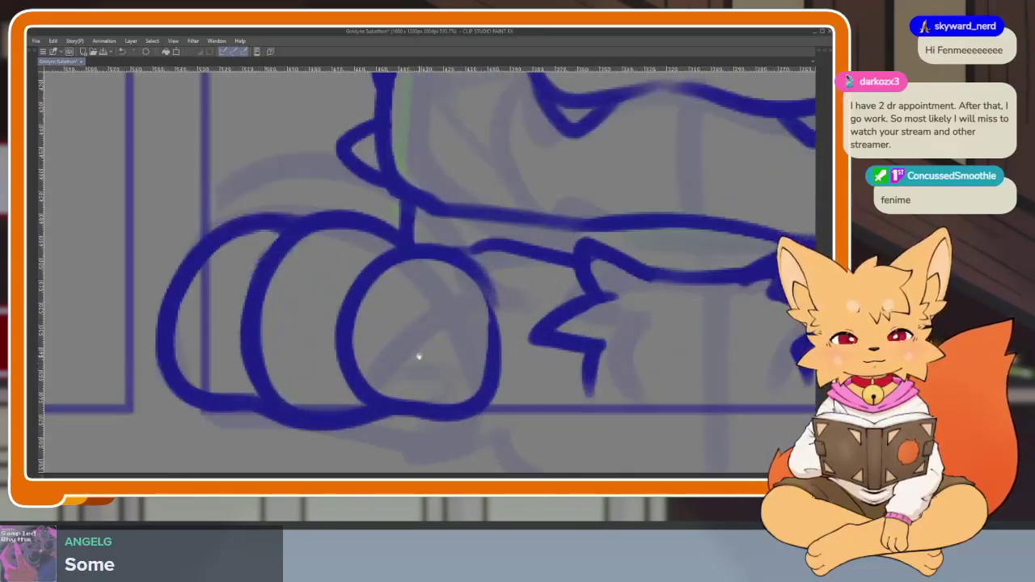
key("Tab")
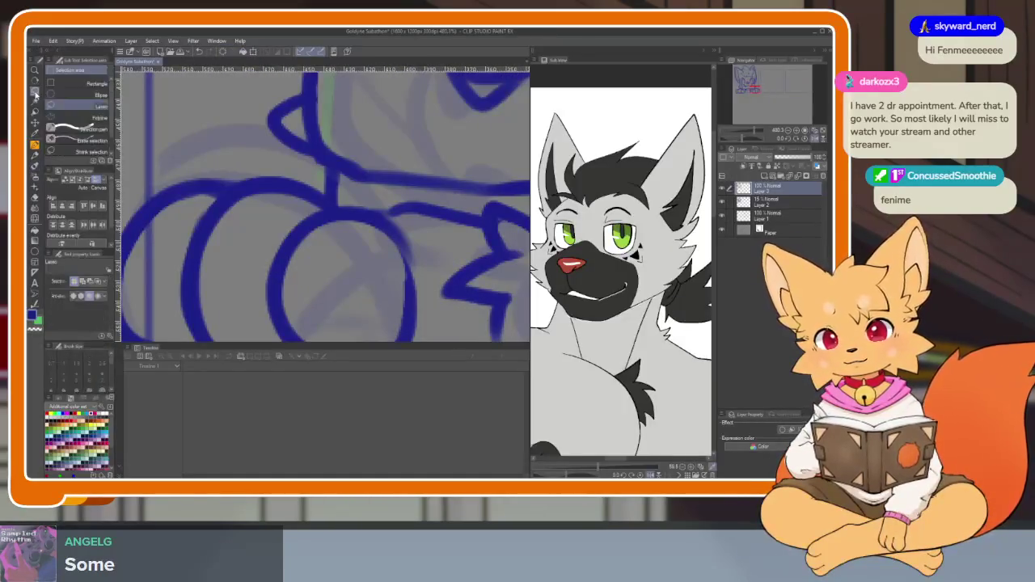
- Lasso the left paw and lower its top edge with Ctrl+T to shorten it, then deselect
key("Tab")
mouse_move(188, 284)
left_mouse_down()
mouse_move(348, 232)
mouse_move(426, 260)
left_mouse_up()
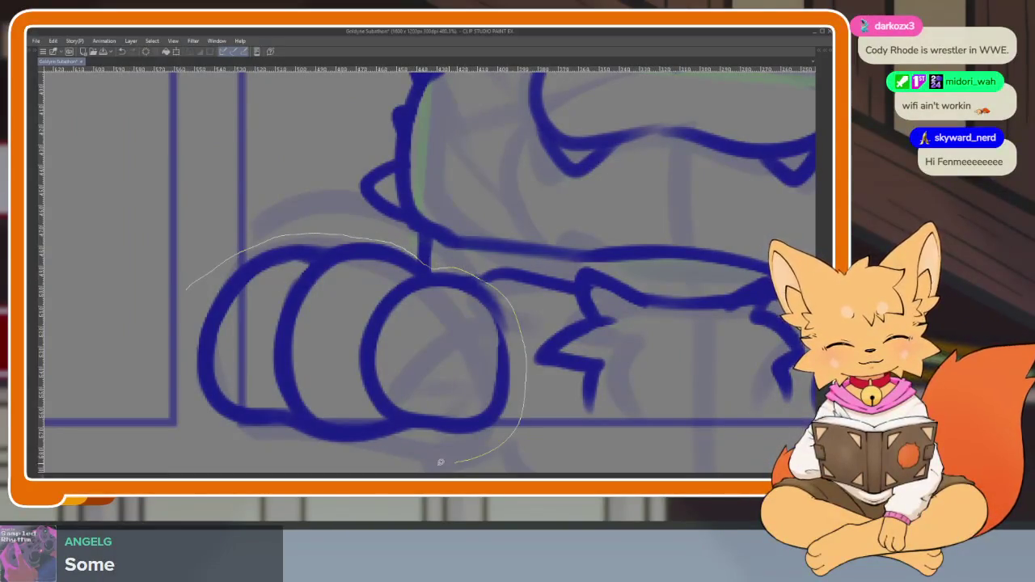
left_click_drag(188, 389, 188, 355)
scroll(342, 317, "up", 3)
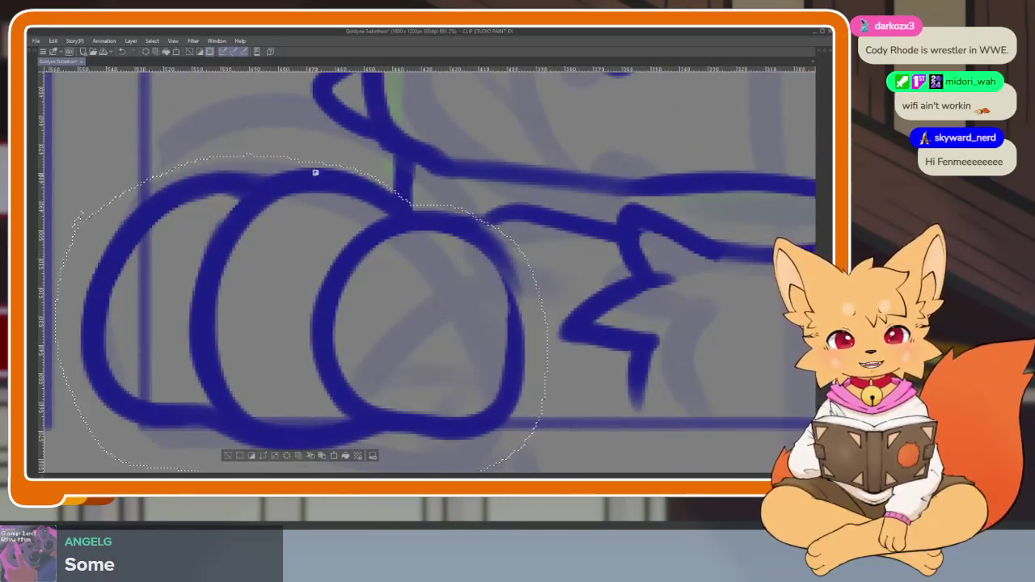
scroll(315, 172, "down", 2)
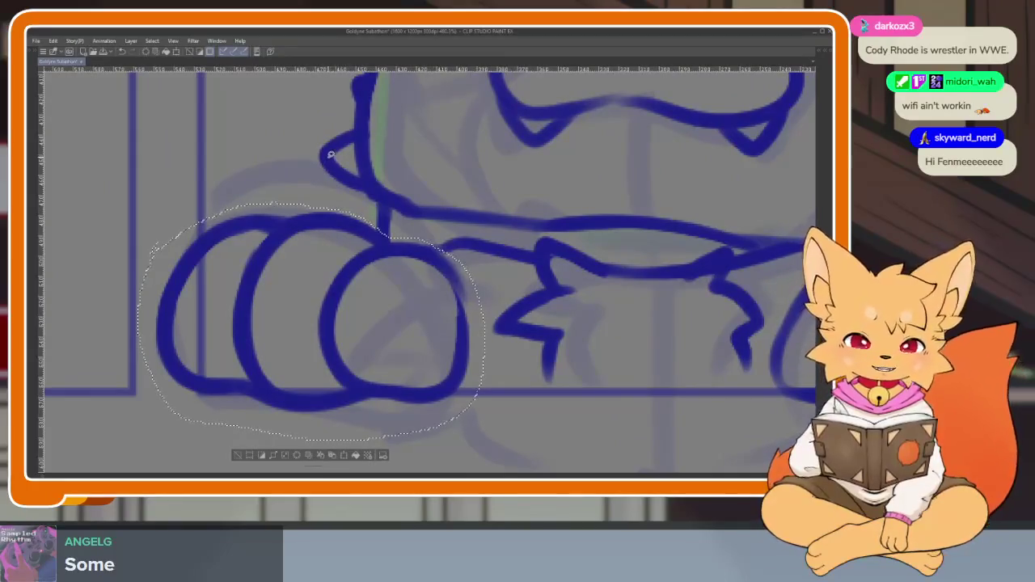
key("ctrl+t")
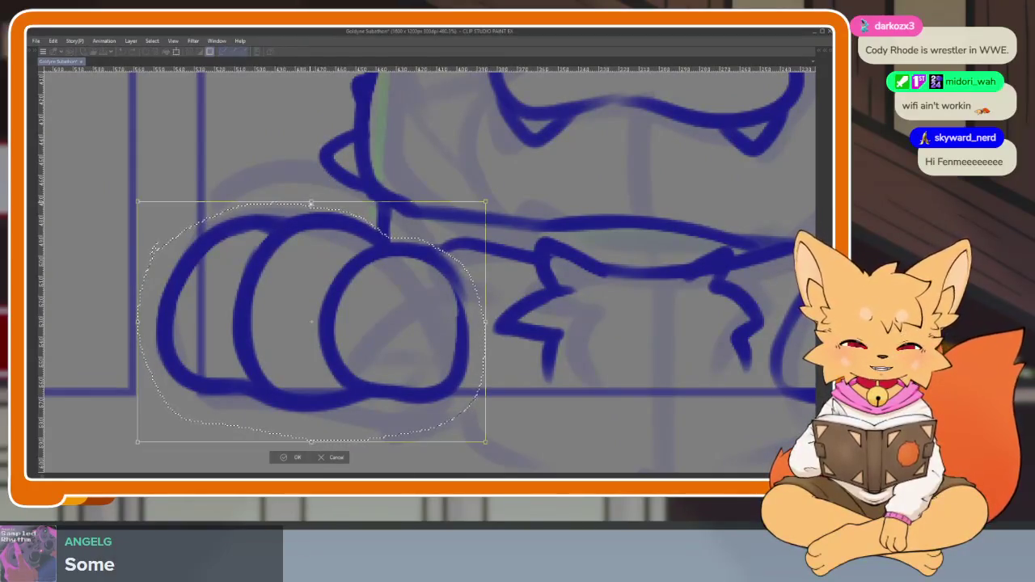
left_click_drag(311, 203, 310, 219)
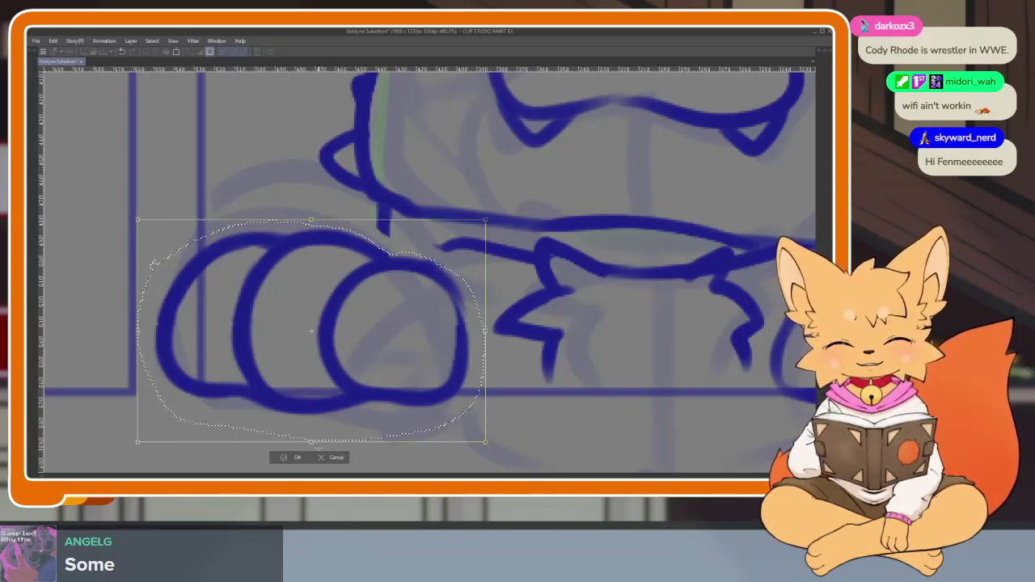
key("Return")
key("ctrl+d")
scroll(351, 343, "up", 2)
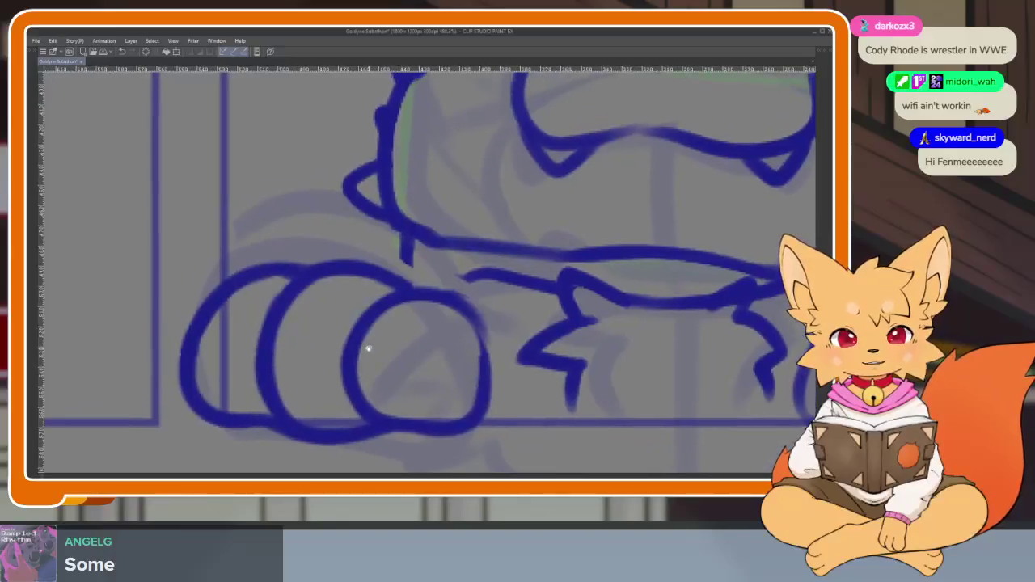
- Trim the short fur stroke under the log and extend it down to the belly line
scroll(364, 347, "up", 2)
left_click_drag(377, 324, 383, 245)
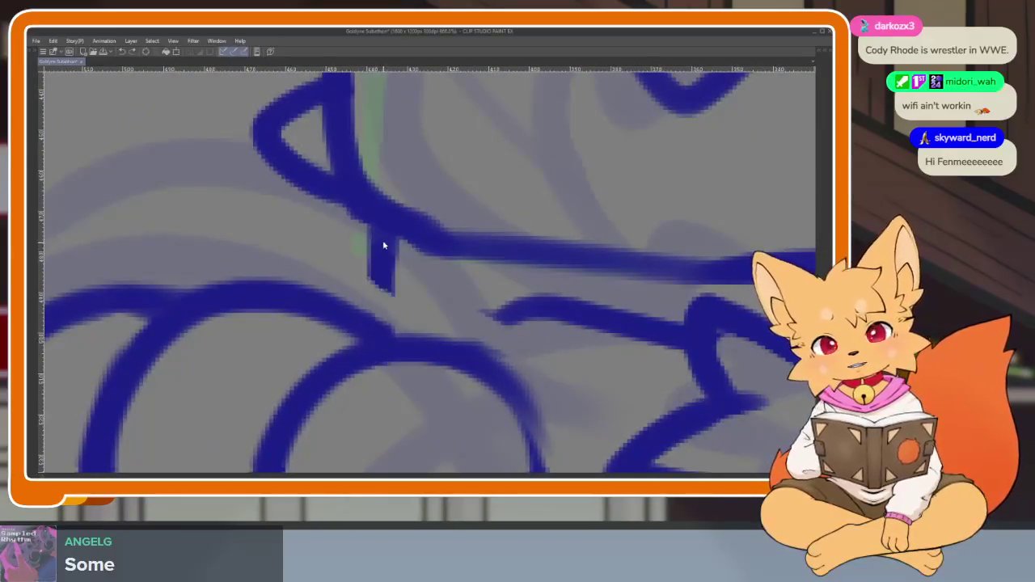
scroll(563, 225, "down", 2)
scroll(458, 335, "down", 2)
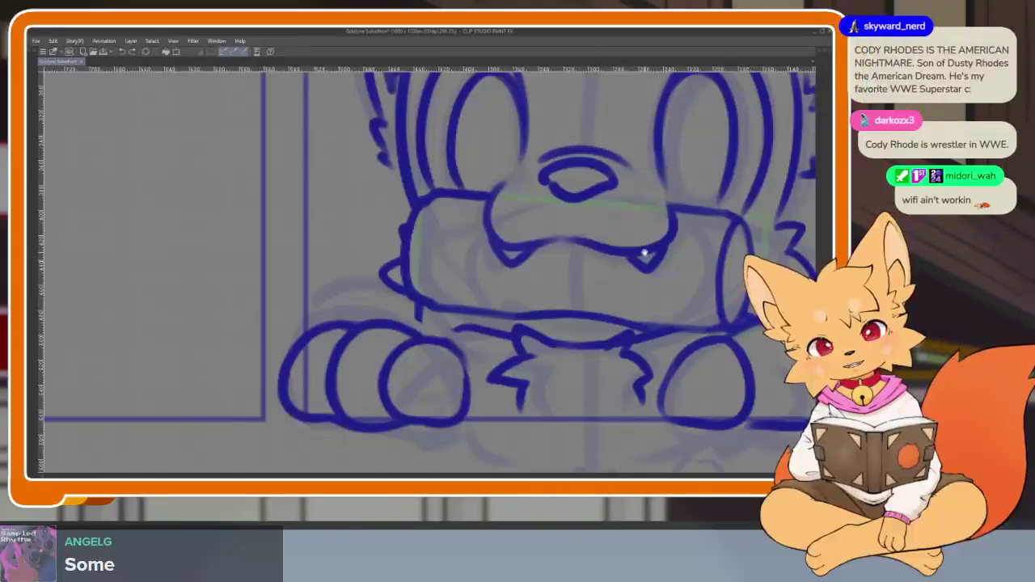
scroll(437, 338, "up", 2)
mouse_move(379, 279)
left_mouse_down()
mouse_move(378, 350)
mouse_move(489, 324)
left_mouse_up()
left_click_drag(595, 363, 542, 346)
- Add a small ink dab beside the fur line, then zoom out over the panel
scroll(556, 328, "right", 1)
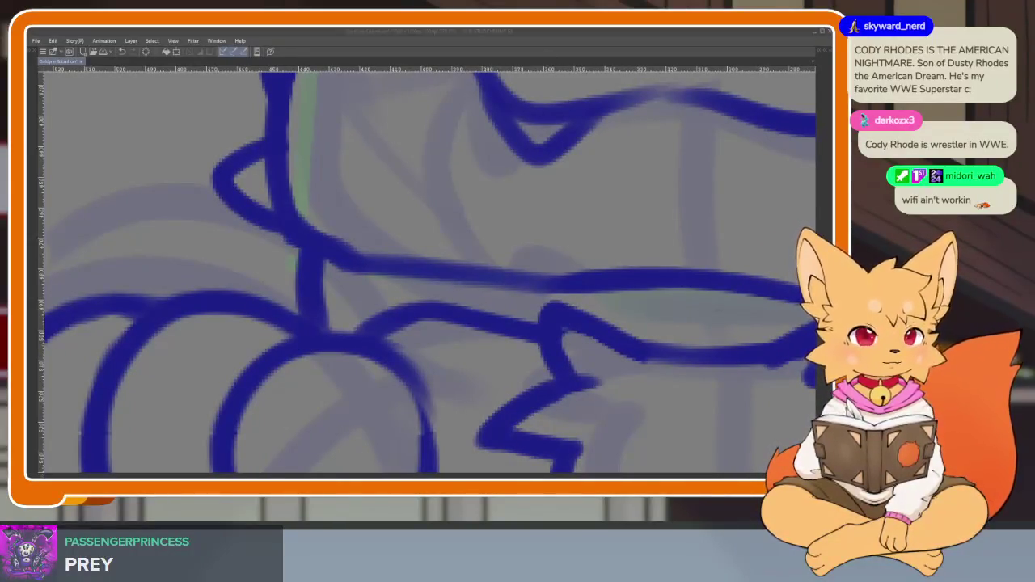
left_click_drag(467, 361, 483, 363)
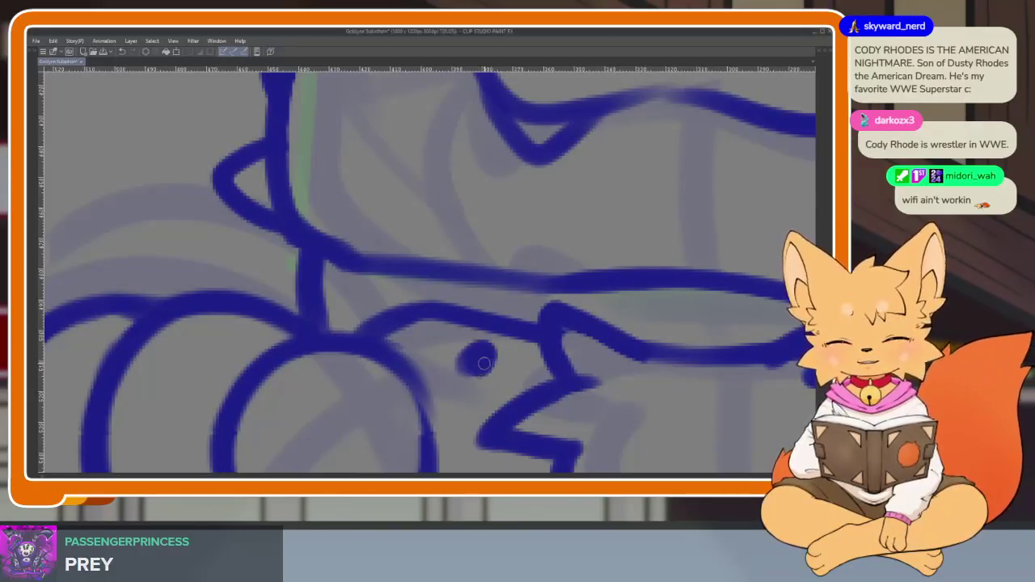
scroll(509, 372, "down", 2)
scroll(511, 368, "down", 2)
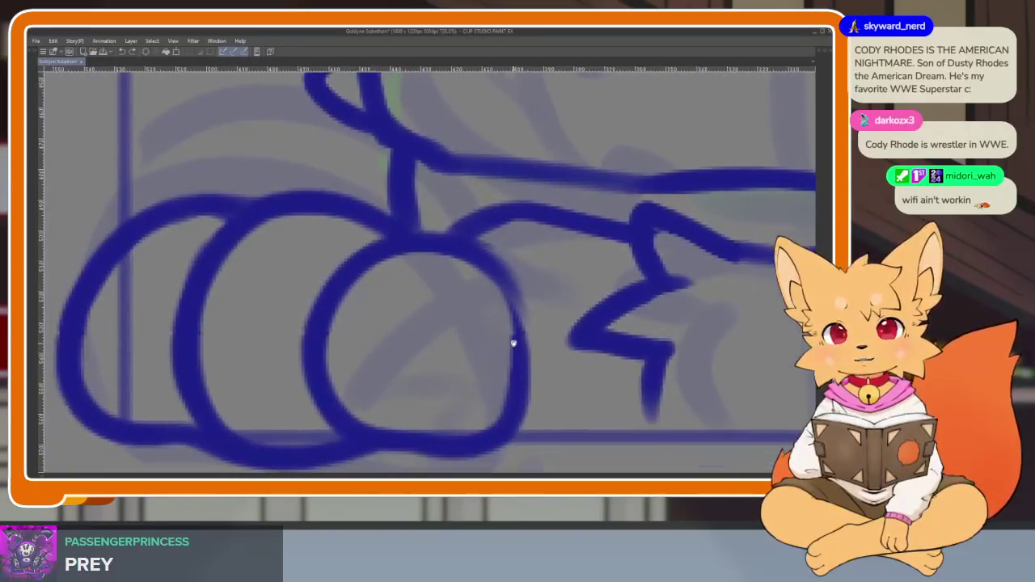
scroll(513, 366, "down", 1)
scroll(512, 366, "down", 1)
scroll(512, 367, "down", 1)
scroll(511, 369, "down", 2)
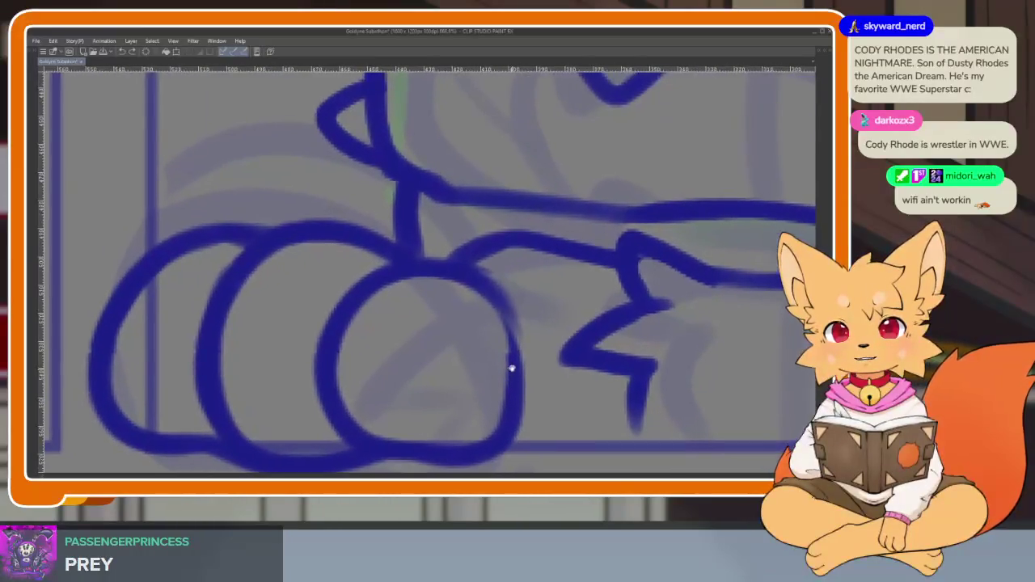
scroll(532, 335, "down", 1)
scroll(536, 341, "down", 1)
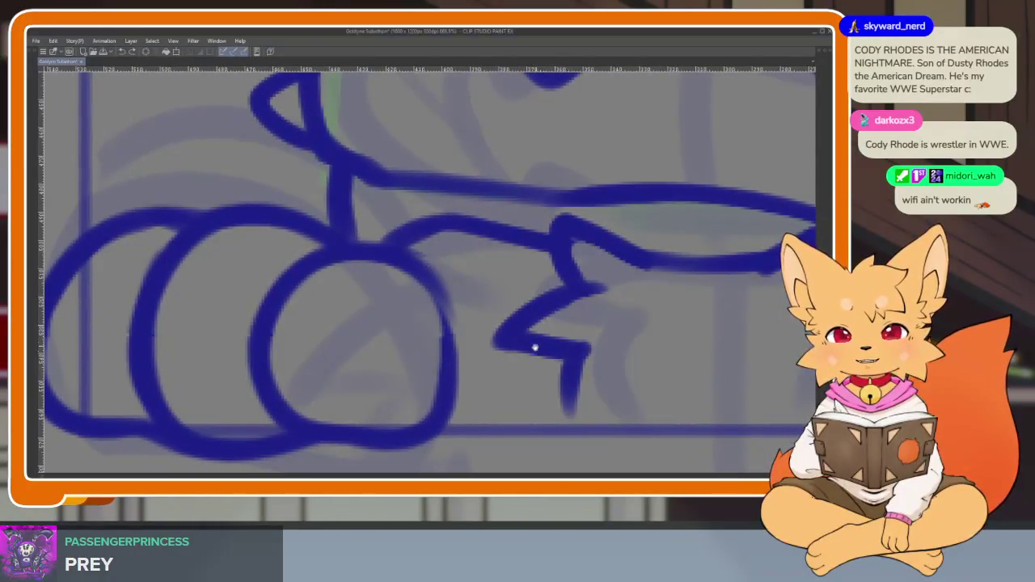
scroll(566, 348, "down", 1)
scroll(623, 344, "down", 3)
scroll(728, 283, "down", 1)
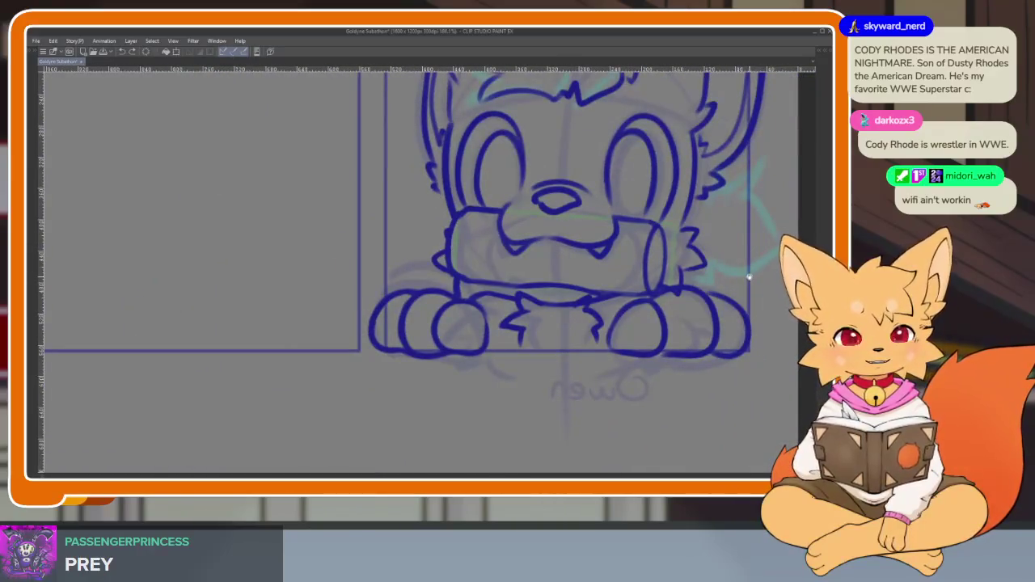
scroll(600, 342, "up", 1)
scroll(617, 331, "up", 1)
scroll(594, 342, "up", 1)
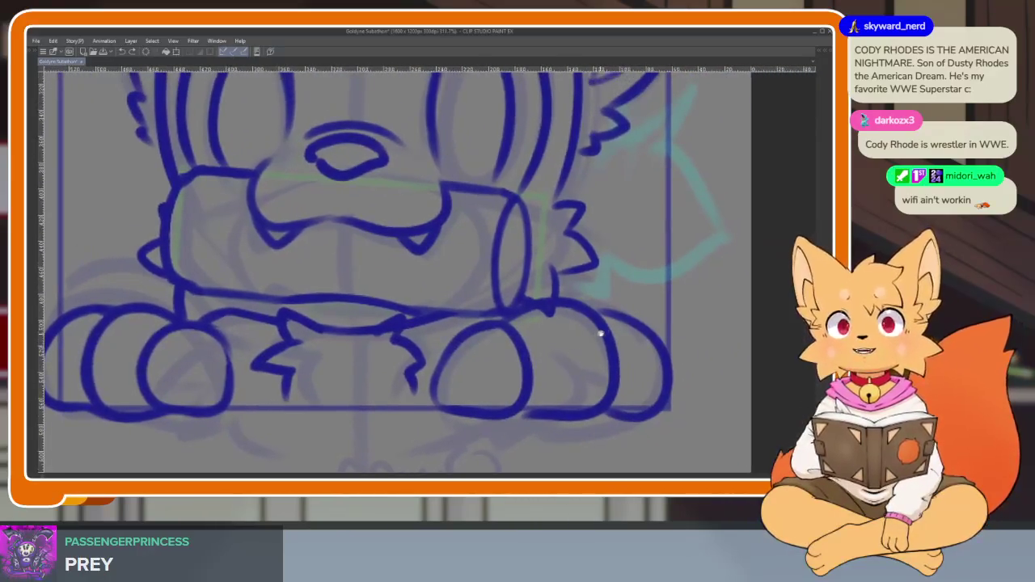
- Tilt the canvas, add a short blue ink stroke to the fox's paw, then straighten the view
scroll(598, 337, "up", 1)
scroll(538, 361, "up", 1)
scroll(547, 369, "up", 1)
scroll(554, 383, "up", 1)
scroll(547, 356, "up", 1)
scroll(557, 371, "up", 1)
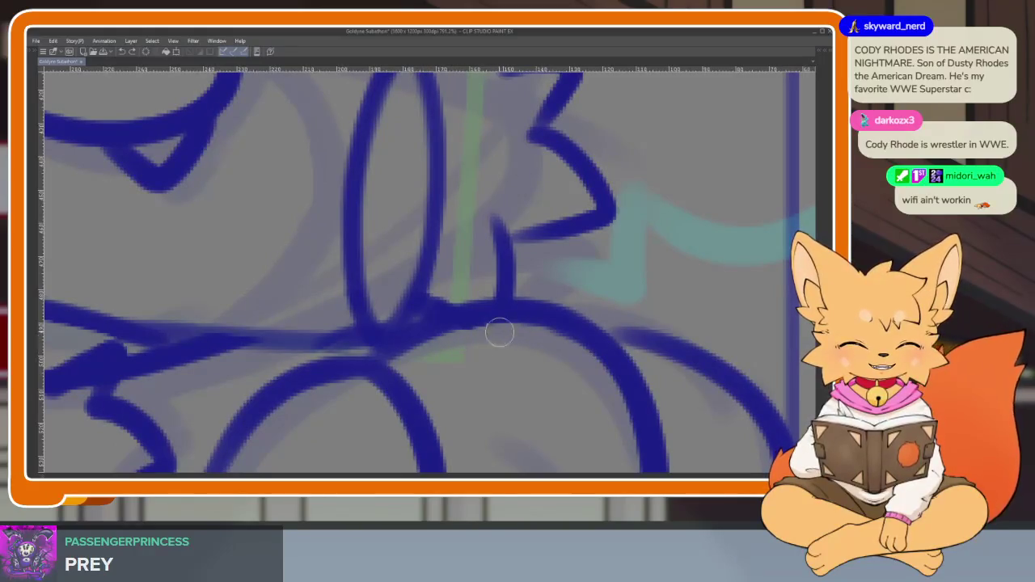
scroll(553, 360, "down", 4)
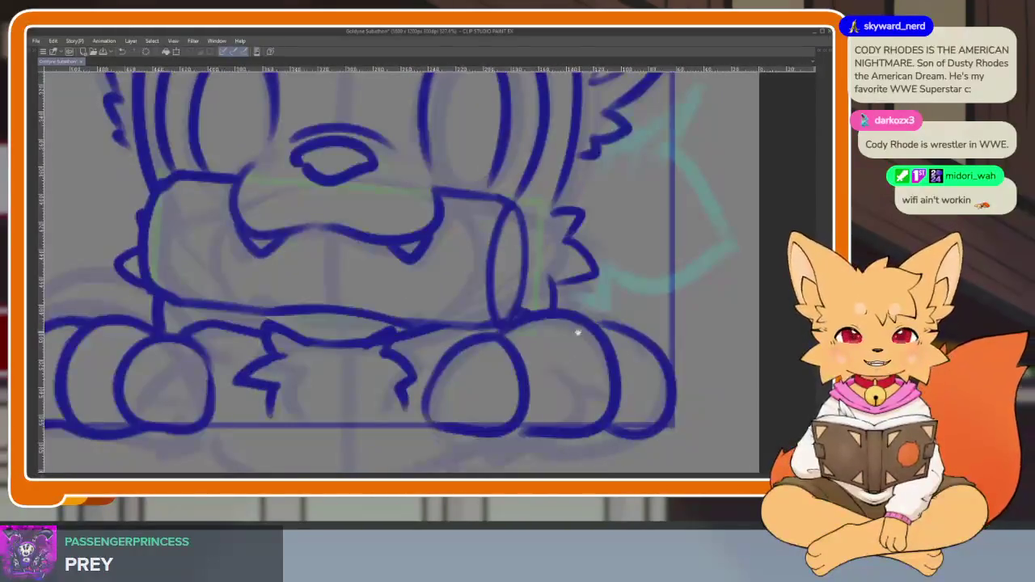
scroll(573, 282, "up", 1)
scroll(557, 282, "up", 1)
scroll(549, 368, "up", 1)
scroll(566, 363, "up", 2)
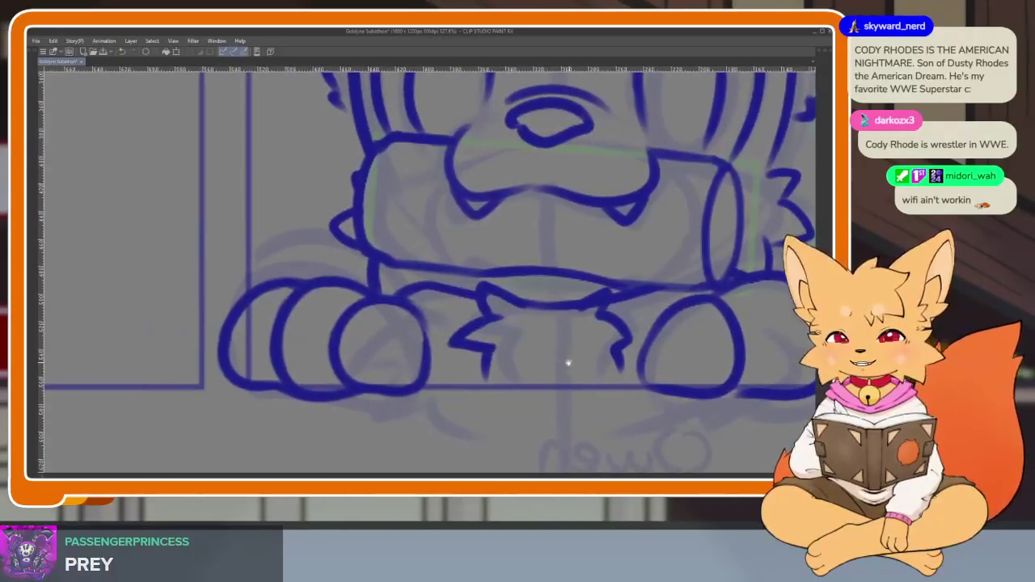
scroll(423, 395, "up", 2)
scroll(422, 394, "down", 1)
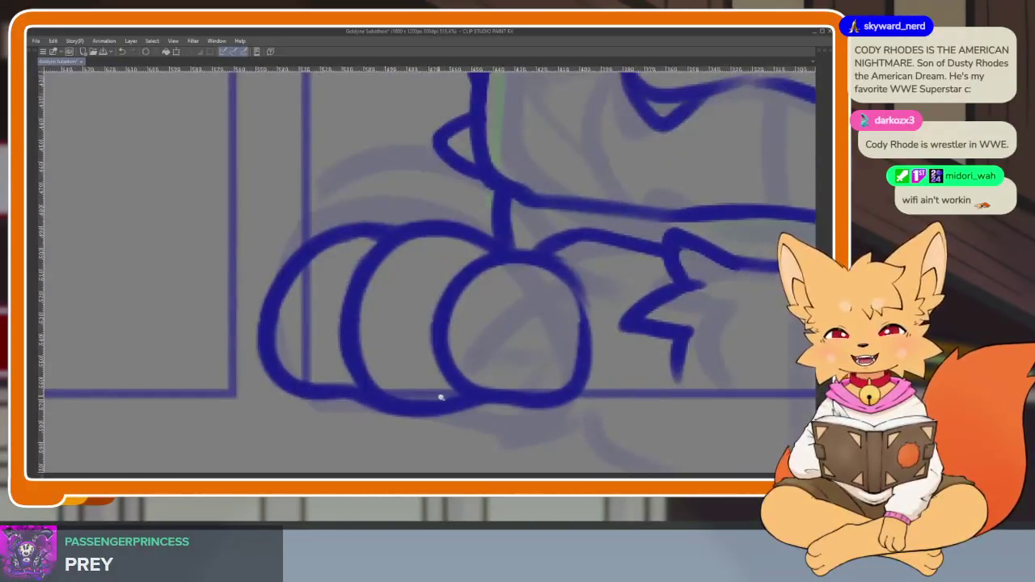
scroll(439, 397, "up", 1)
scroll(488, 404, "up", 1)
mouse_move(651, 352)
left_mouse_down()
mouse_move(642, 280)
mouse_move(607, 324)
left_mouse_up()
mouse_move(501, 318)
left_mouse_down()
mouse_move(429, 352)
mouse_move(647, 236)
left_mouse_up()
scroll(664, 326, "down", 3)
left_click_drag(555, 351, 673, 317)
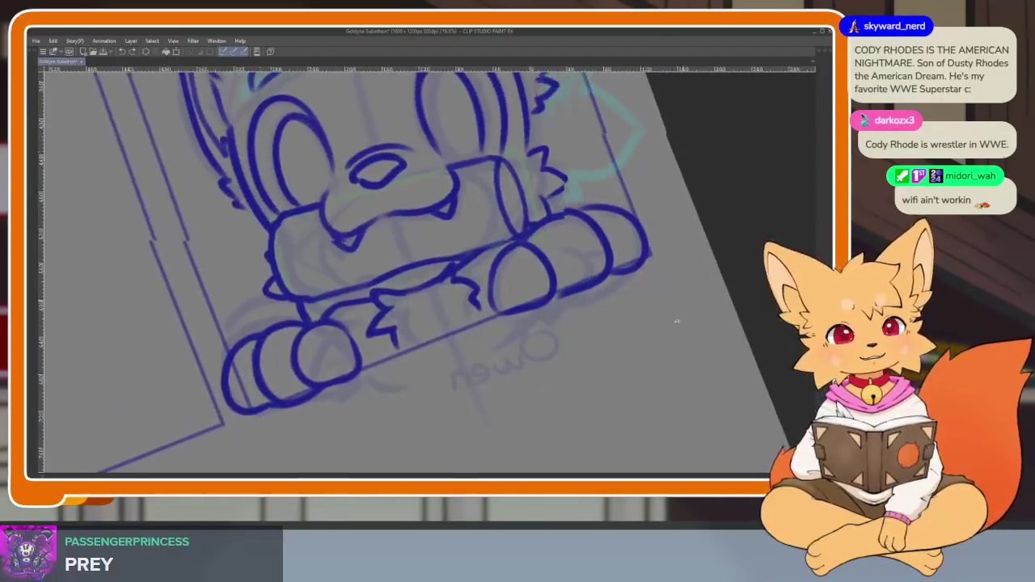
key("Tab")
key("Tab")
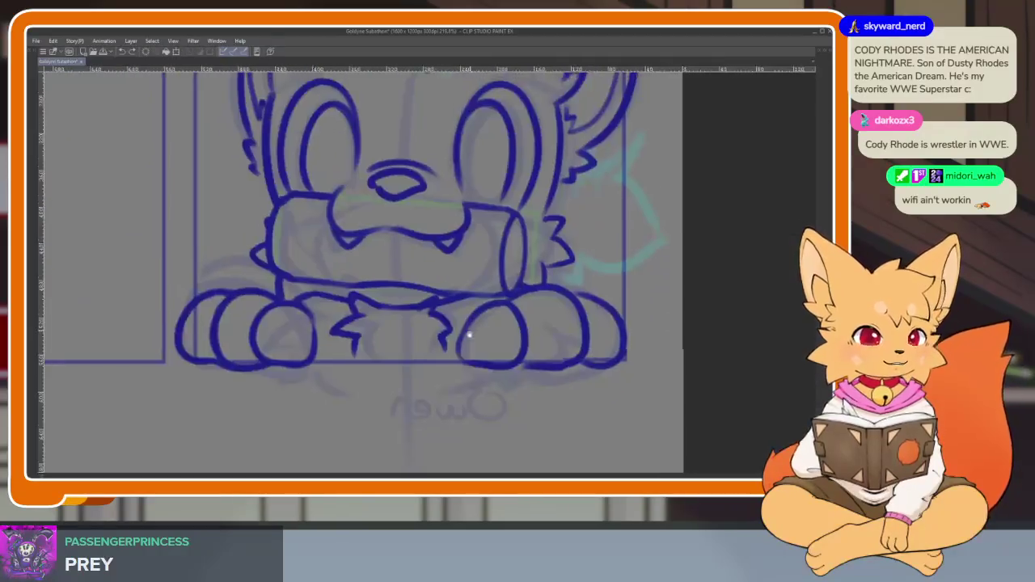
- Zoom in and out with the mouse wheel to review the paws in panel three
scroll(501, 370, "down", 2)
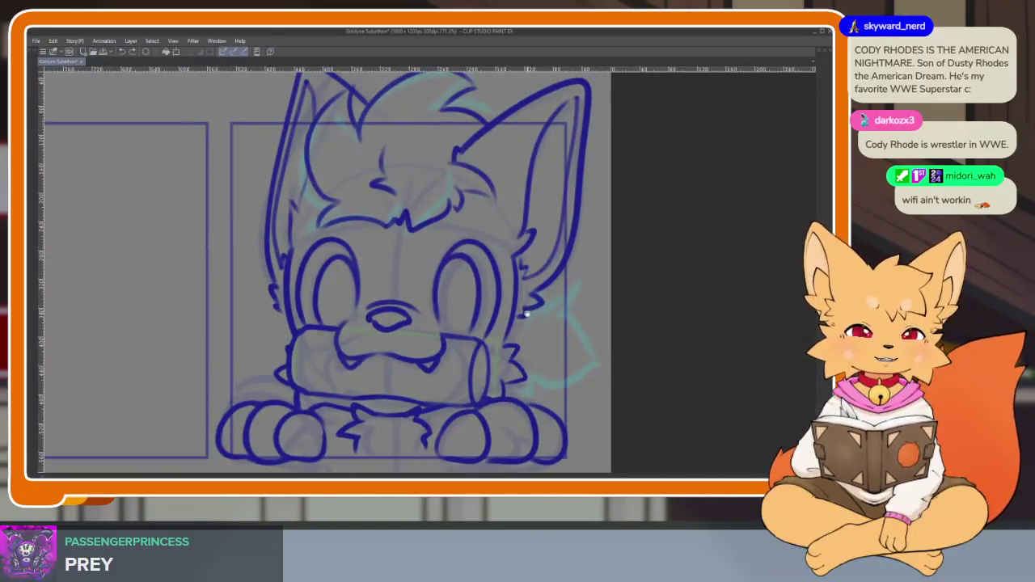
scroll(502, 370, "up", 1)
scroll(503, 370, "up", 1)
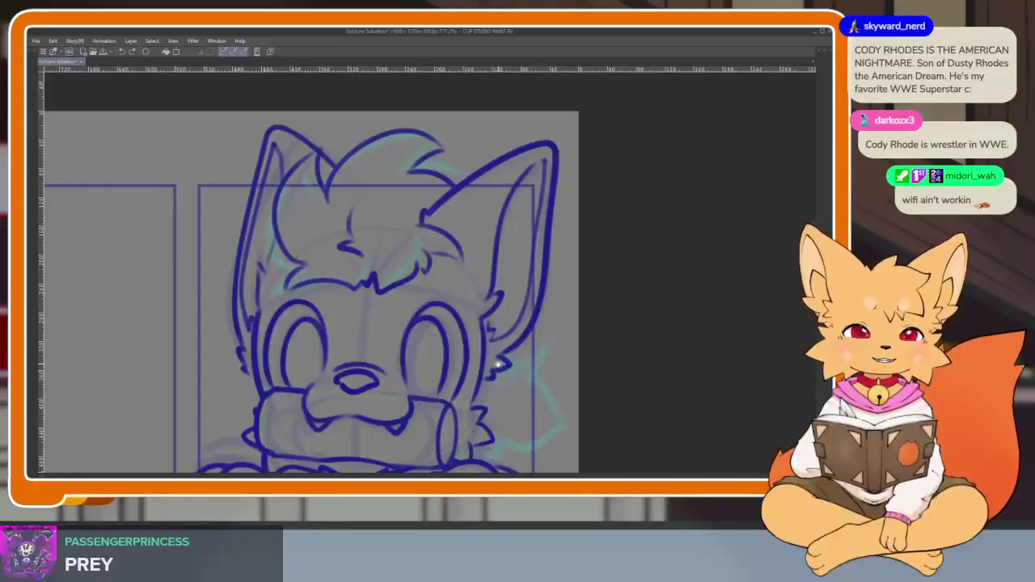
scroll(505, 371, "up", 1)
scroll(498, 359, "up", 1)
scroll(487, 345, "up", 1)
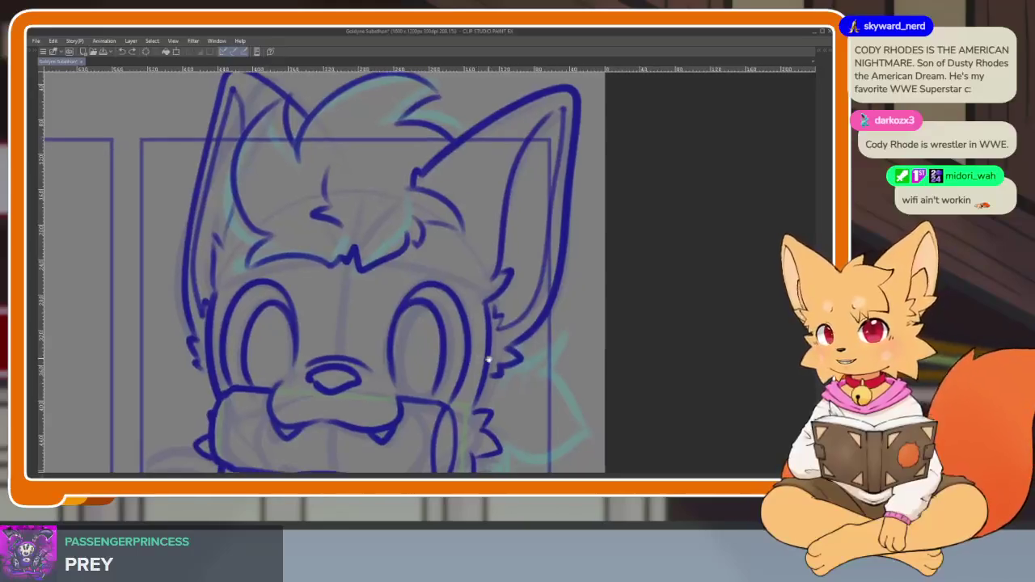
scroll(486, 340, "down", 2)
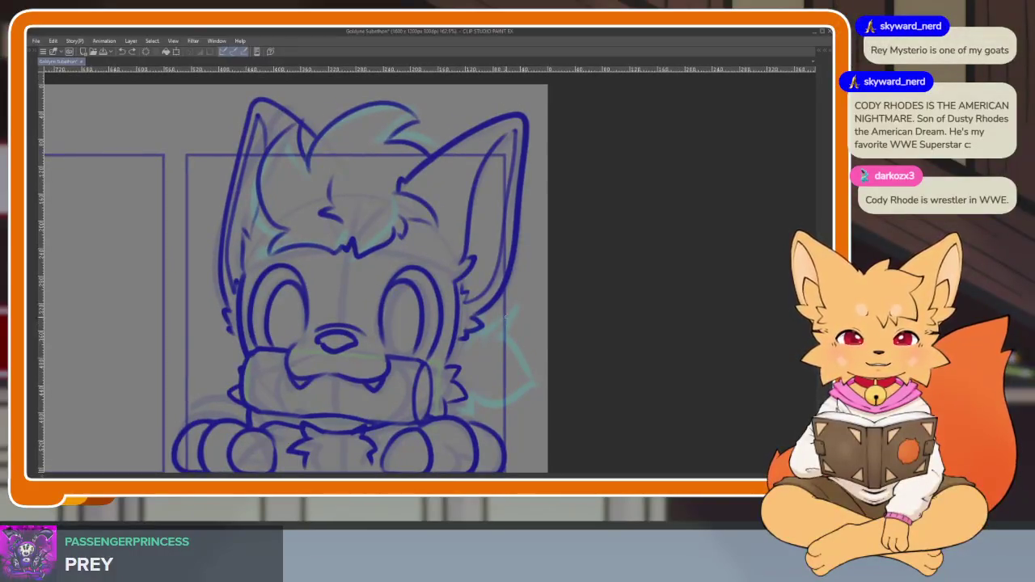
scroll(486, 361, "up", 1)
scroll(477, 361, "up", 1)
scroll(473, 360, "up", 1)
scroll(478, 377, "up", 1)
scroll(479, 375, "down", 1)
scroll(480, 374, "up", 1)
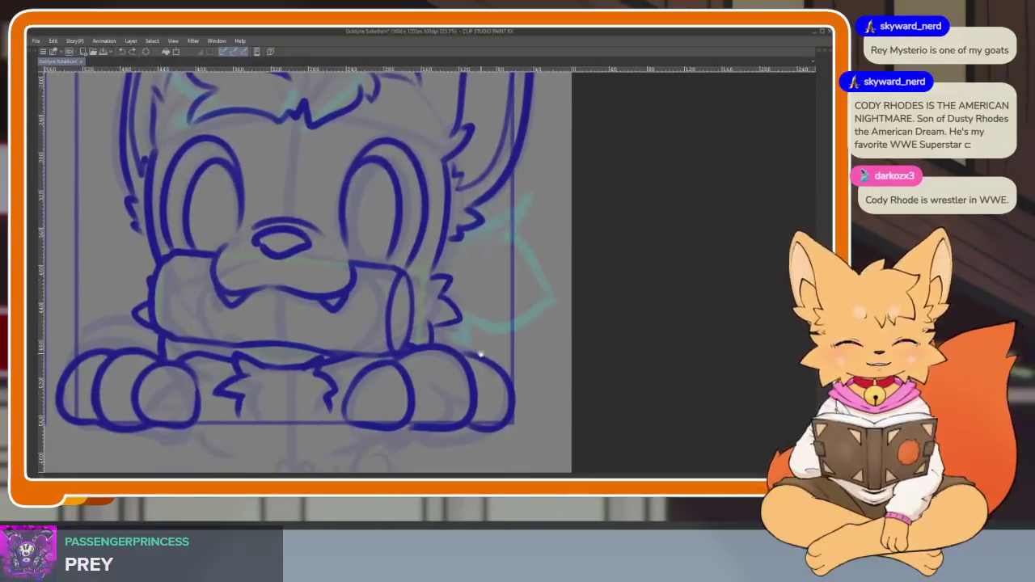
scroll(480, 372, "up", 1)
scroll(481, 372, "up", 1)
scroll(480, 372, "down", 2)
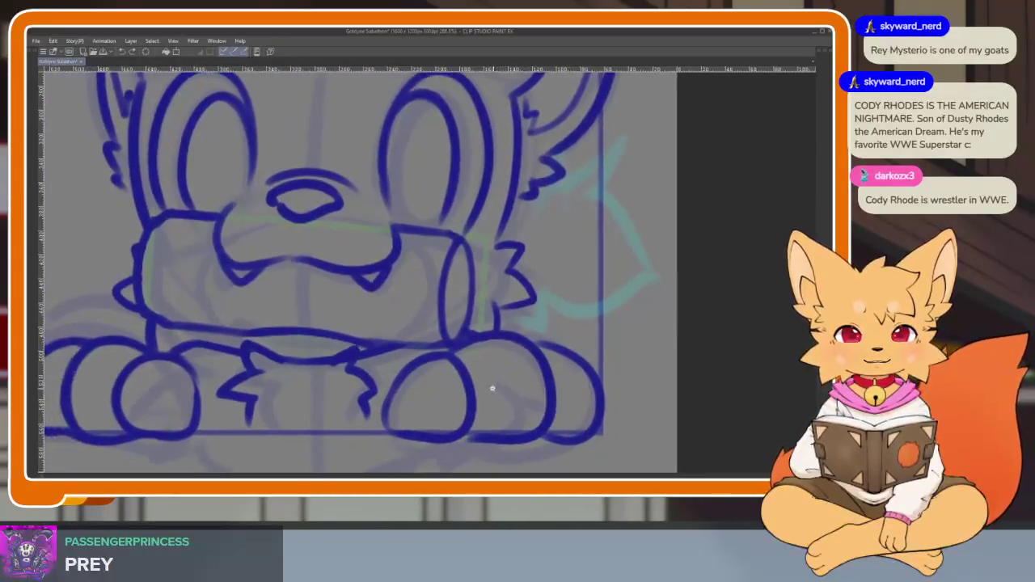
scroll(487, 382, "up", 1)
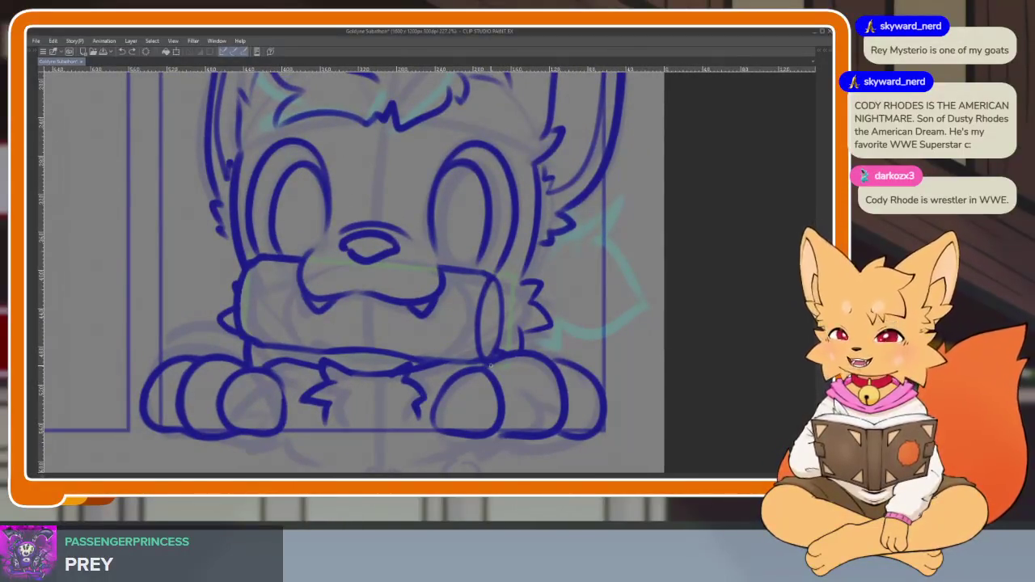
scroll(505, 326, "down", 1)
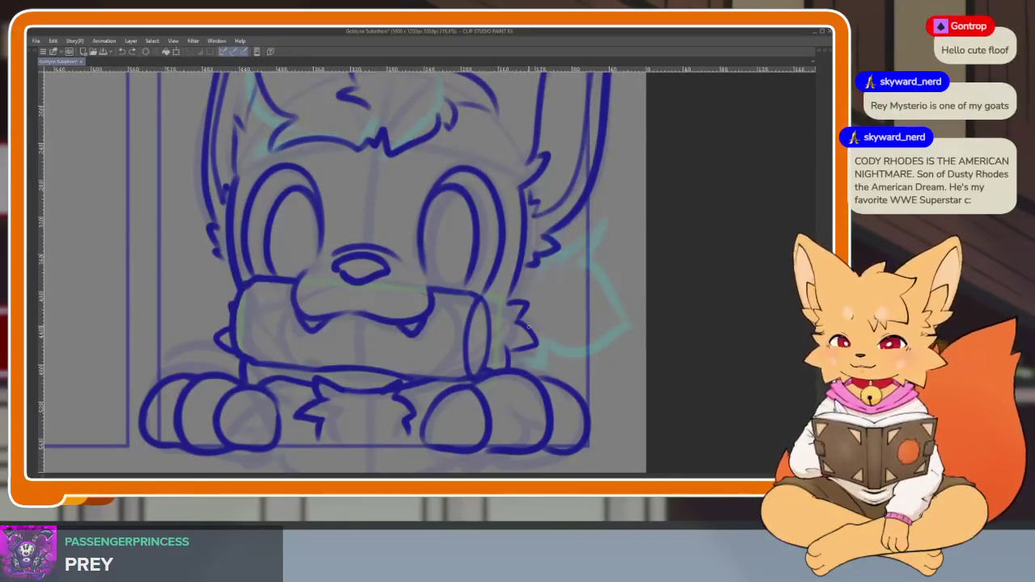
scroll(527, 327, "down", 4)
scroll(565, 323, "down", 2)
scroll(541, 343, "up", 4)
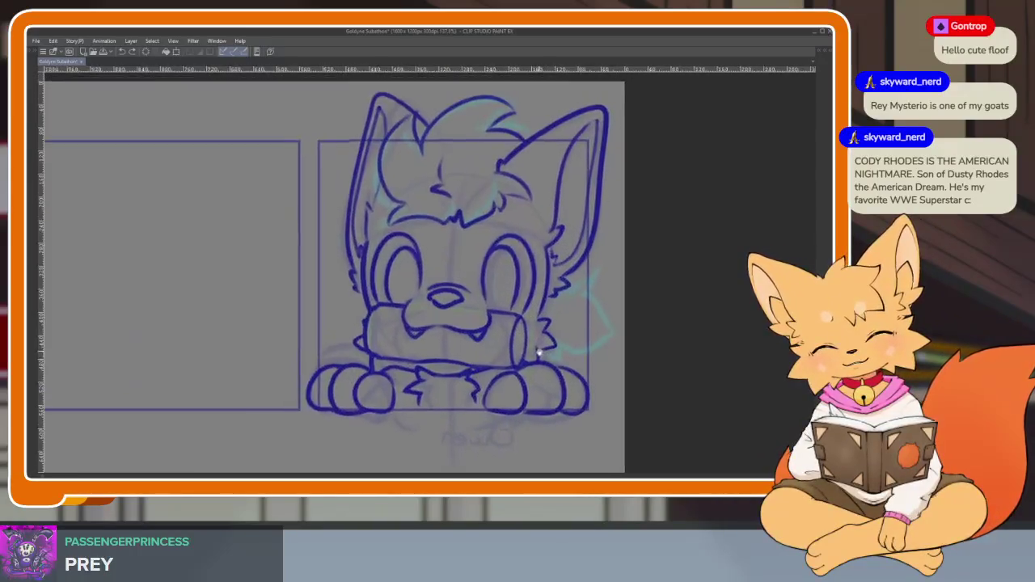
scroll(462, 387, "up", 2)
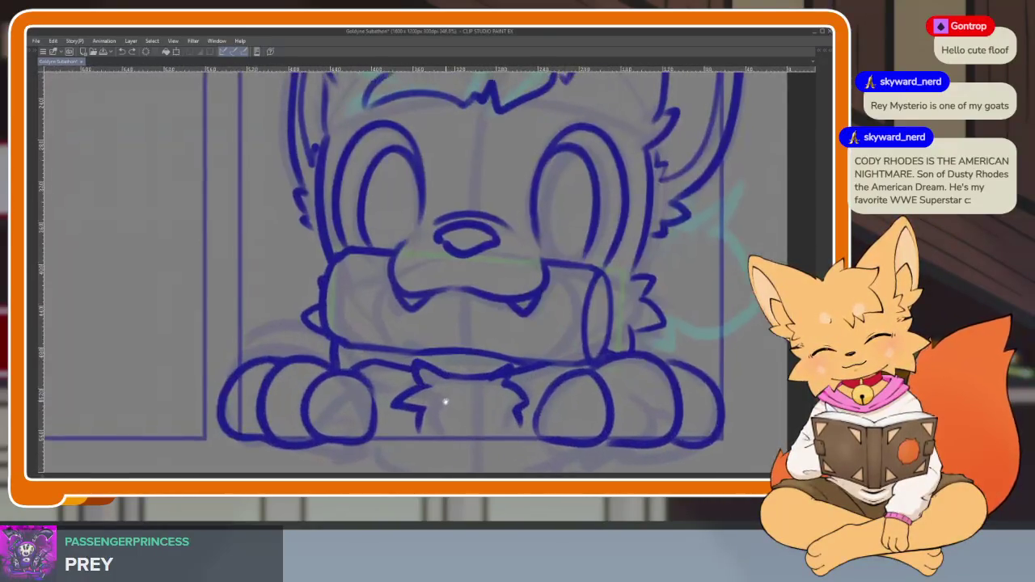
scroll(457, 397, "up", 1)
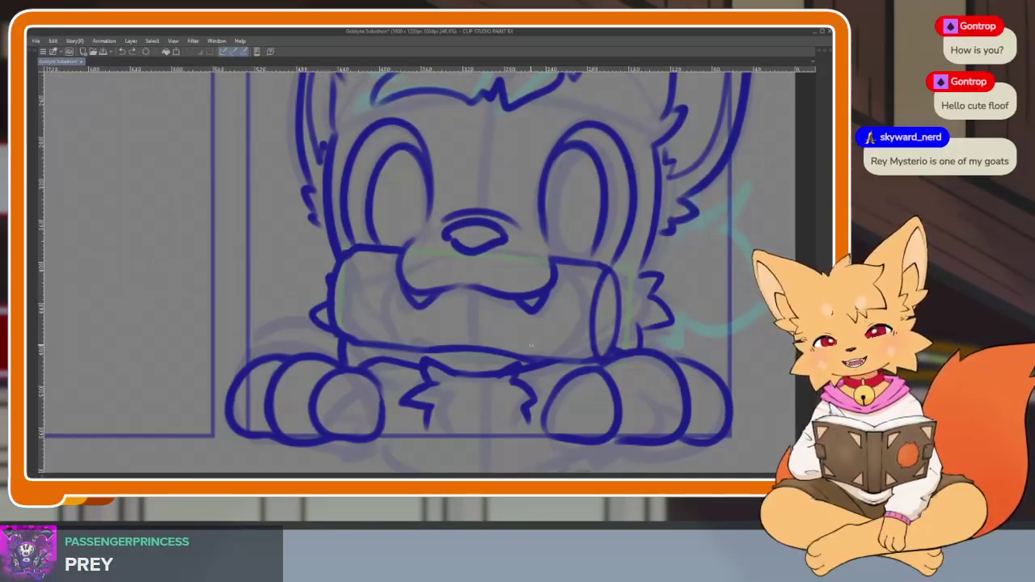
scroll(522, 348, "up", 1)
scroll(485, 351, "up", 1)
scroll(496, 375, "up", 1)
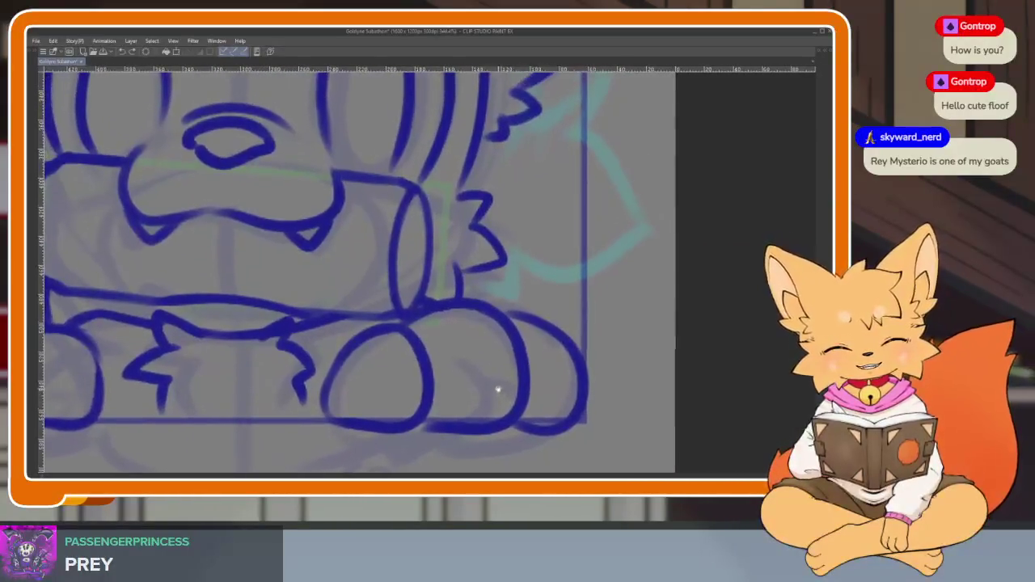
- Erase the right paw's blue outline, including its bottom and left curve
key("e")
left_click_drag(493, 428, 608, 397)
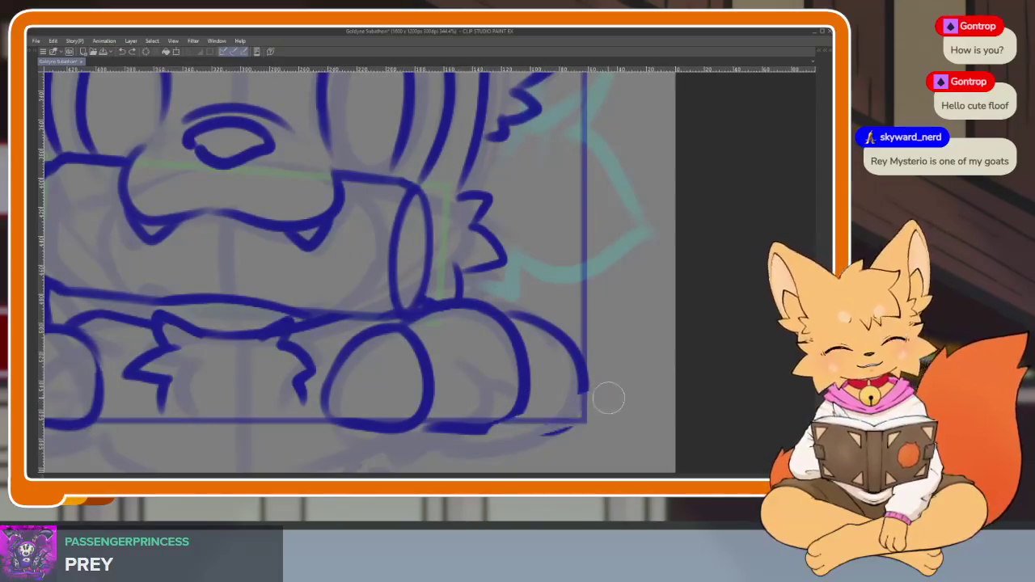
left_click_drag(473, 410, 449, 388)
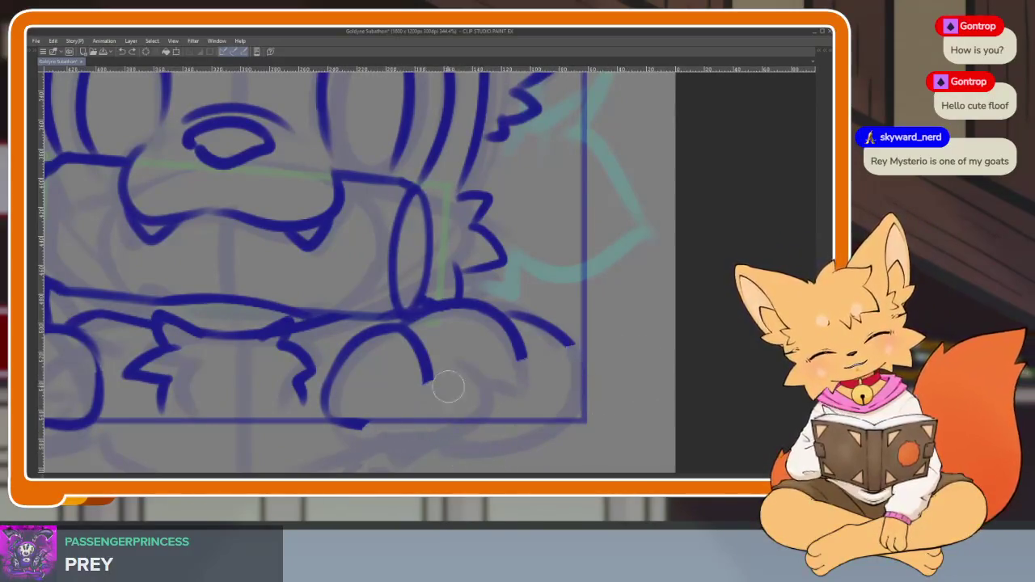
left_click_drag(329, 393, 361, 346)
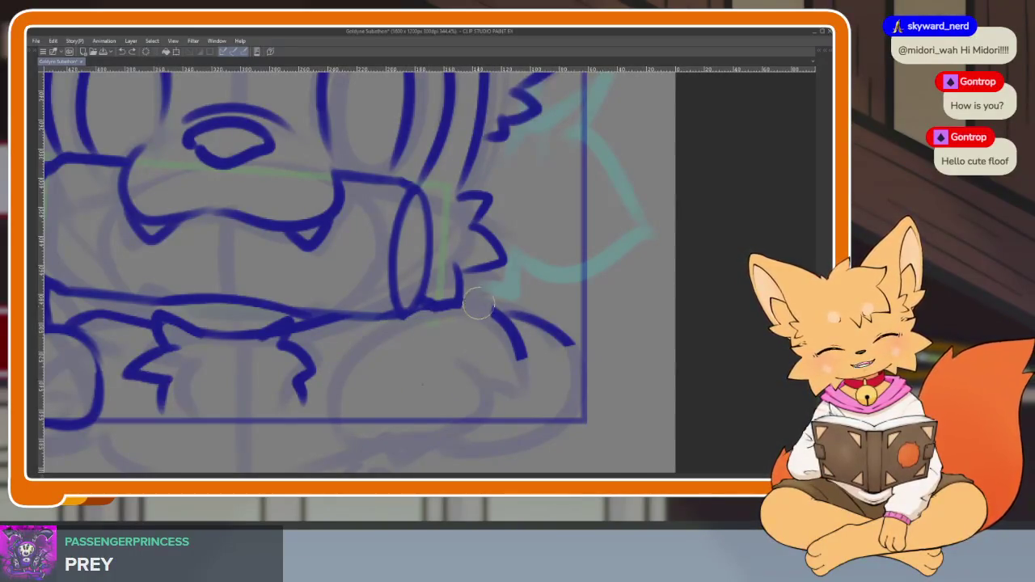
- Erase the remaining inked paw stroke so both paws are gone, then look over the panel
scroll(577, 353, "left", 3)
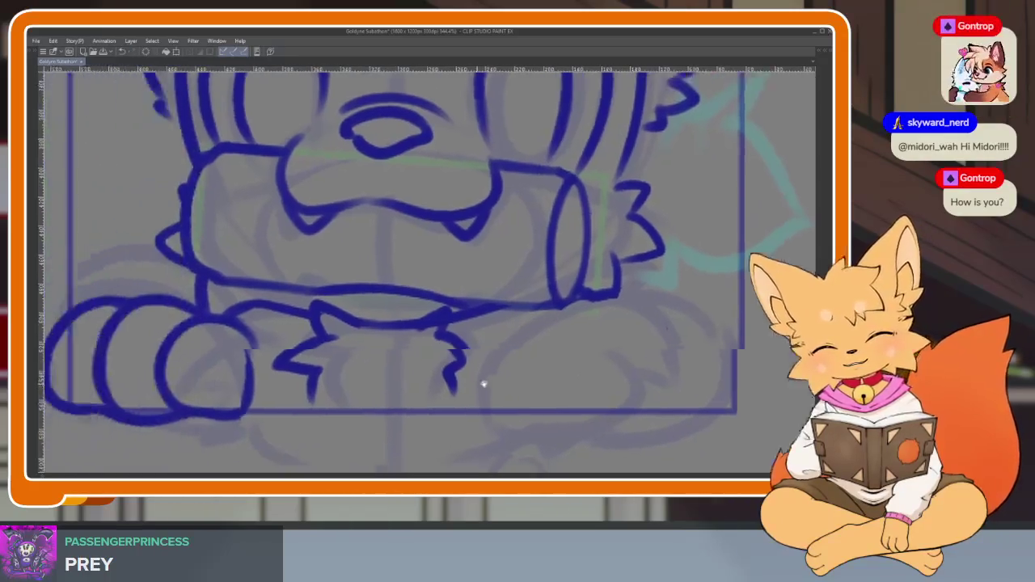
scroll(485, 381, "left", 3)
scroll(228, 387, "down", 2)
mouse_move(194, 368)
left_mouse_down()
mouse_move(174, 315)
mouse_move(226, 311)
mouse_move(272, 288)
mouse_move(316, 293)
mouse_move(384, 325)
mouse_move(388, 399)
mouse_move(323, 324)
mouse_move(243, 359)
left_mouse_up()
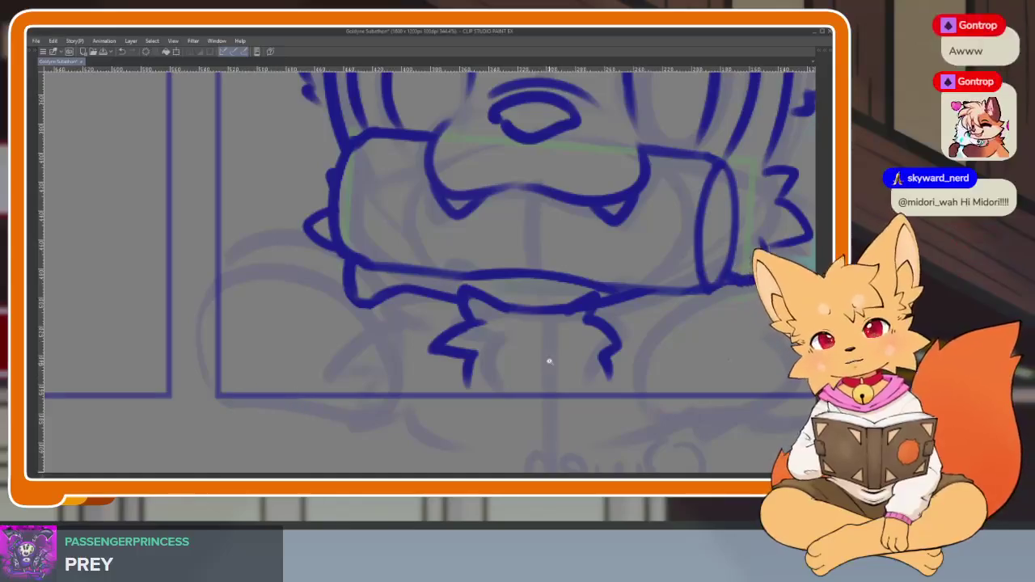
scroll(548, 363, "right", 5)
scroll(545, 377, "down", 3)
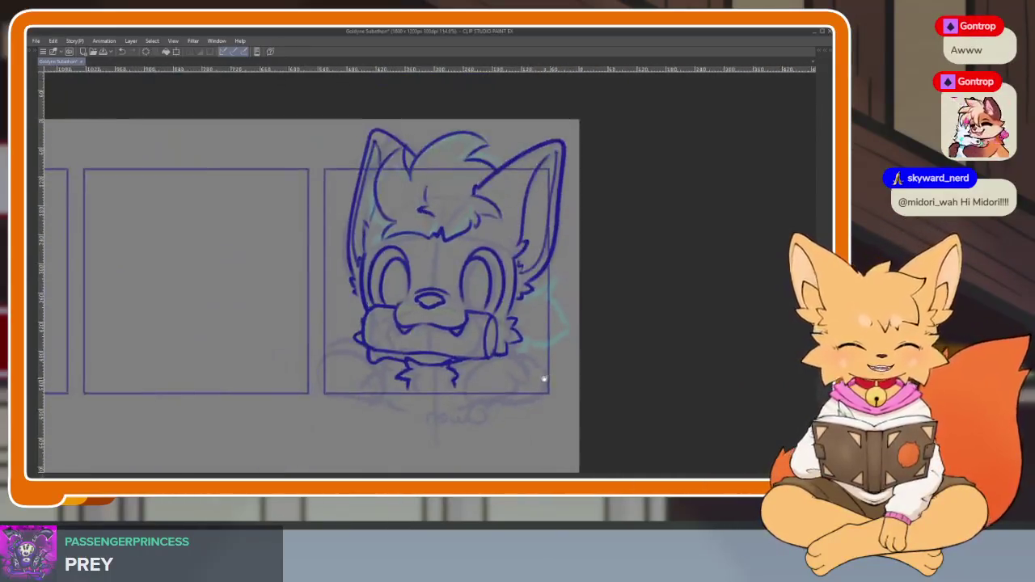
scroll(501, 380, "up", 2)
scroll(571, 346, "right", 3)
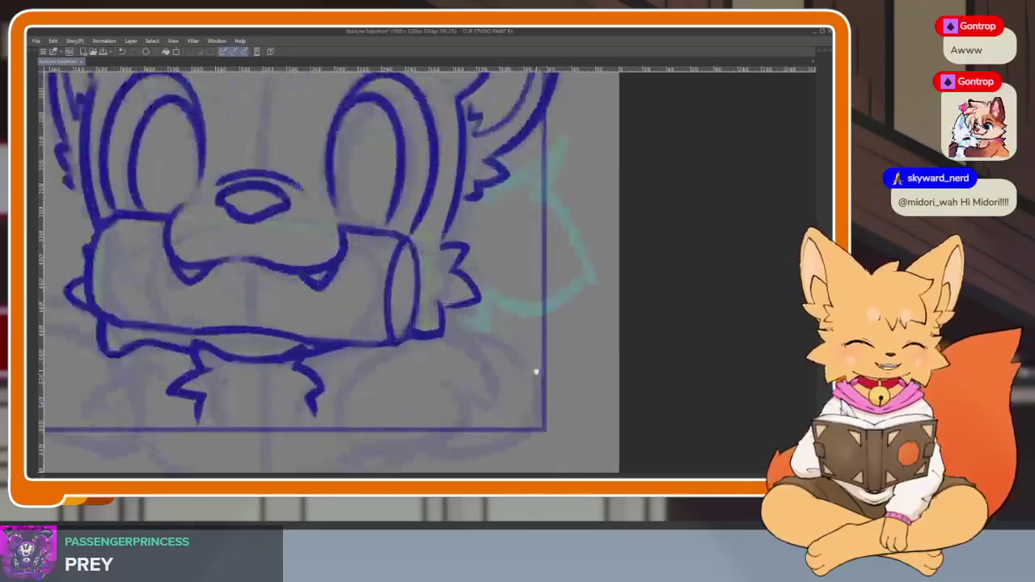
scroll(534, 368, "up", 1)
scroll(518, 361, "down", 1)
scroll(521, 364, "up", 2)
scroll(513, 370, "down", 1)
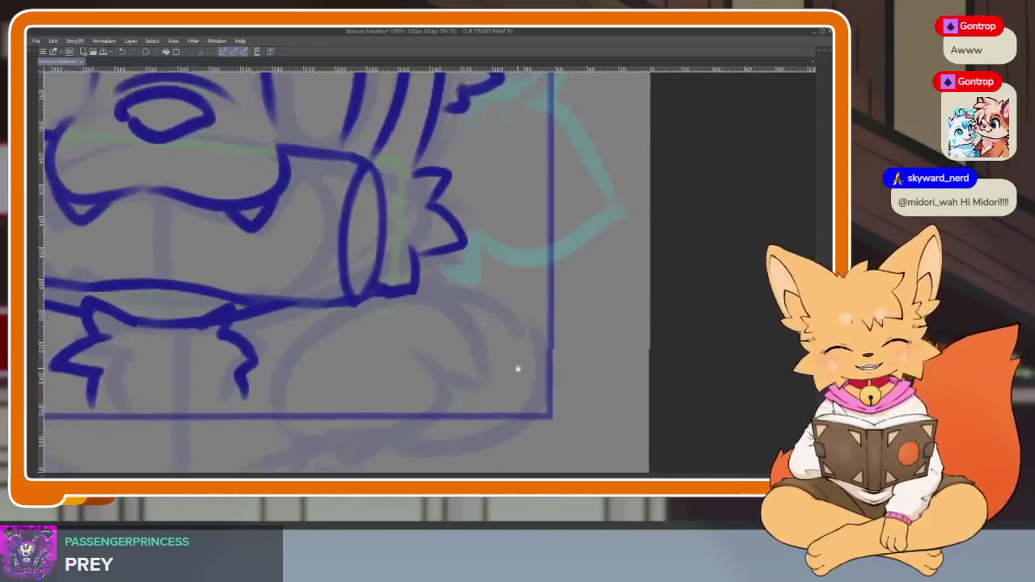
scroll(554, 364, "up", 1)
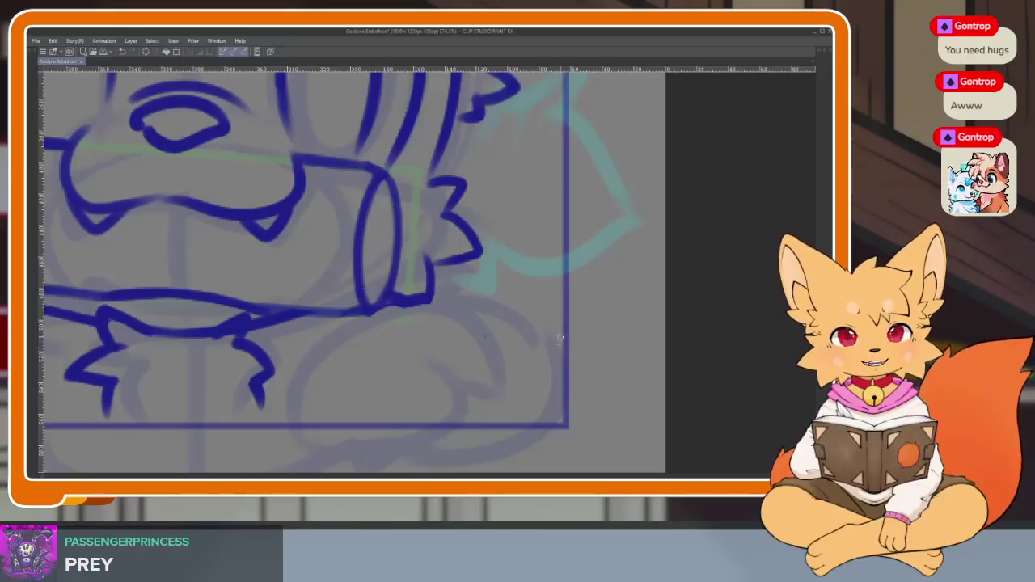
scroll(569, 323, "up", 1)
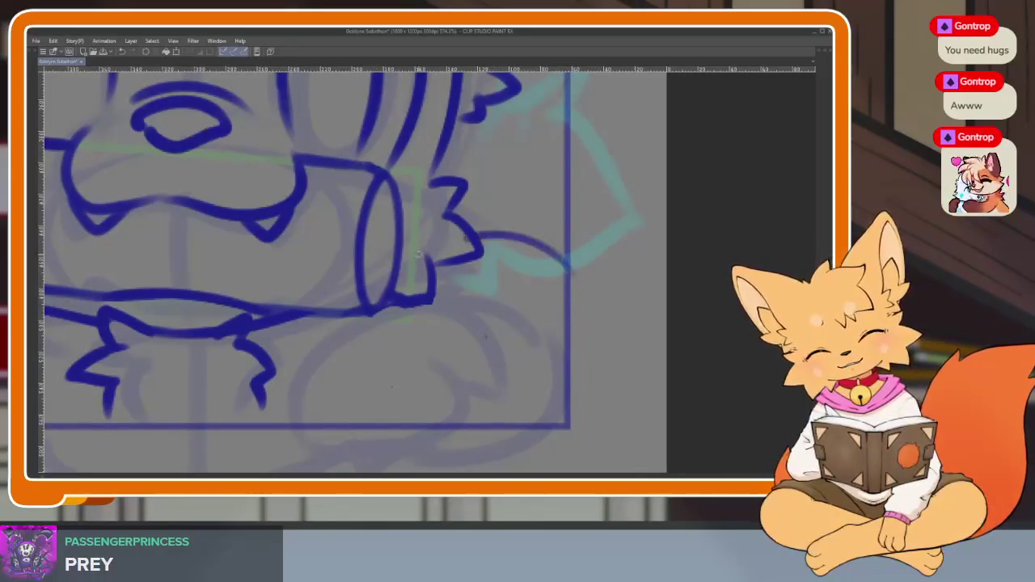
- Try new blue curves for the right paw beside the log, undoing the unwanted strokes
left_click_drag(473, 239, 396, 284)
left_click_drag(379, 307, 368, 433)
key("ctrl+z")
key("ctrl+z")
left_click_drag(570, 271, 477, 236)
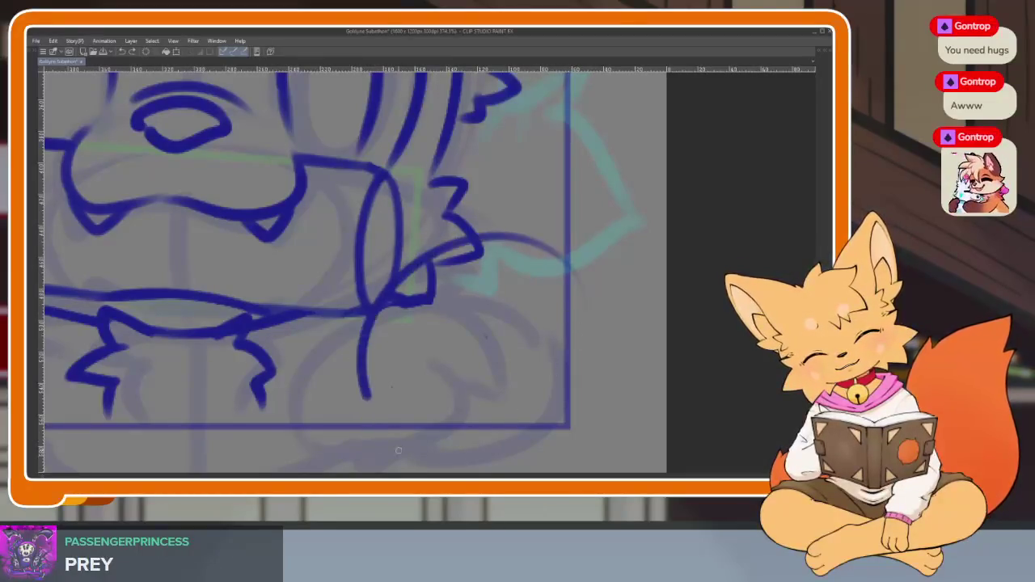
left_click_drag(368, 312, 400, 453)
left_click_drag(401, 379, 482, 363)
key("ctrl+z")
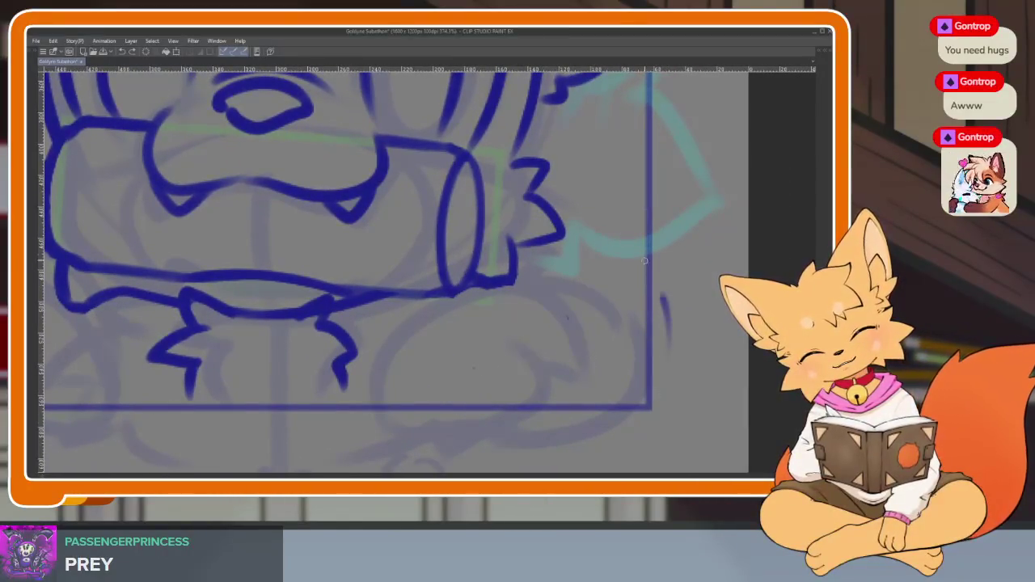
- Draw a large arc plus a second arc for the right paw outline
left_click_drag(668, 346, 451, 278)
left_click_drag(422, 317, 414, 437)
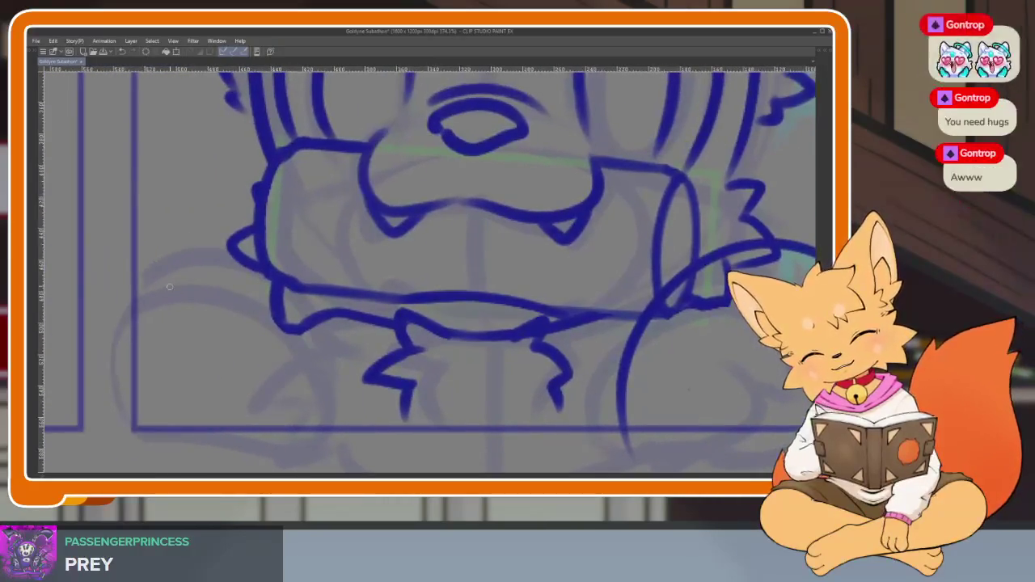
mouse_move(117, 305)
left_mouse_down()
mouse_move(162, 243)
mouse_move(344, 380)
left_mouse_up()
scroll(329, 453, "down", 2)
scroll(666, 358, "down", 2)
scroll(497, 362, "up", 1)
scroll(481, 390, "up", 3)
left_click_drag(481, 390, 469, 410)
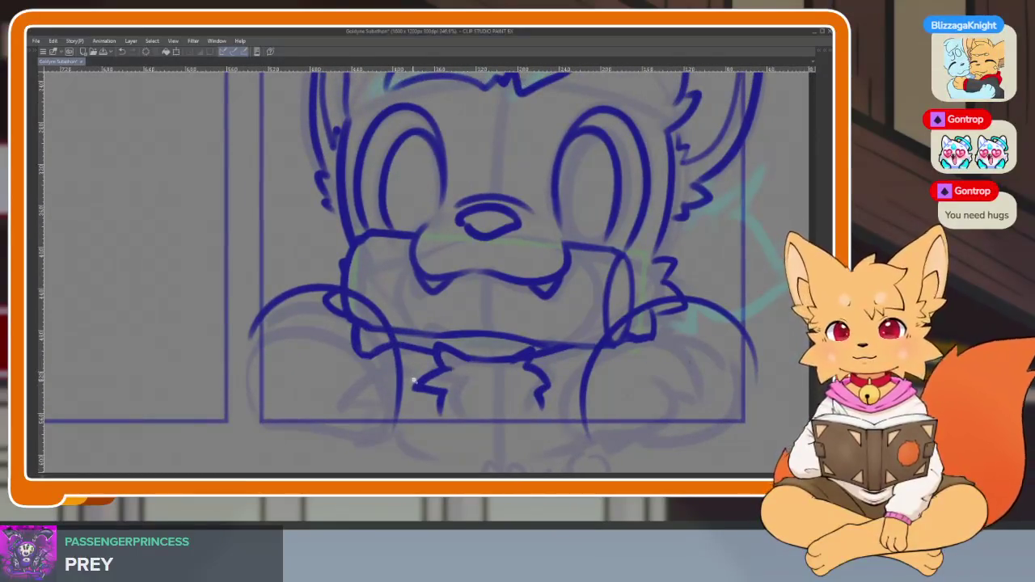
scroll(412, 385, "up", 1)
scroll(416, 390, "up", 1)
scroll(400, 378, "up", 1)
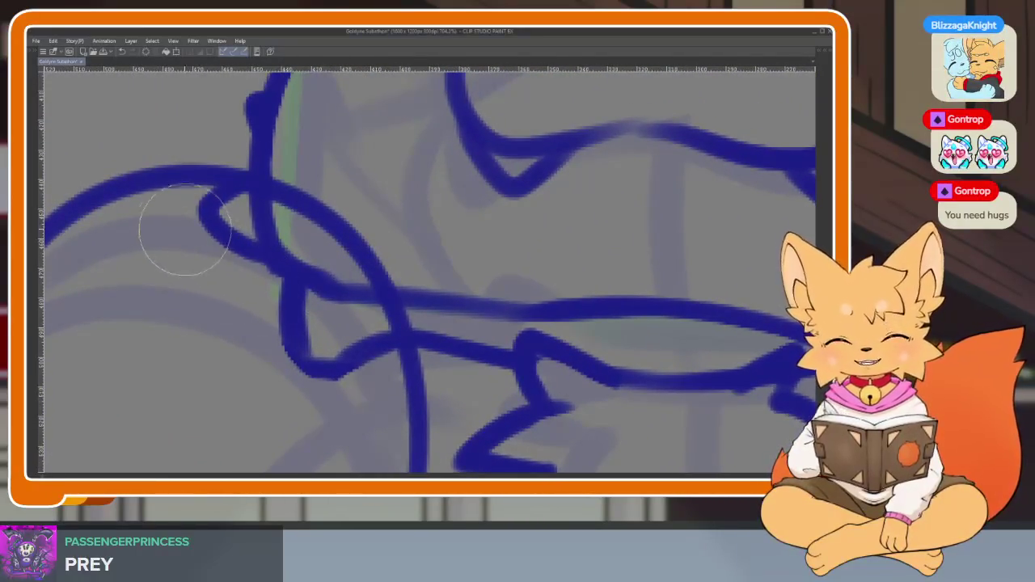
- Erase the small stray loop where the right paw's lines cross
mouse_move(207, 231)
left_mouse_down()
mouse_move(197, 219)
mouse_move(231, 203)
mouse_move(222, 212)
mouse_move(330, 350)
mouse_move(378, 365)
left_mouse_up()
key("ctrl+z")
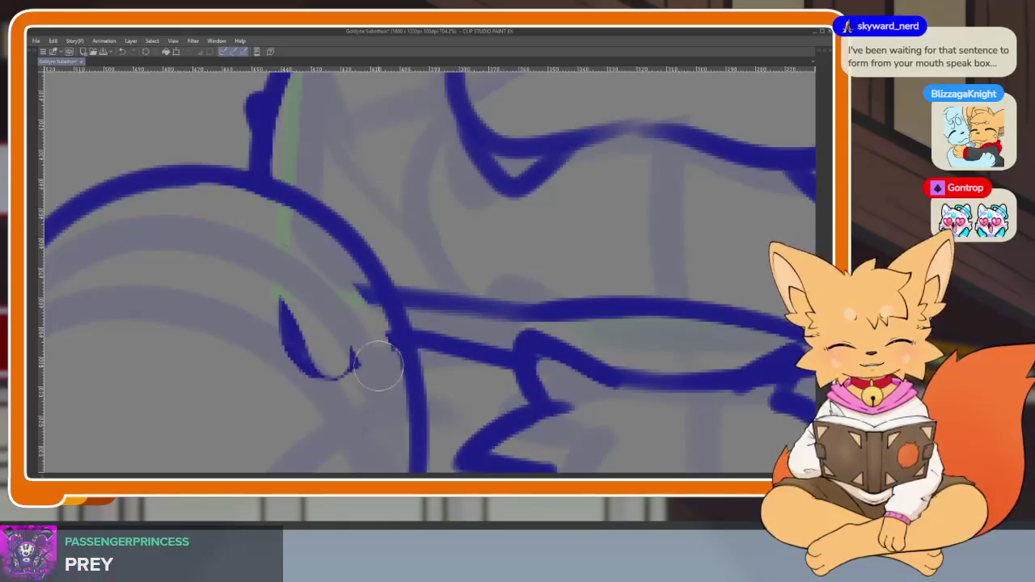
left_click_drag(372, 321, 296, 351)
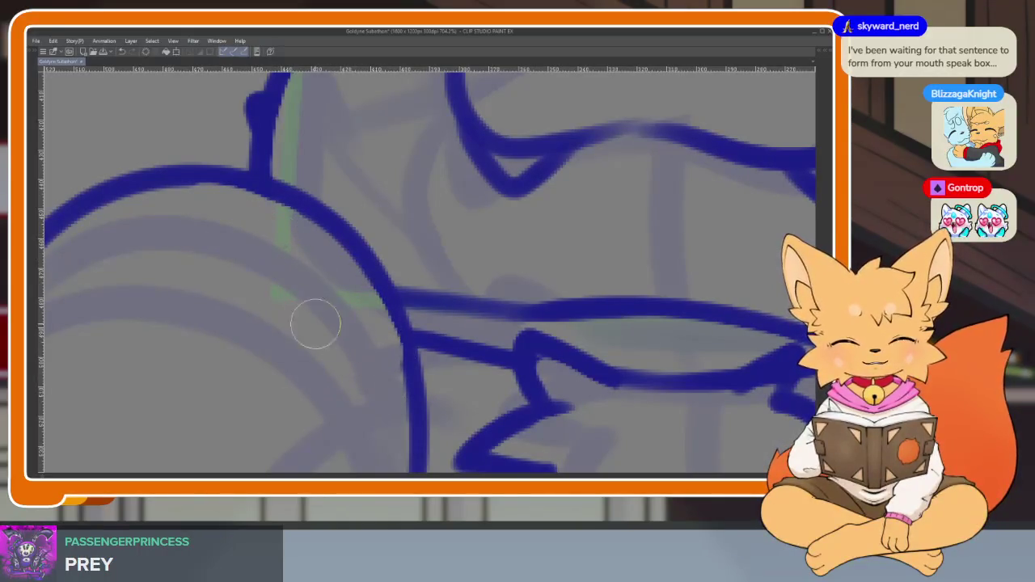
scroll(315, 323, "down", 2)
scroll(628, 377, "down", 1)
scroll(538, 358, "down", 1)
scroll(529, 363, "down", 1)
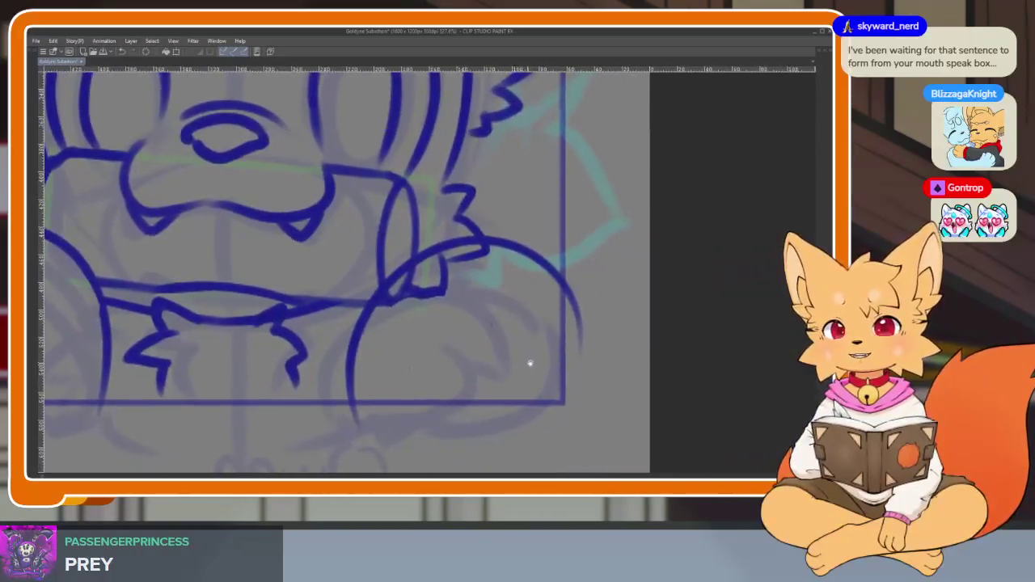
- Retrace the right paw arc with a bolder blue ink line
scroll(530, 364, "up", 2)
scroll(481, 365, "up", 1)
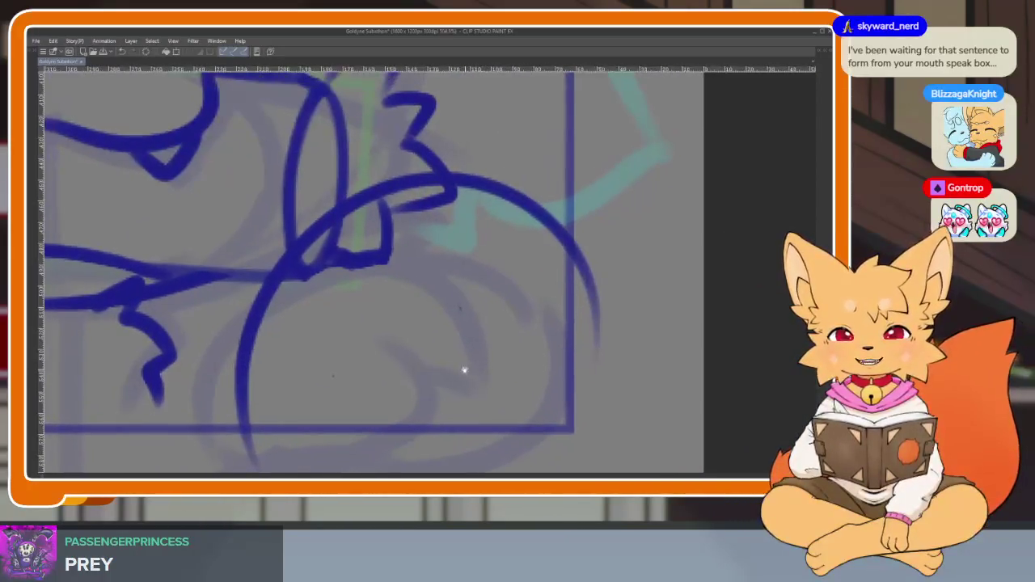
scroll(464, 370, "up", 1)
scroll(477, 348, "up", 1)
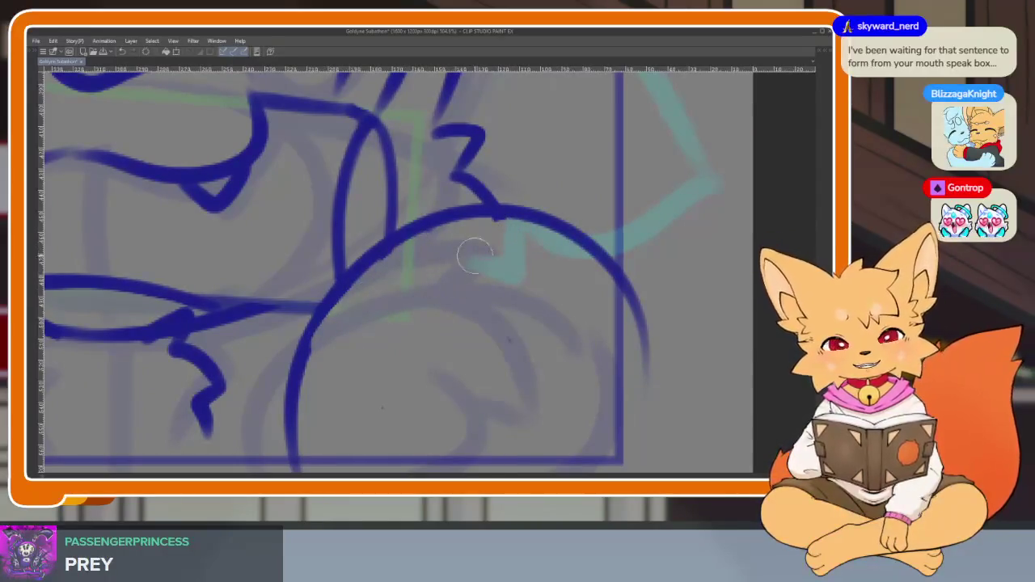
left_click_drag(347, 323, 525, 207)
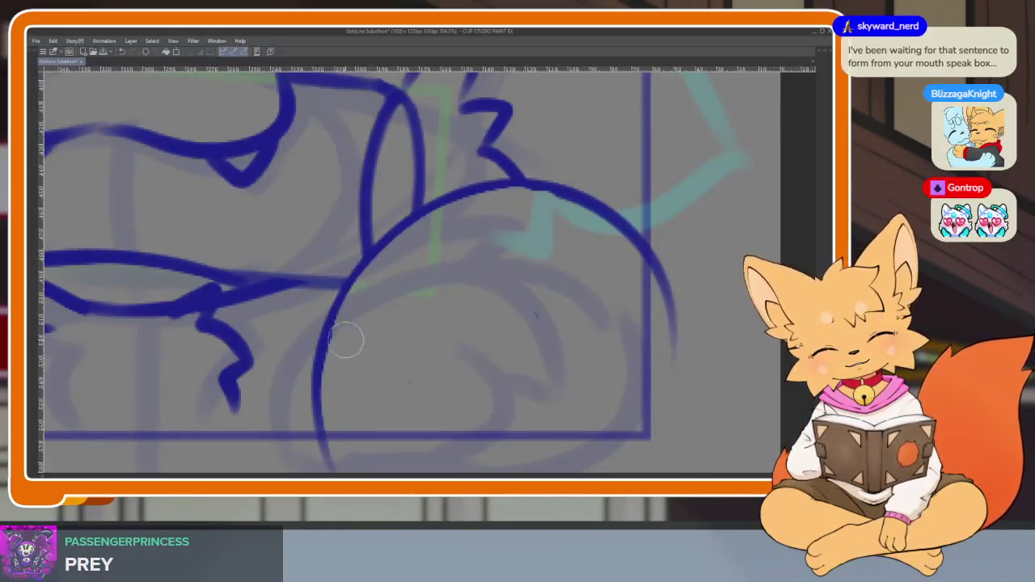
left_click_drag(356, 354, 341, 347)
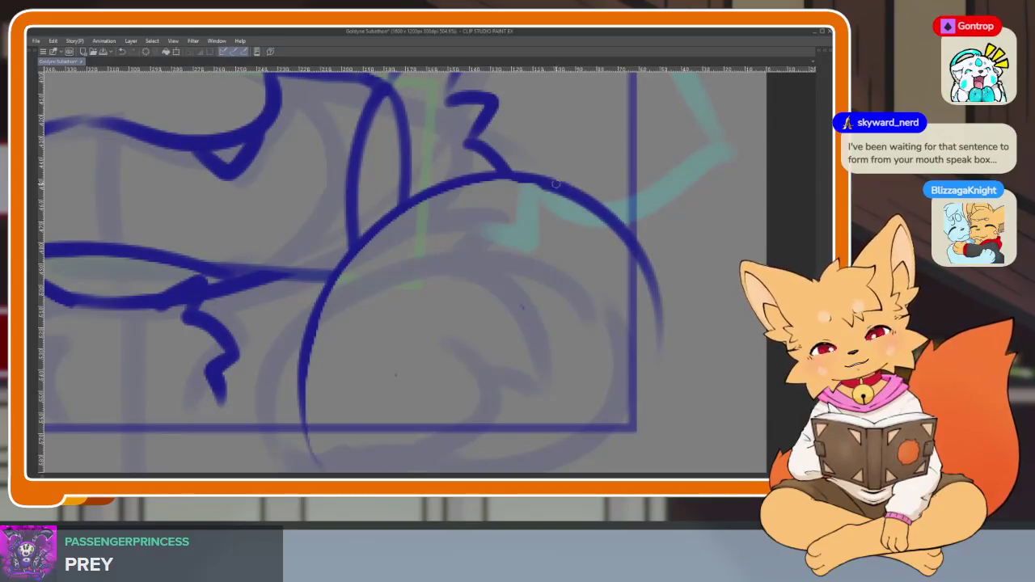
left_click_drag(463, 185, 301, 455)
- Erase the arc's tail extending past the panel's bottom border
scroll(298, 436, "down", 2)
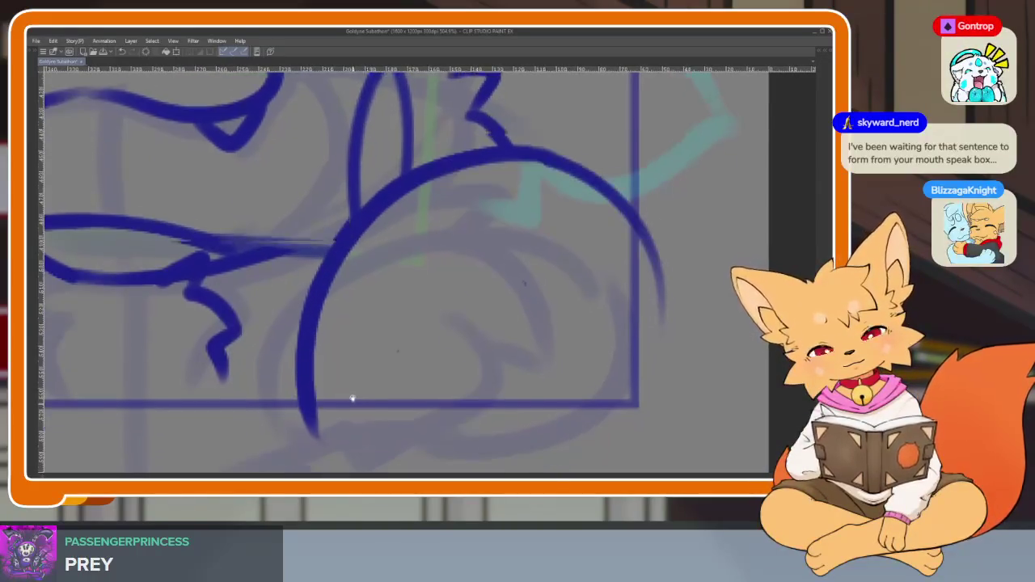
left_click_drag(294, 410, 284, 403)
left_click_drag(645, 211, 666, 332)
scroll(666, 332, "down", 4)
scroll(462, 381, "up", 1)
scroll(461, 381, "up", 4)
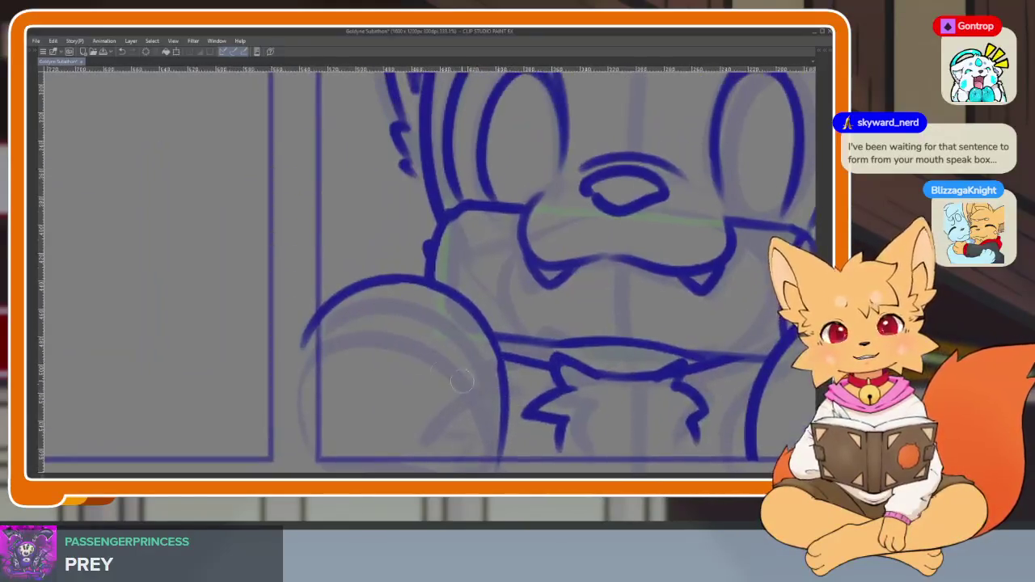
scroll(520, 353, "down", 2)
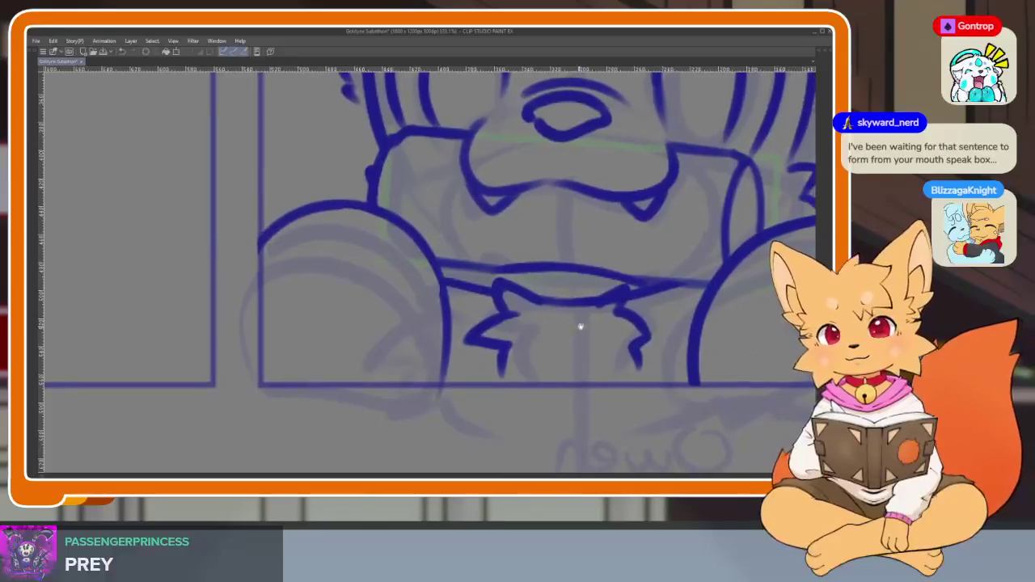
scroll(538, 358, "right", 3)
scroll(570, 356, "right", 2)
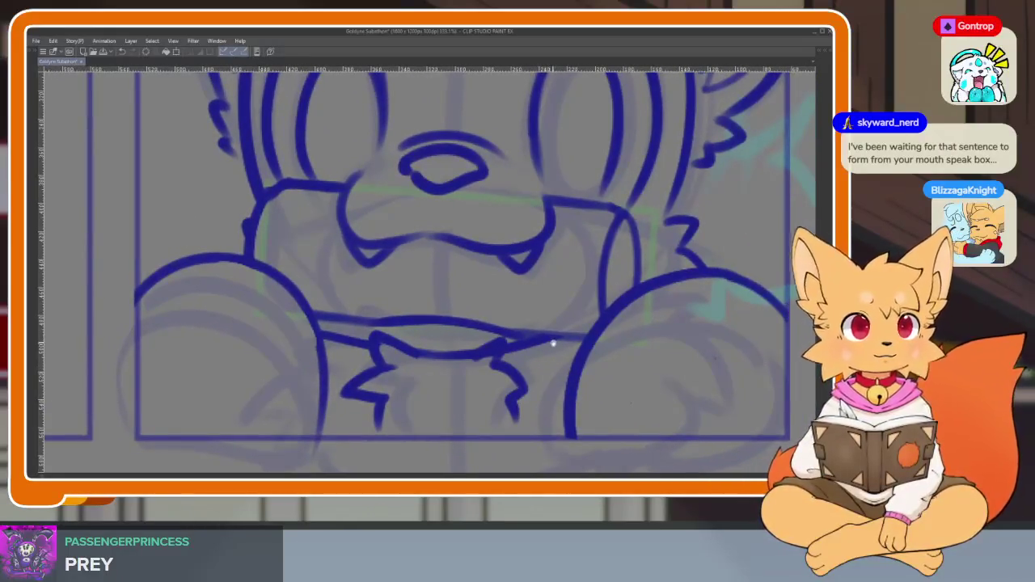
scroll(553, 343, "right", 1)
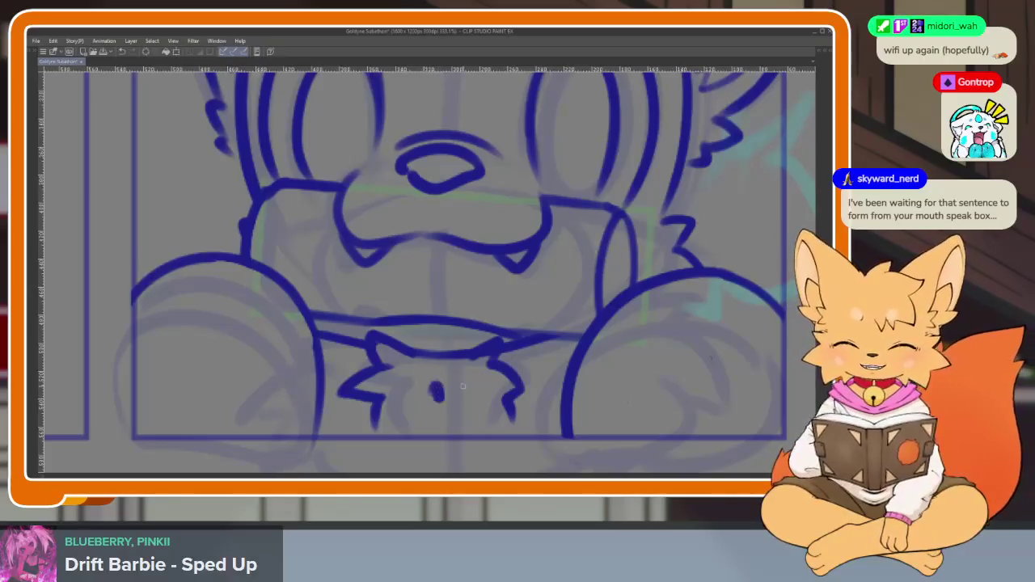
- Scroll across the page to review the inked fox and the empty panels
scroll(555, 358, "up", 2)
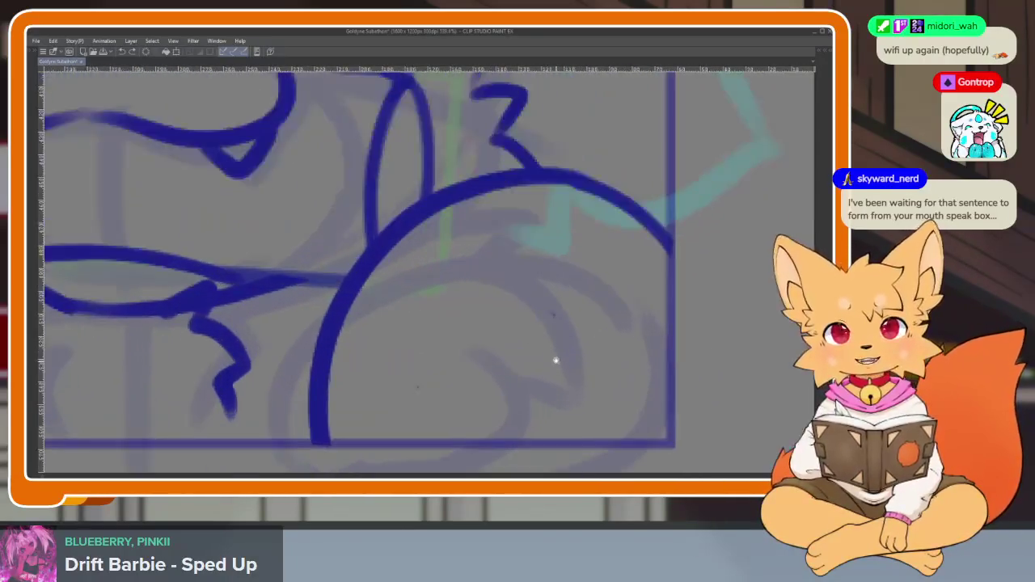
scroll(545, 371, "up", 2)
scroll(574, 362, "down", 2)
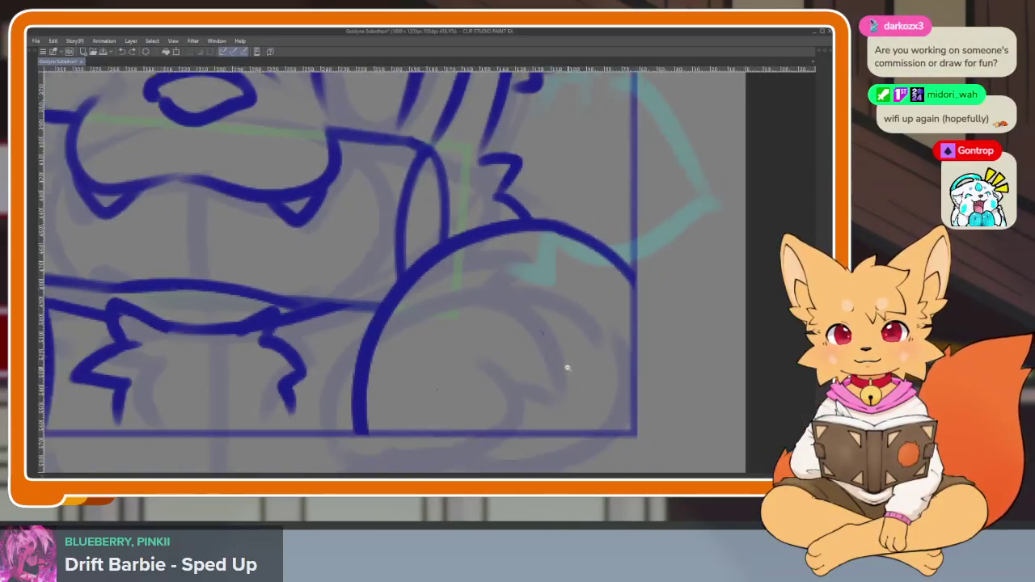
scroll(569, 370, "down", 2)
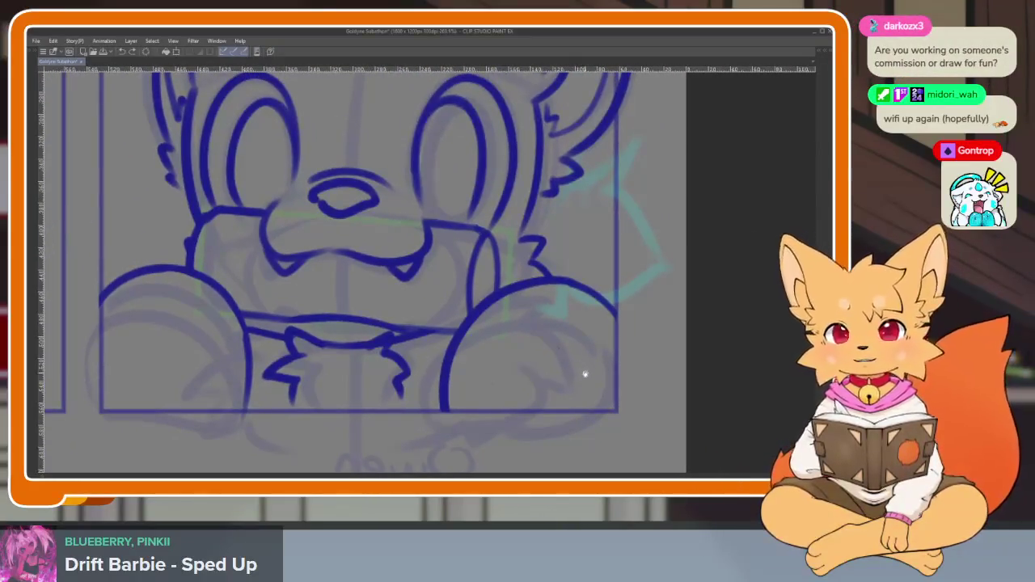
scroll(585, 373, "down", 1)
scroll(582, 393, "down", 1)
scroll(591, 388, "down", 2)
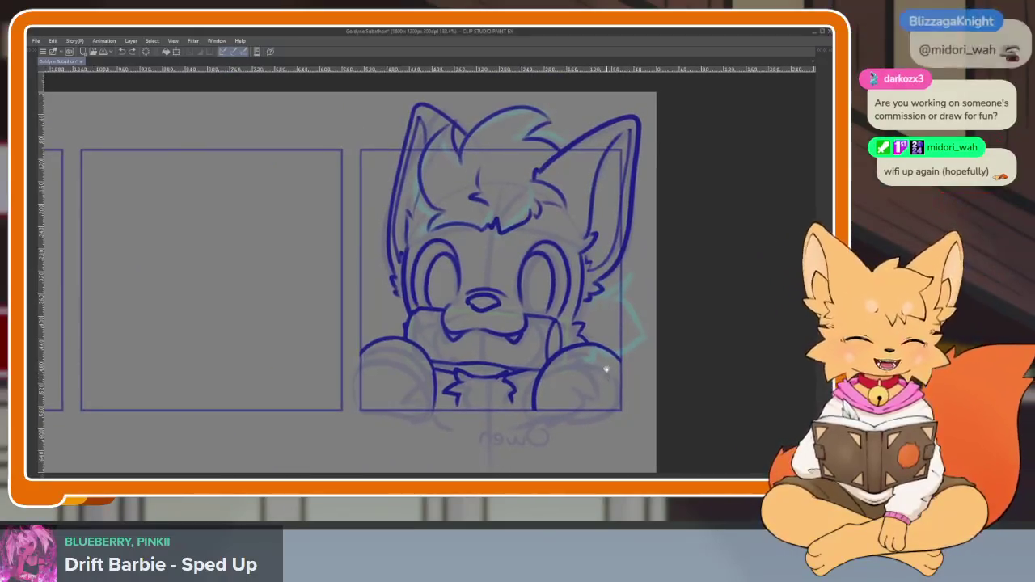
scroll(606, 369, "right", 3)
scroll(627, 366, "right", 2)
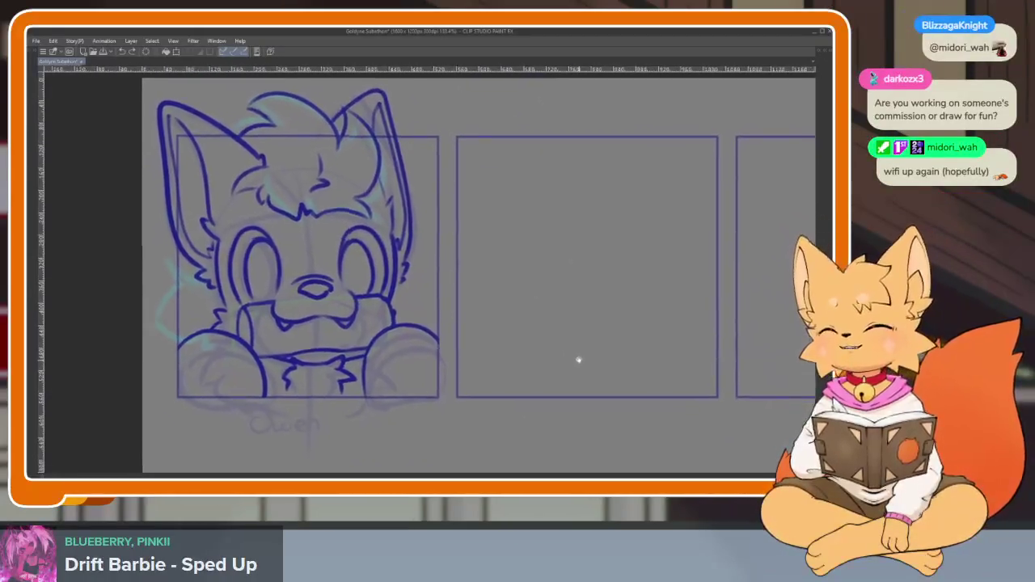
scroll(545, 370, "right", 2)
scroll(540, 376, "right", 1)
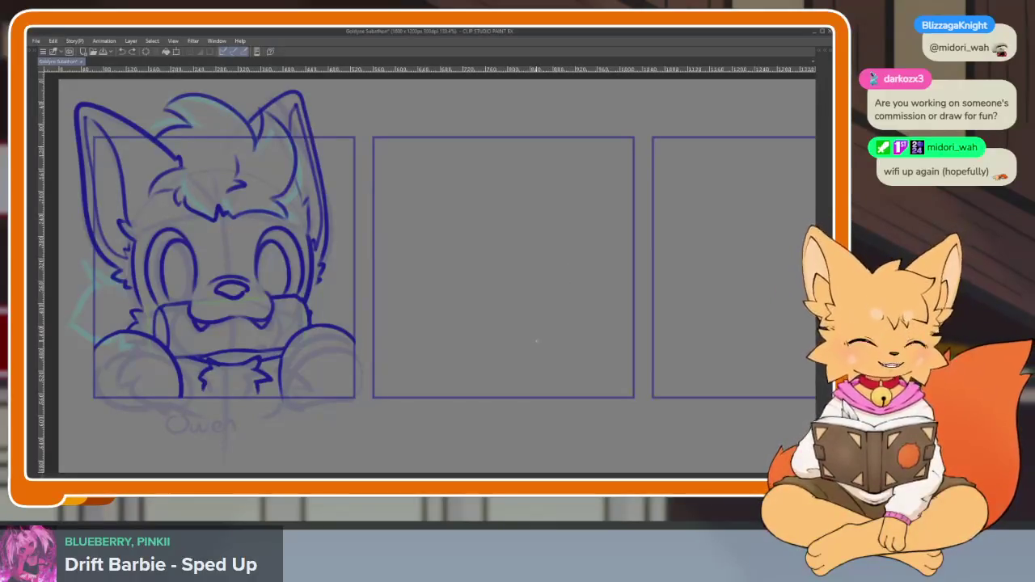
scroll(529, 363, "down", 1)
scroll(492, 347, "up", 2)
scroll(494, 357, "down", 1)
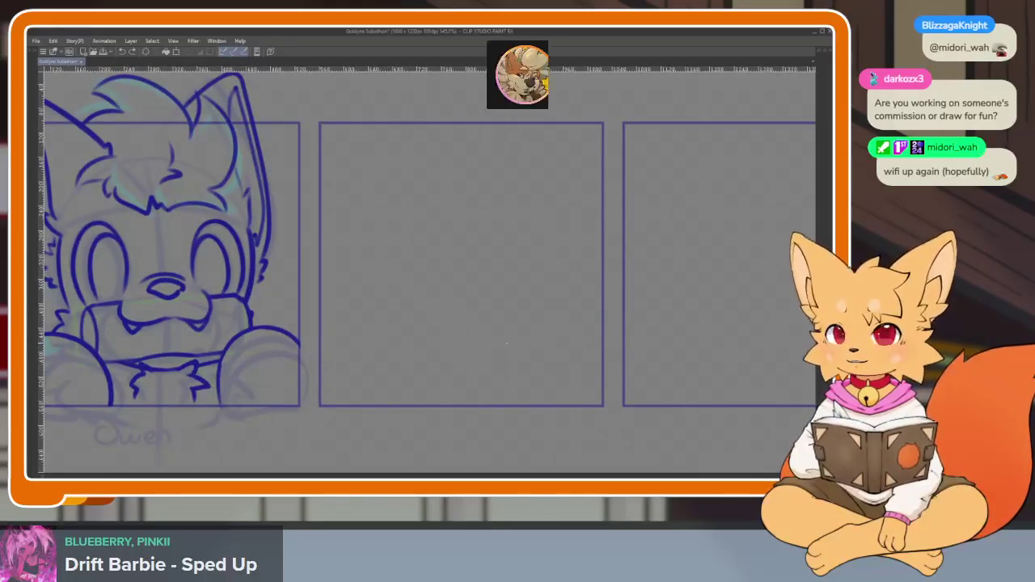
mouse_move(584, 351)
left_mouse_down()
mouse_move(551, 348)
mouse_move(524, 372)
left_mouse_up()
scroll(445, 374, "up", 1)
scroll(448, 383, "down", 1)
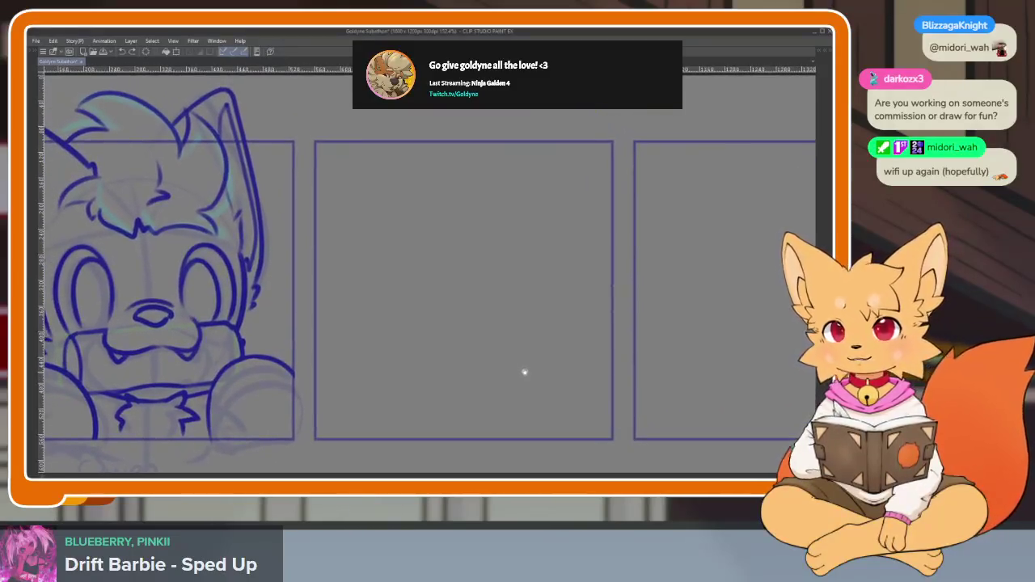
scroll(522, 383, "up", 1)
scroll(466, 406, "up", 1)
scroll(345, 391, "up", 1)
scroll(436, 390, "up", 1)
scroll(529, 388, "up", 1)
scroll(510, 388, "up", 1)
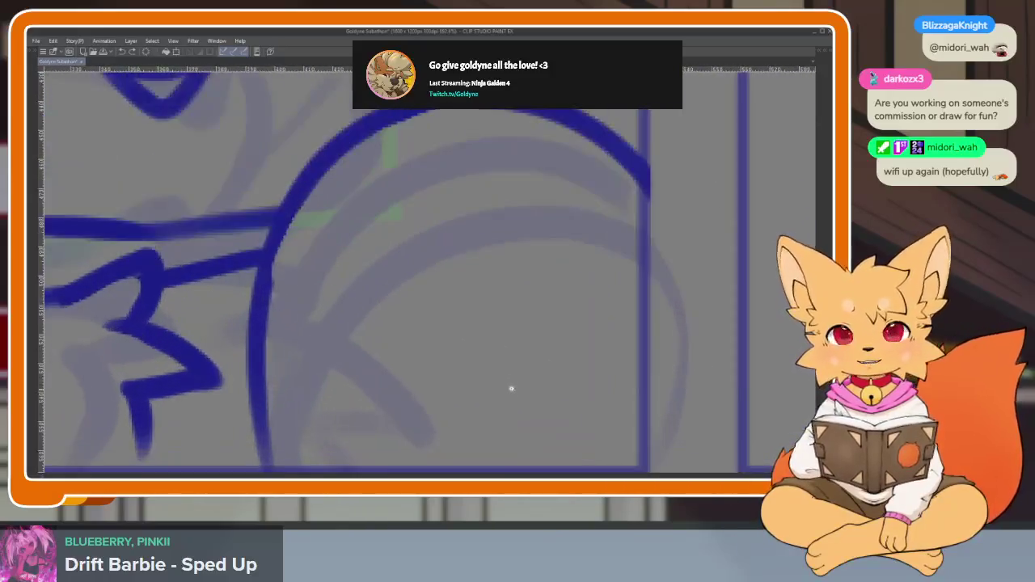
- Sketch horizontal and vertical guide lines across the right paw
scroll(514, 388, "up", 1)
scroll(514, 388, "down", 1)
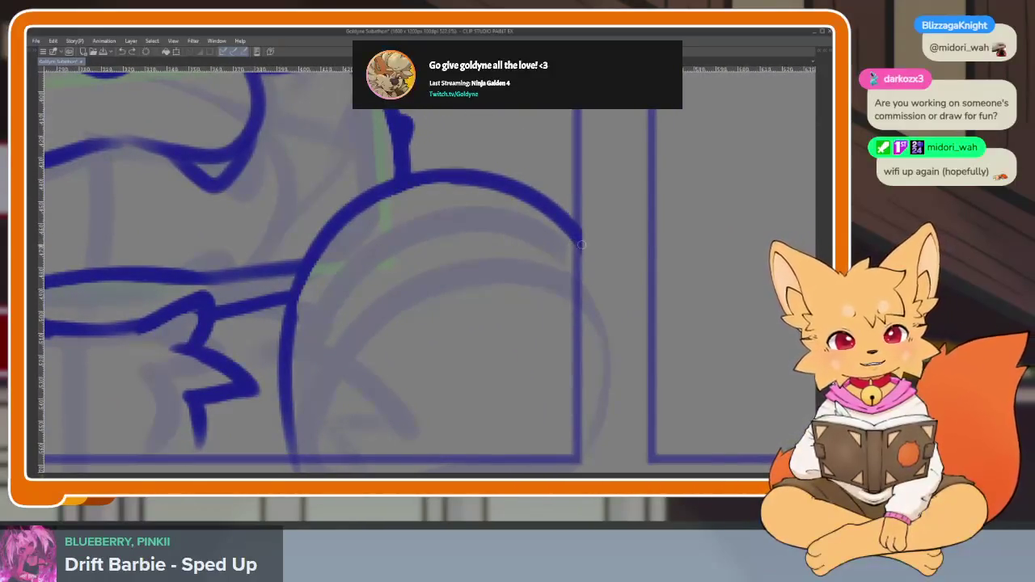
scroll(493, 197, "down", 1)
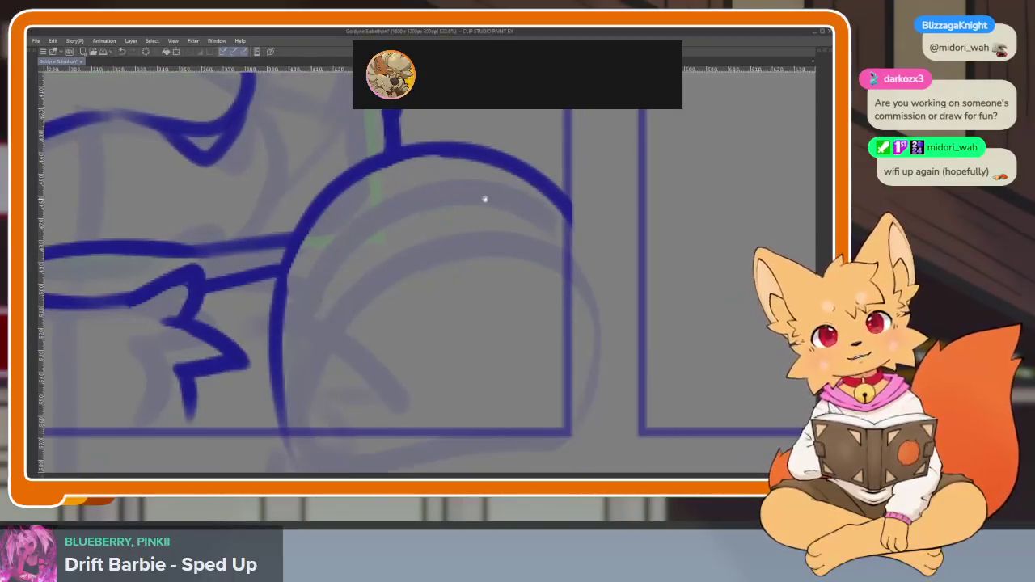
left_click_drag(462, 328, 470, 328)
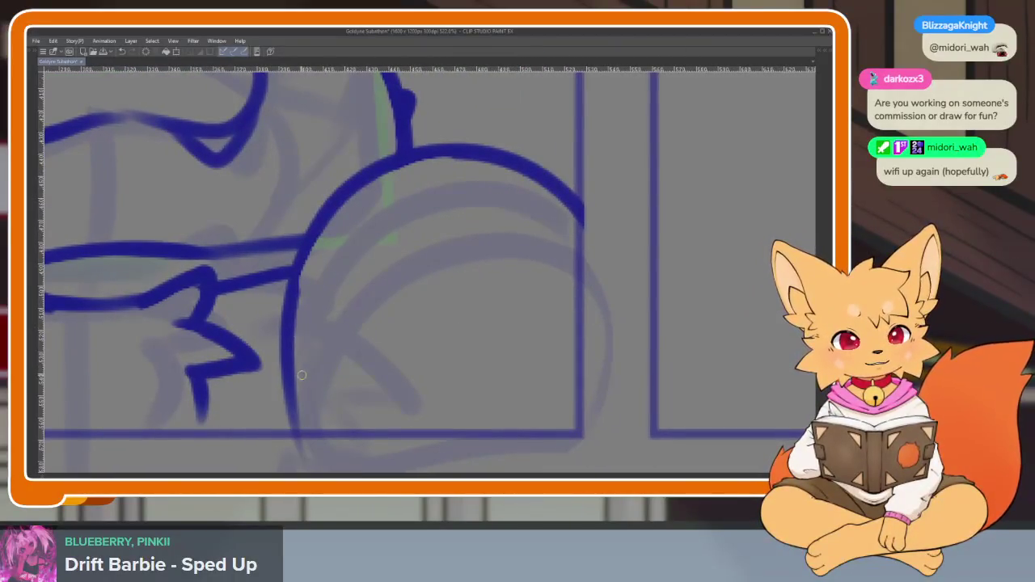
left_click_drag(315, 369, 580, 323)
left_click_drag(485, 340, 474, 322)
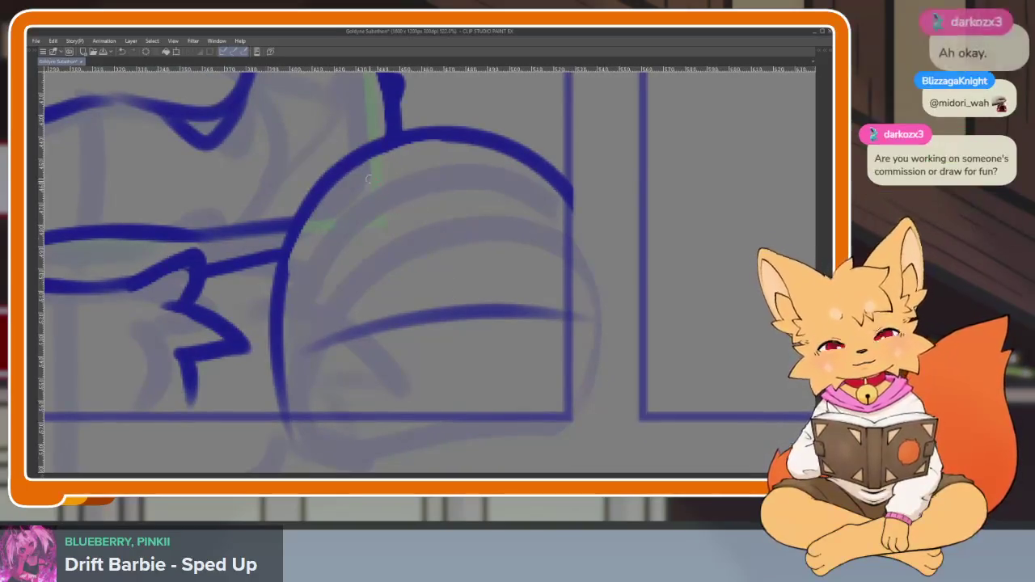
left_click_drag(372, 194, 443, 437)
left_click_drag(518, 166, 524, 404)
- Ink the arched top of the right paw's main pad in blue
scroll(446, 335, "down", 2)
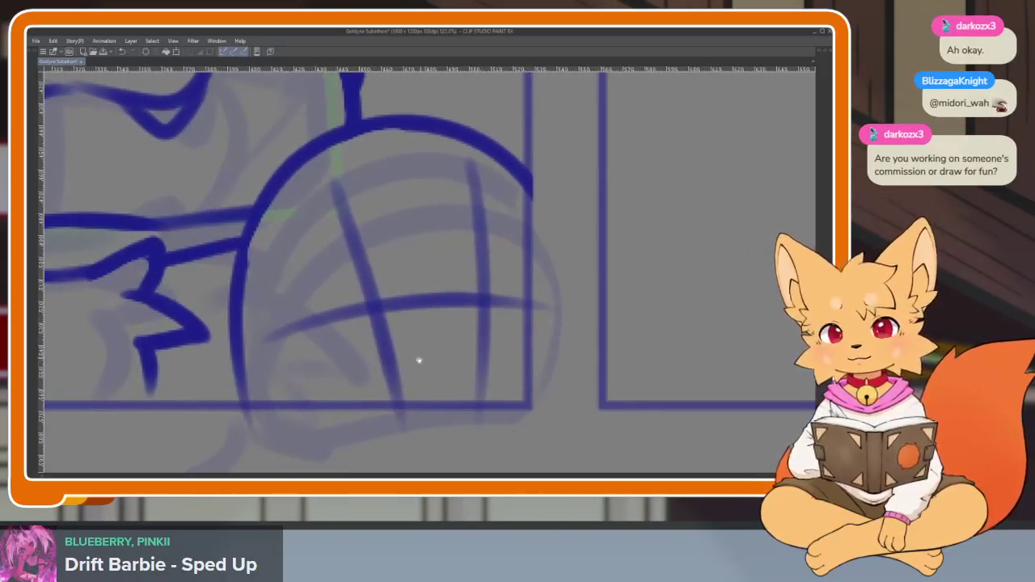
scroll(396, 364, "up", 1)
scroll(405, 370, "up", 1)
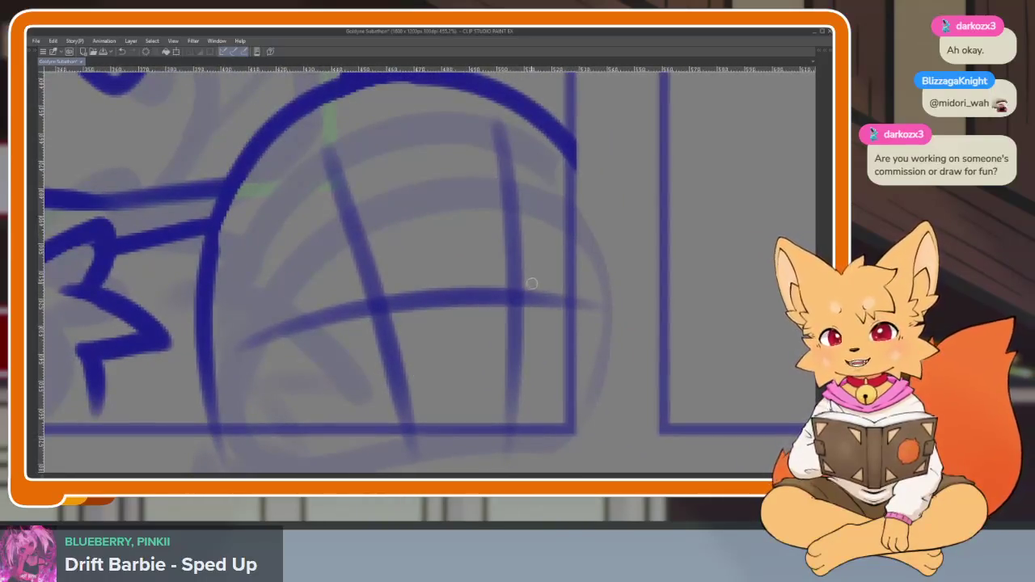
mouse_move(533, 302)
left_mouse_down()
mouse_move(518, 287)
mouse_move(389, 299)
mouse_move(352, 323)
mouse_move(322, 451)
mouse_move(504, 422)
mouse_move(614, 360)
mouse_move(499, 275)
mouse_move(416, 272)
left_mouse_up()
scroll(448, 360, "up", 2)
scroll(452, 342, "up", 2)
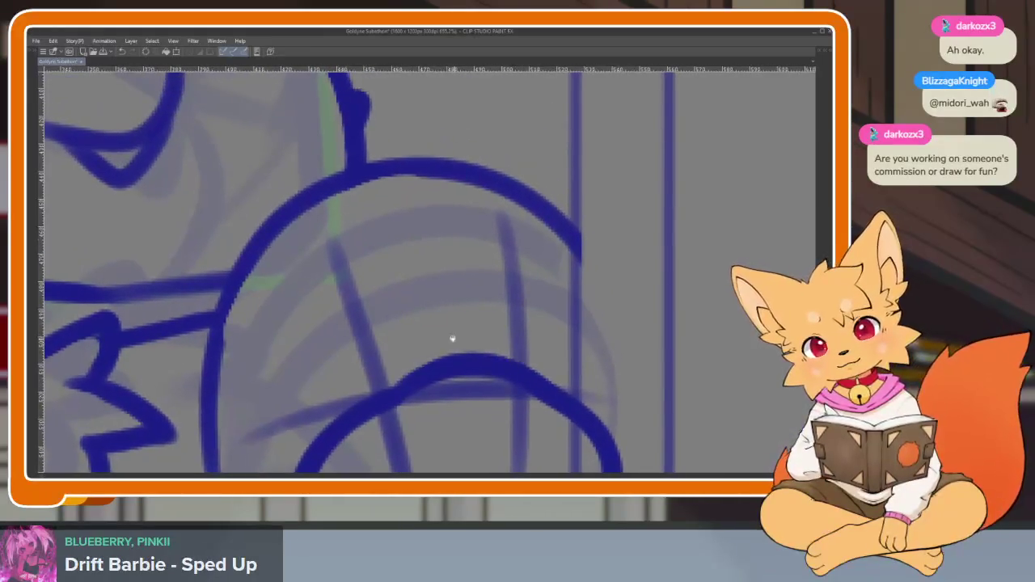
scroll(427, 326, "up", 1)
mouse_move(548, 349)
left_mouse_down()
mouse_move(331, 288)
mouse_move(462, 224)
mouse_move(380, 381)
mouse_move(358, 191)
mouse_move(480, 289)
mouse_move(326, 220)
left_mouse_up()
- Ink the left and right toe-bean ovals, closing and thickening the right one
scroll(471, 296, "down", 2)
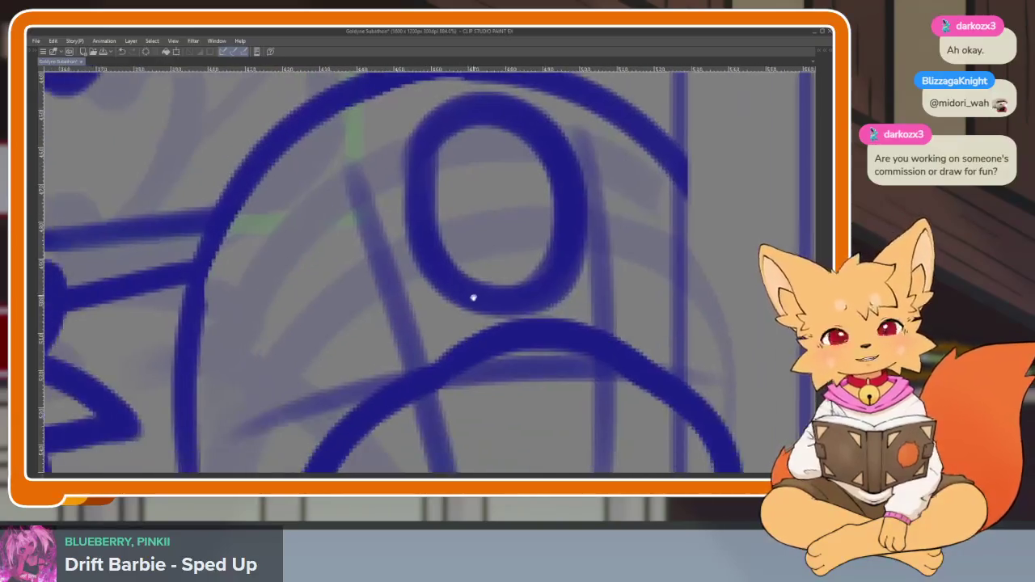
scroll(428, 371, "up", 3)
scroll(429, 371, "down", 2)
scroll(423, 365, "up", 1)
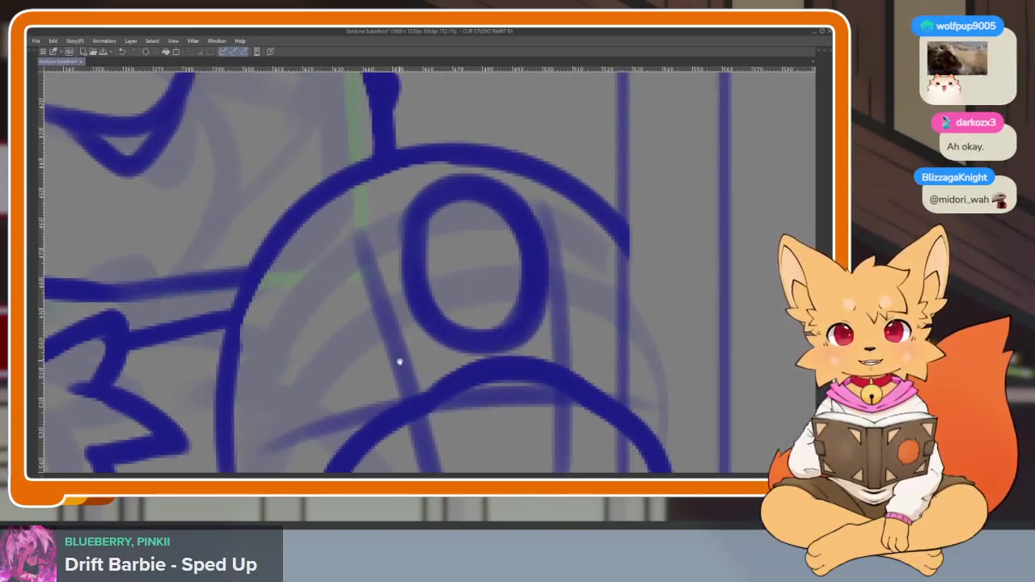
scroll(397, 363, "up", 1)
mouse_move(370, 263)
left_mouse_down()
mouse_move(348, 257)
mouse_move(275, 360)
mouse_move(371, 403)
mouse_move(337, 266)
left_mouse_up()
scroll(485, 259, "right", 2)
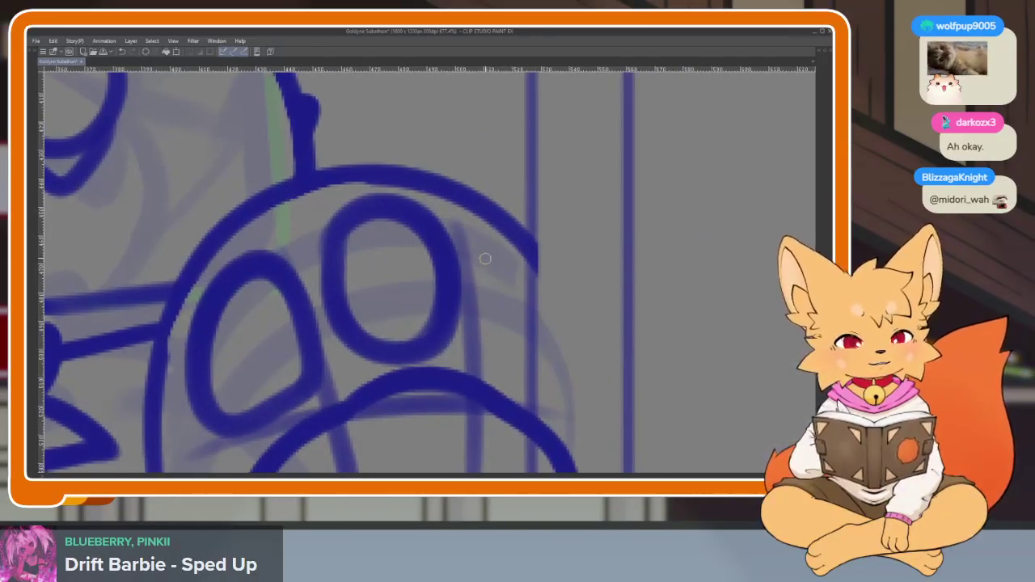
mouse_move(490, 364)
left_mouse_down()
mouse_move(487, 266)
mouse_move(529, 277)
mouse_move(566, 363)
mouse_move(556, 394)
mouse_move(490, 360)
left_mouse_up()
left_click_drag(506, 267, 566, 376)
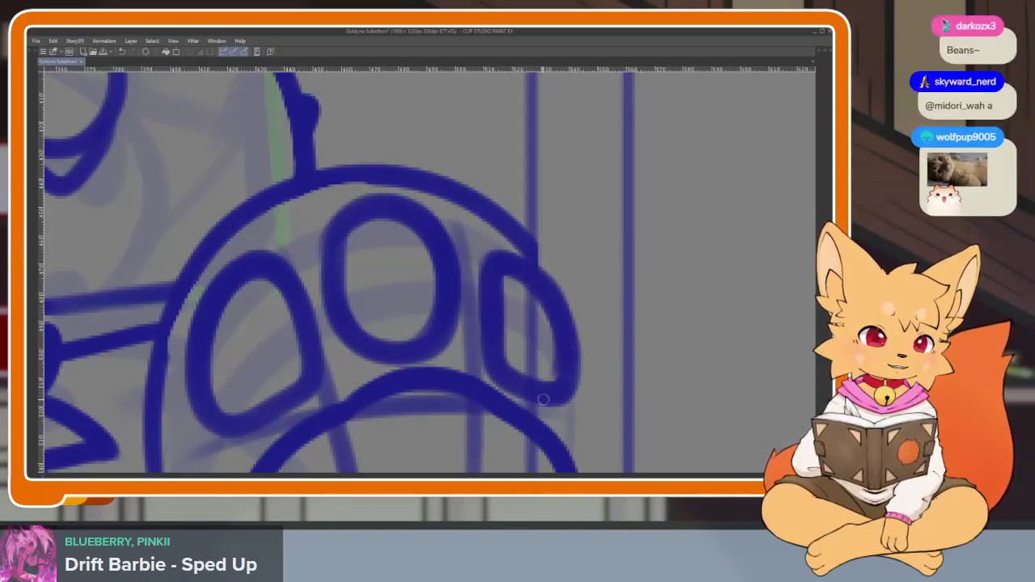
scroll(534, 299, "down", 5)
- Outline the left paw with its lower edge, curved outer side and vertical line
scroll(360, 388, "left", 2)
scroll(360, 388, "up", 2)
scroll(312, 377, "up", 1)
scroll(388, 384, "up", 2)
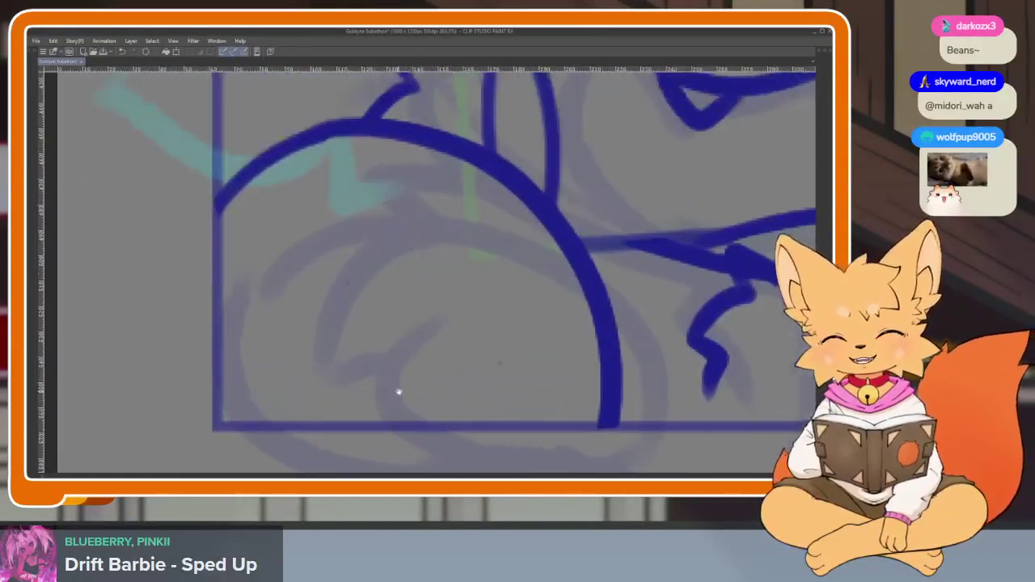
scroll(397, 391, "up", 1)
scroll(393, 390, "down", 2)
scroll(382, 346, "up", 1)
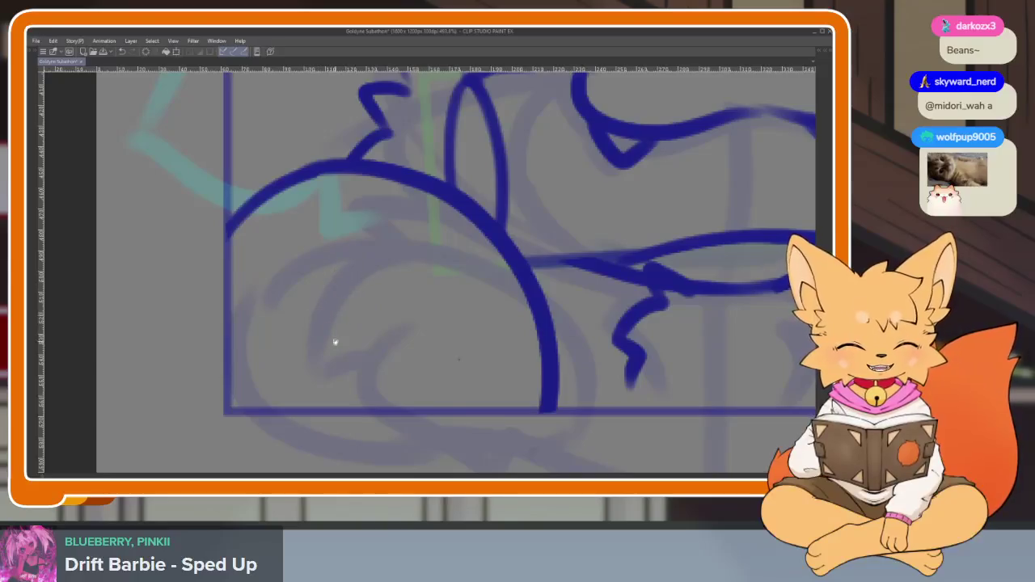
scroll(335, 342, "right", 1)
scroll(438, 384, "right", 1)
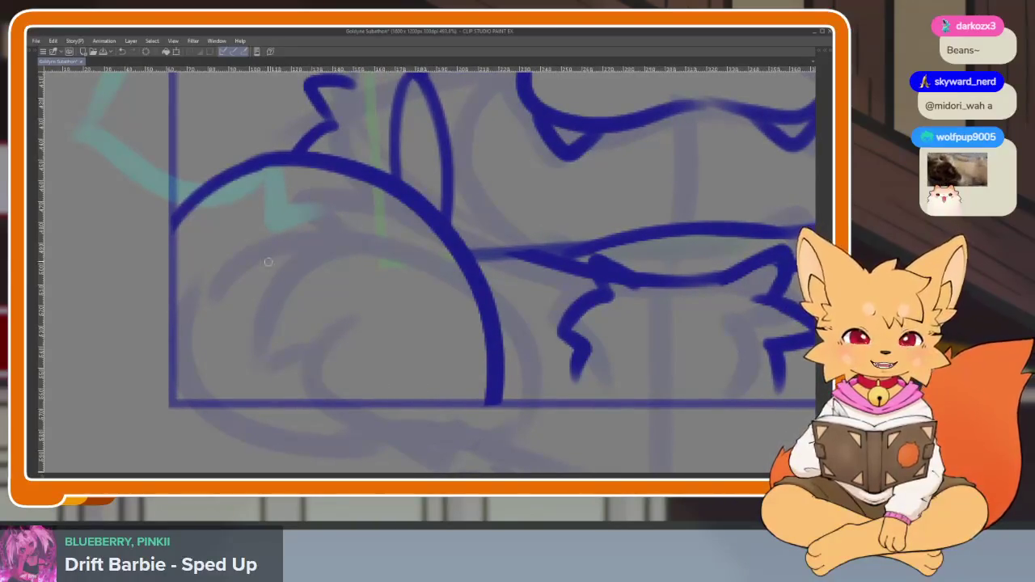
scroll(269, 262, "down", 1)
left_click_drag(148, 369, 367, 332)
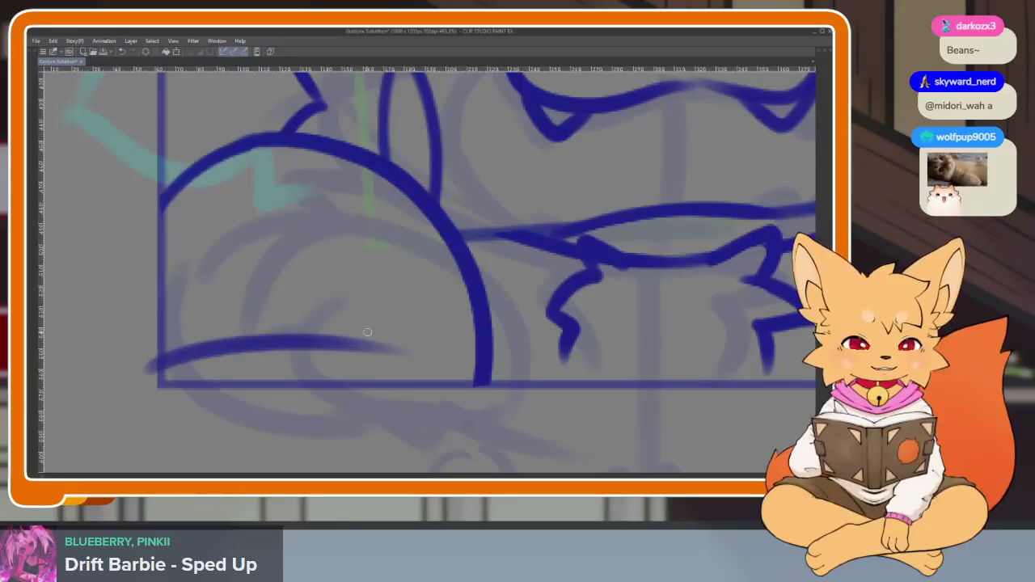
left_click_drag(214, 241, 259, 421)
key("ctrl+z")
left_click_drag(203, 198, 226, 429)
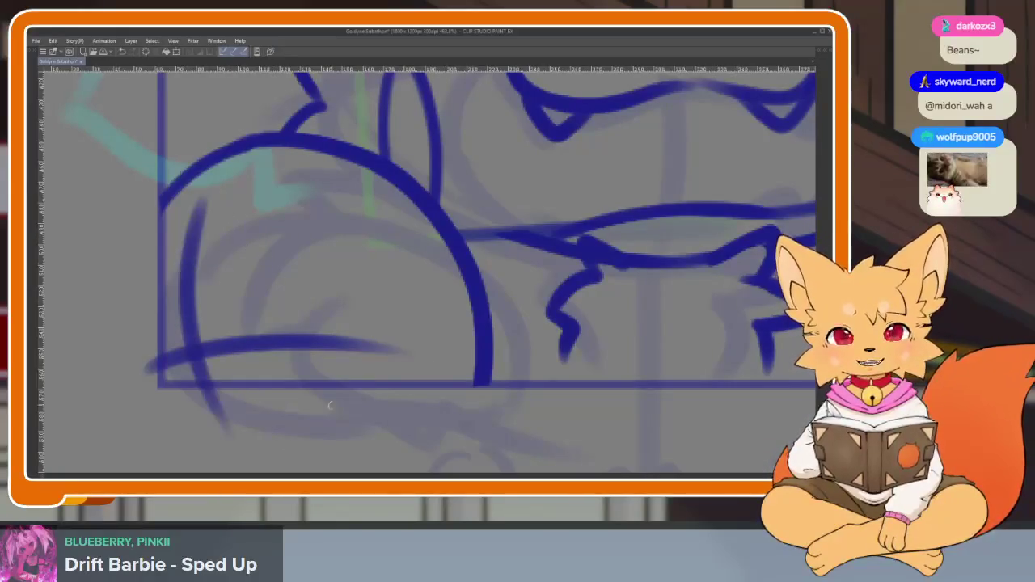
left_click_drag(352, 198, 344, 445)
- Ink the looping outline of the left paw's main pad
scroll(386, 397, "up", 2)
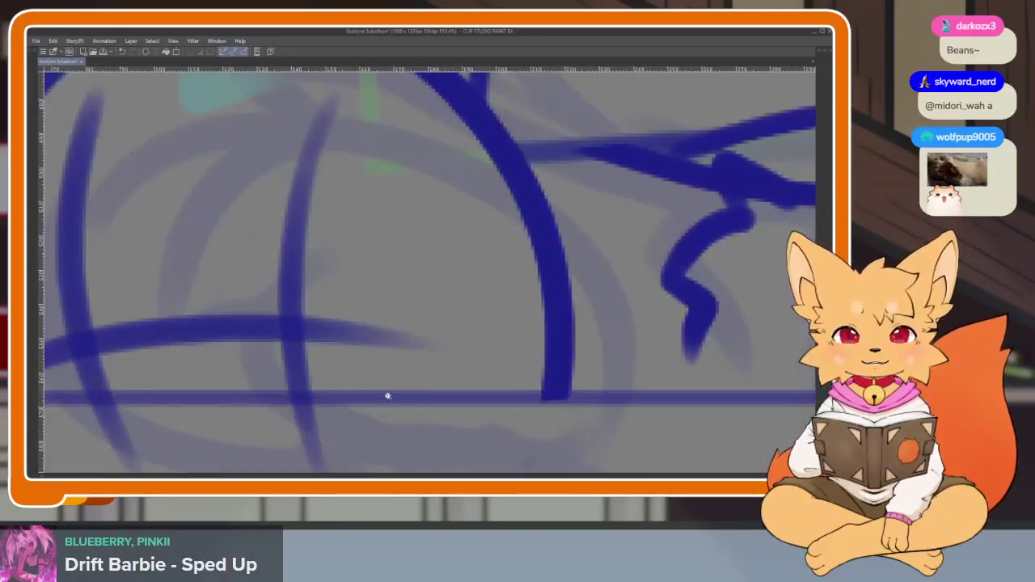
scroll(381, 399, "up", 2)
scroll(539, 353, "up", 1)
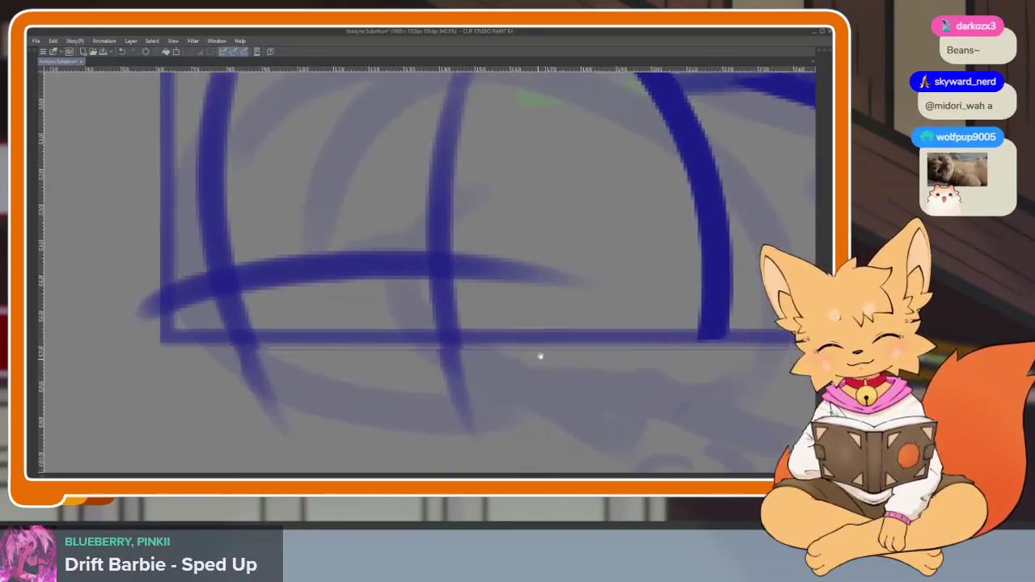
mouse_move(444, 298)
left_mouse_down()
mouse_move(283, 267)
mouse_move(208, 323)
mouse_move(219, 439)
mouse_move(364, 408)
mouse_move(476, 429)
mouse_move(528, 307)
mouse_move(426, 266)
mouse_move(235, 322)
left_mouse_up()
- Add three oval blue toe beans to the left paw
scroll(529, 296, "up", 2)
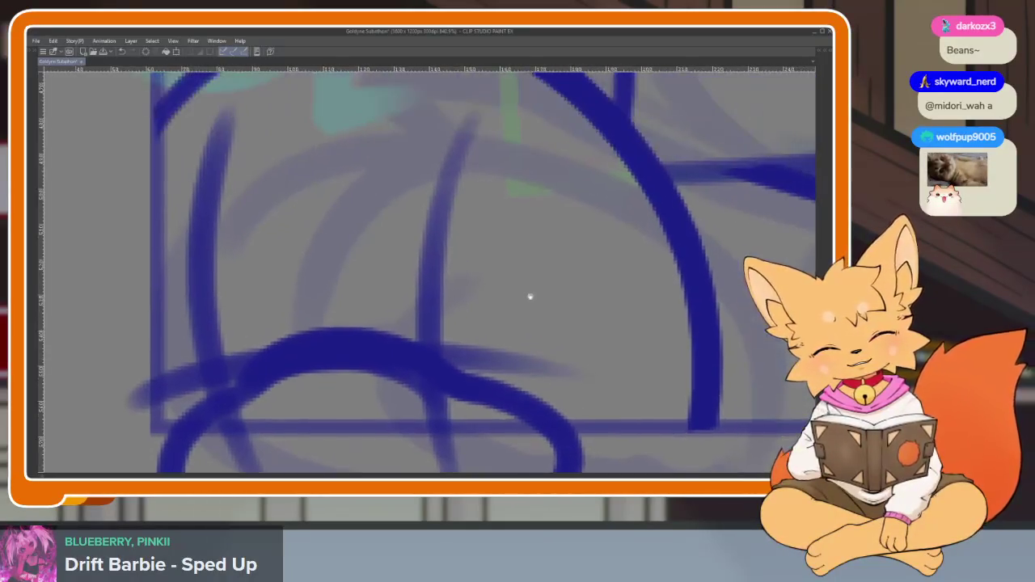
scroll(304, 258, "up", 2)
mouse_move(270, 207)
left_mouse_down()
mouse_move(418, 219)
mouse_move(389, 372)
mouse_move(284, 192)
mouse_move(424, 321)
left_mouse_up()
scroll(461, 279, "down", 2)
mouse_move(390, 246)
left_mouse_down()
mouse_move(526, 208)
mouse_move(439, 388)
mouse_move(415, 189)
mouse_move(490, 392)
left_mouse_up()
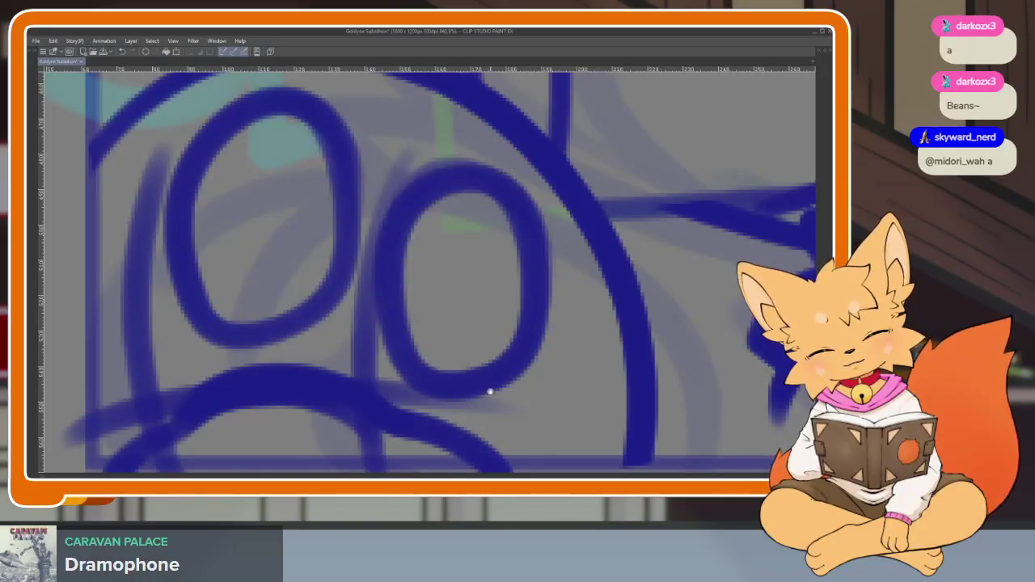
scroll(359, 244, "left", 3)
mouse_move(253, 186)
left_mouse_down()
mouse_move(151, 353)
mouse_move(266, 312)
mouse_move(212, 173)
mouse_move(154, 356)
left_mouse_up()
scroll(498, 343, "down", 10)
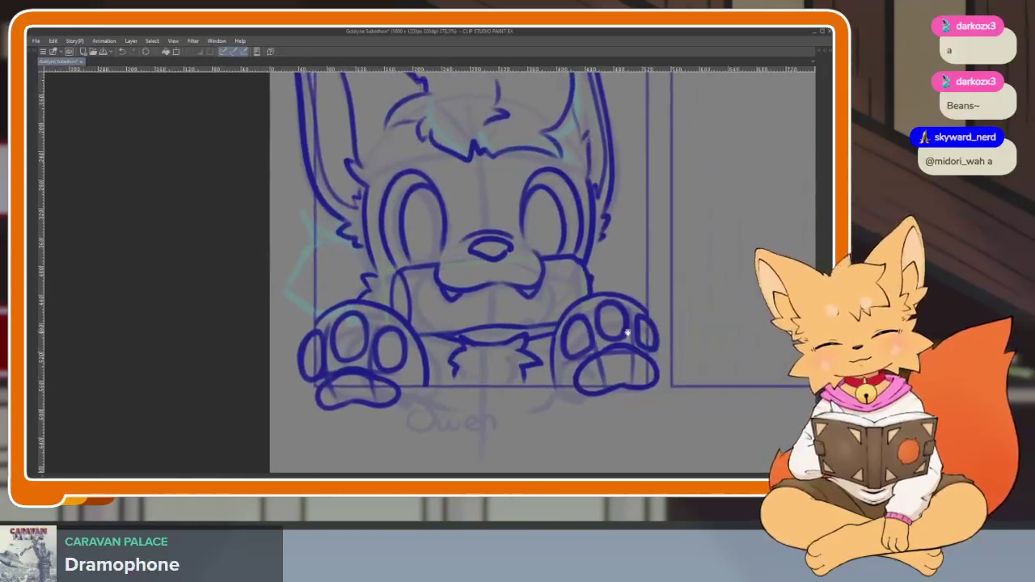
- Erase the overlapping left paw outline and the stray line below the left paw
scroll(606, 363, "down", 2)
scroll(598, 348, "up", 2)
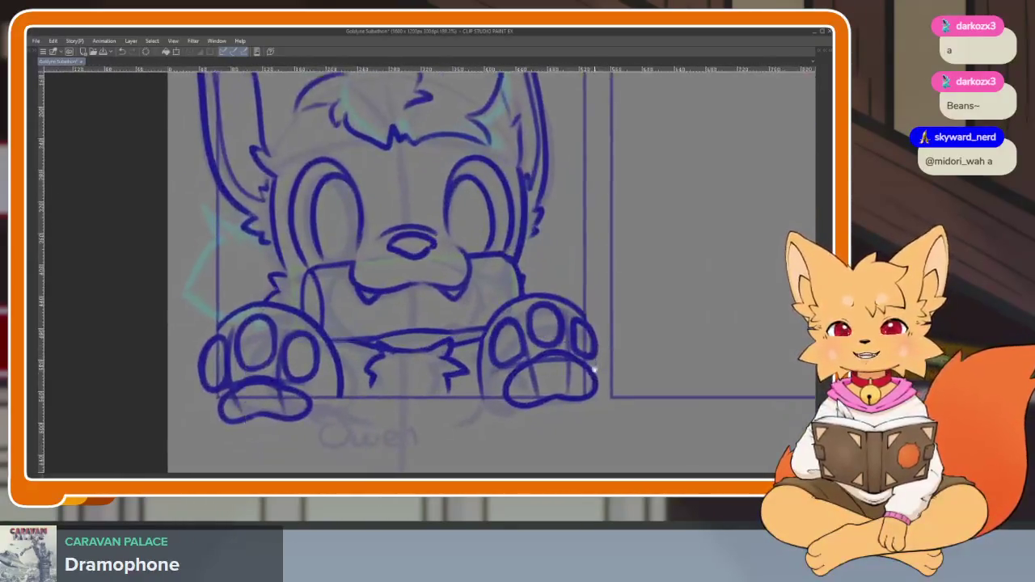
scroll(596, 336, "down", 2)
scroll(461, 397, "up", 3)
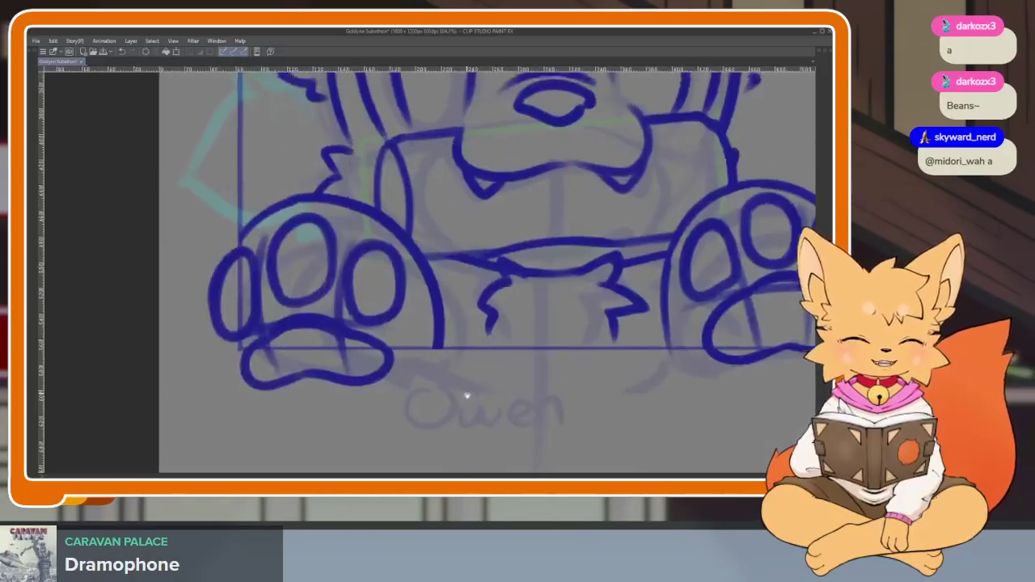
scroll(462, 397, "up", 2)
left_click_drag(215, 336, 233, 236)
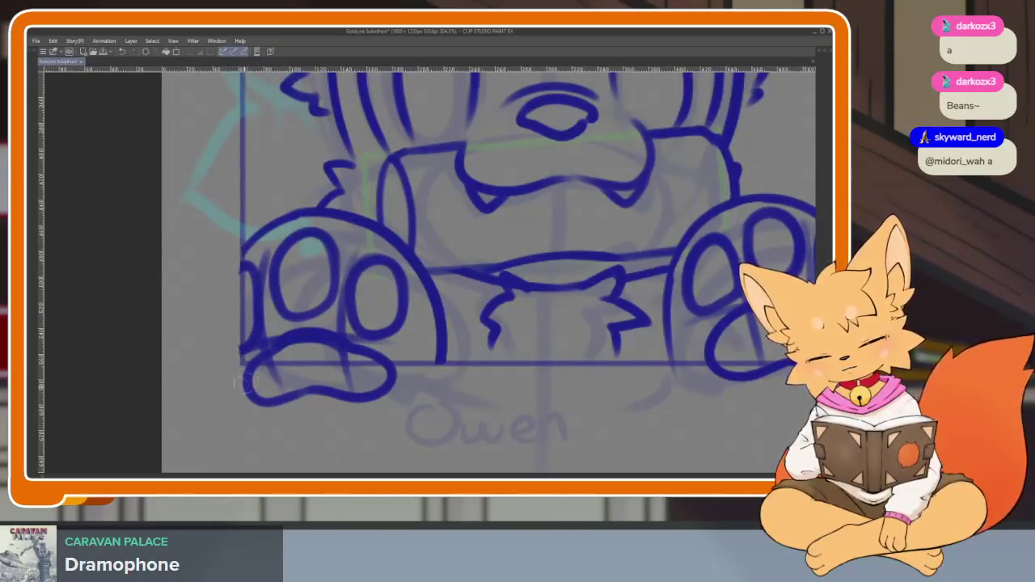
left_click_drag(232, 384, 226, 377)
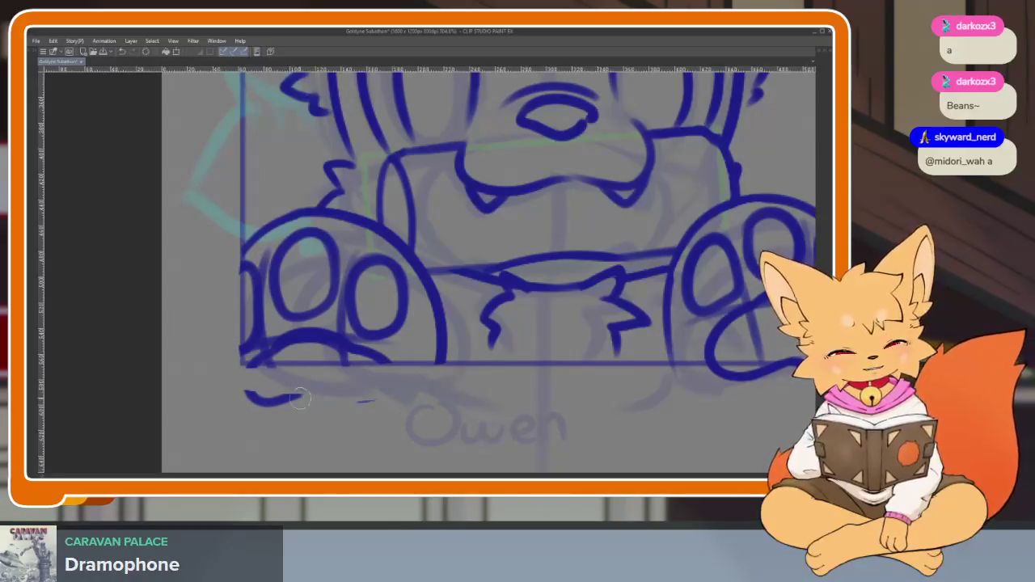
- Erase the right paw line overshooting the panel border
scroll(559, 374, "right", 5)
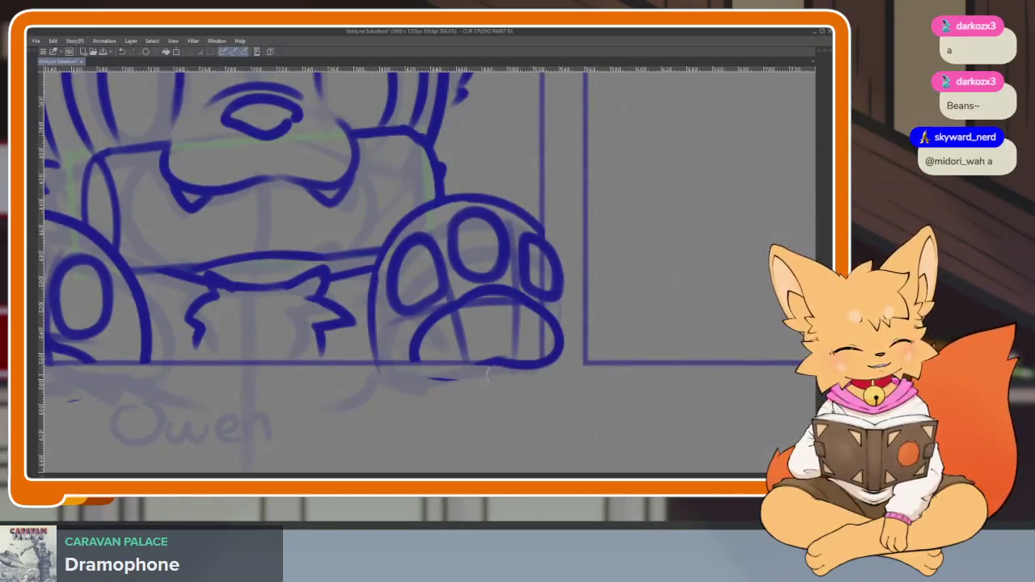
left_click_drag(560, 249, 556, 387)
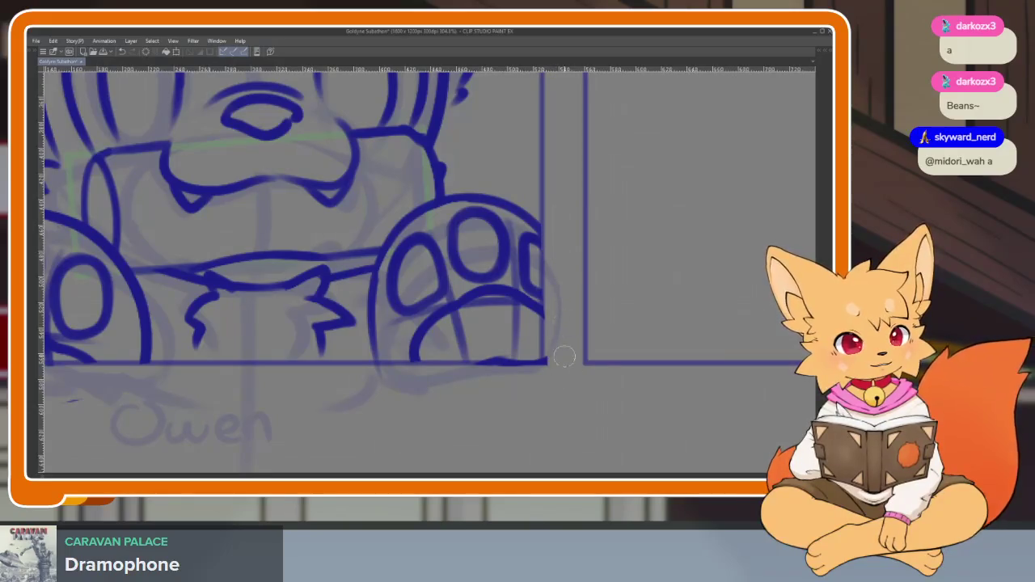
scroll(566, 380, "down", 1)
scroll(569, 397, "down", 4)
scroll(585, 376, "up", 2)
scroll(566, 388, "up", 2)
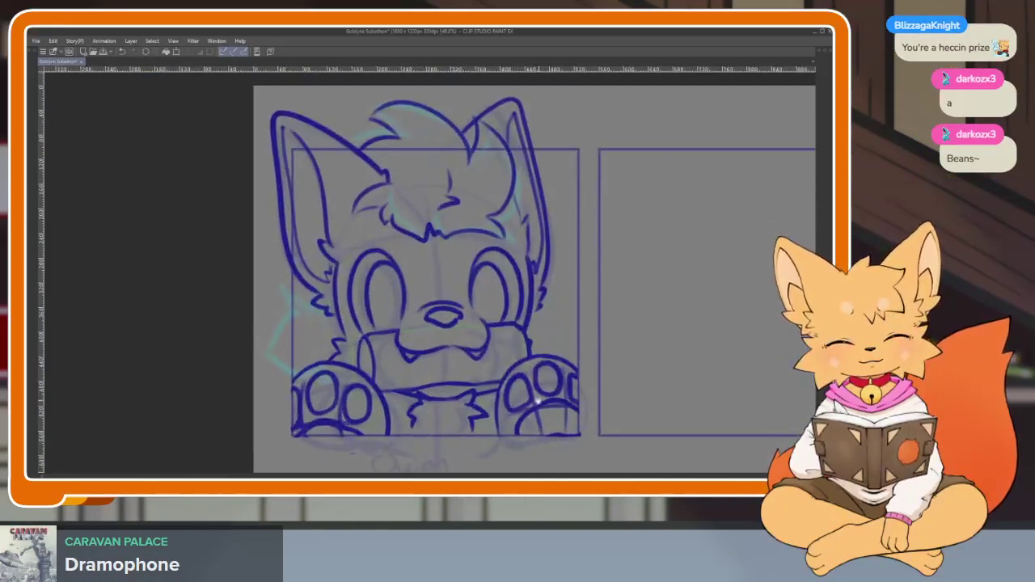
scroll(549, 385, "right", 1)
scroll(568, 370, "right", 1)
scroll(566, 364, "down", 1)
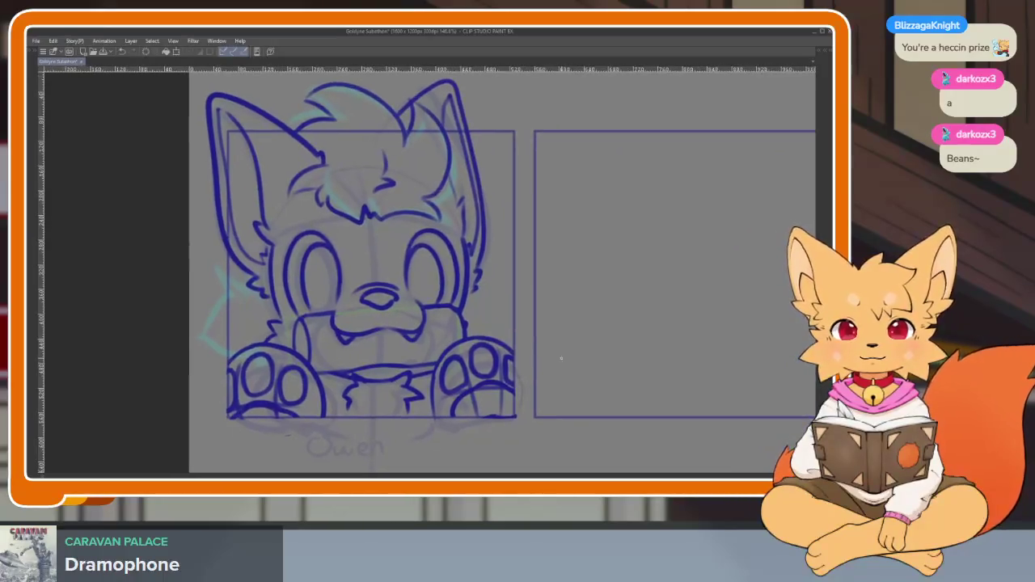
scroll(560, 358, "down", 1)
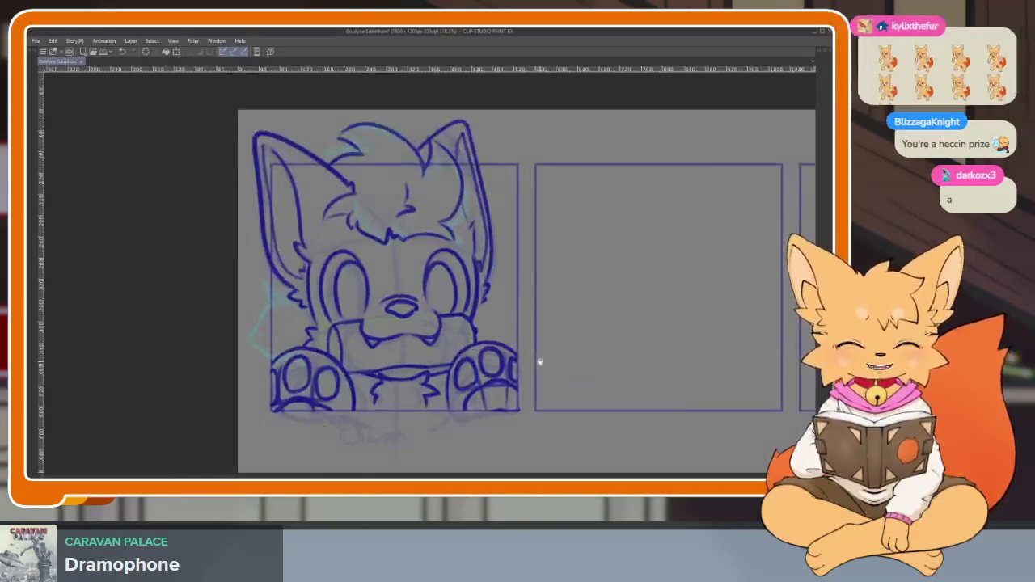
scroll(560, 356, "up", 1)
- Mirror the canvas view horizontally with H to check proportions
key("h")
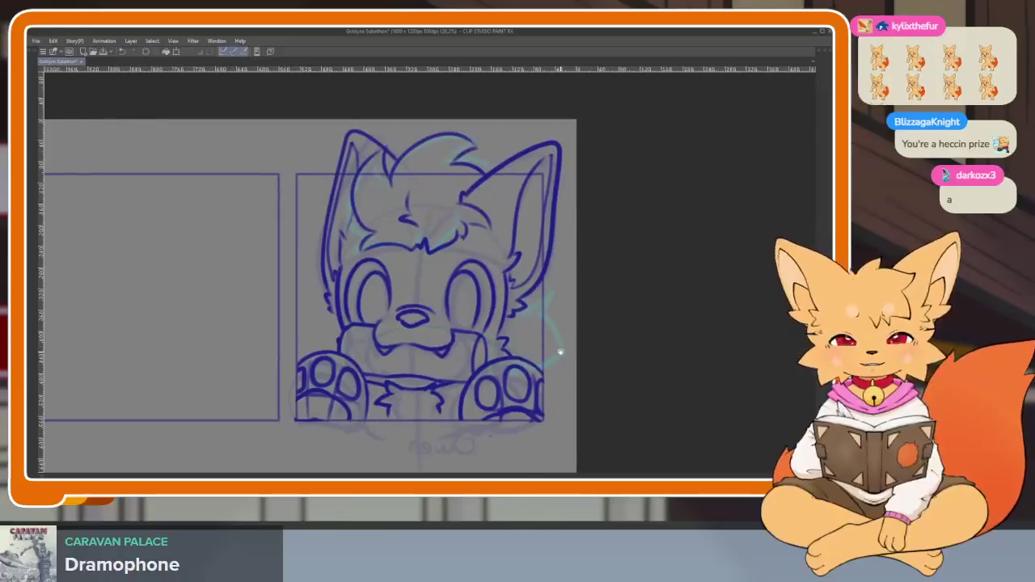
scroll(513, 334, "up", 3)
scroll(512, 323, "right", 1)
scroll(475, 308, "up", 1)
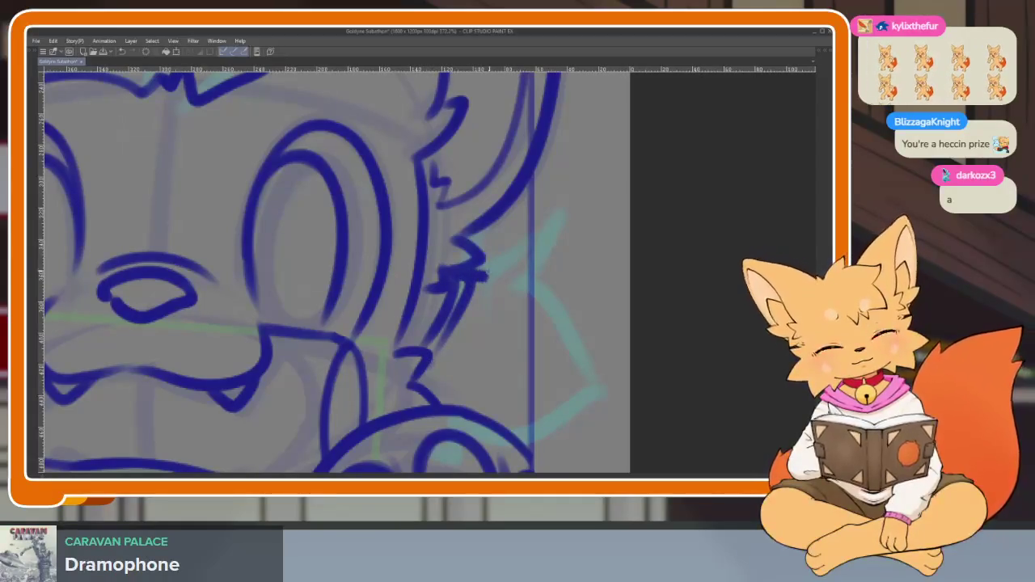
- Draw two curved spiky blue strokes beside the fox's body for the tail tuft
mouse_move(473, 263)
left_mouse_down()
mouse_move(565, 214)
mouse_move(530, 283)
left_mouse_up()
mouse_move(594, 366)
left_mouse_down()
mouse_move(605, 396)
mouse_move(525, 437)
left_mouse_up()
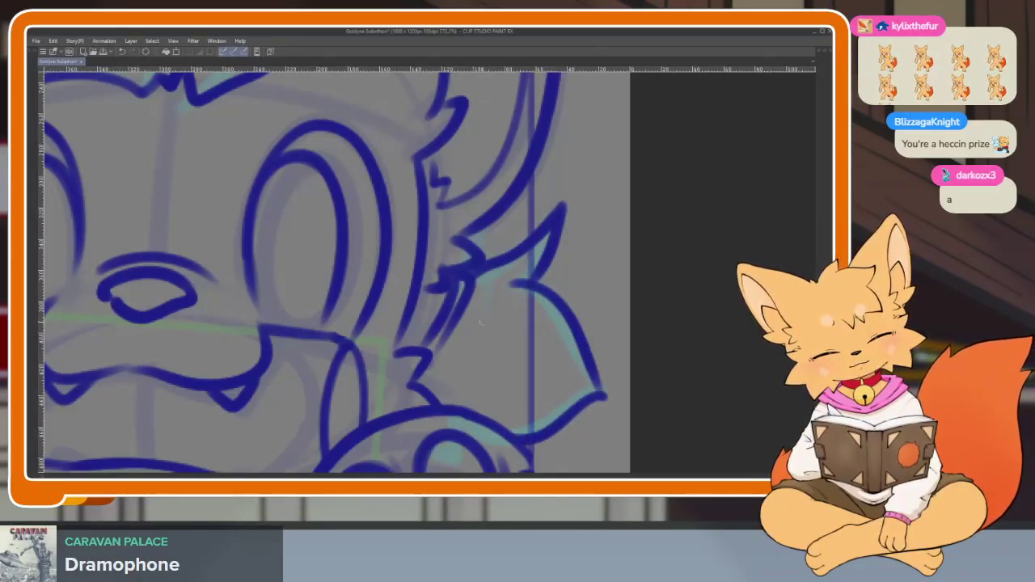
scroll(582, 335, "down", 3)
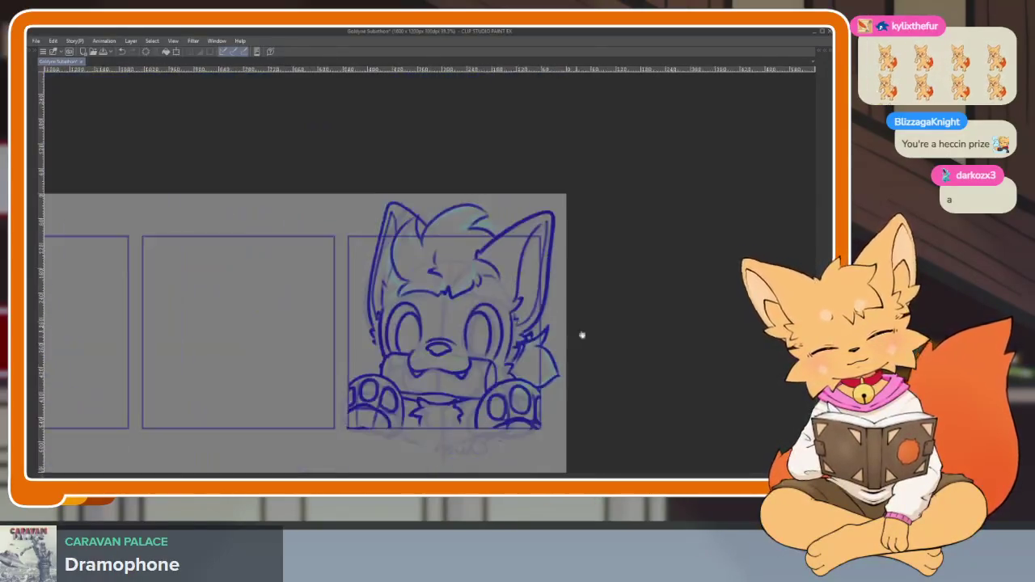
scroll(512, 354, "up", 3)
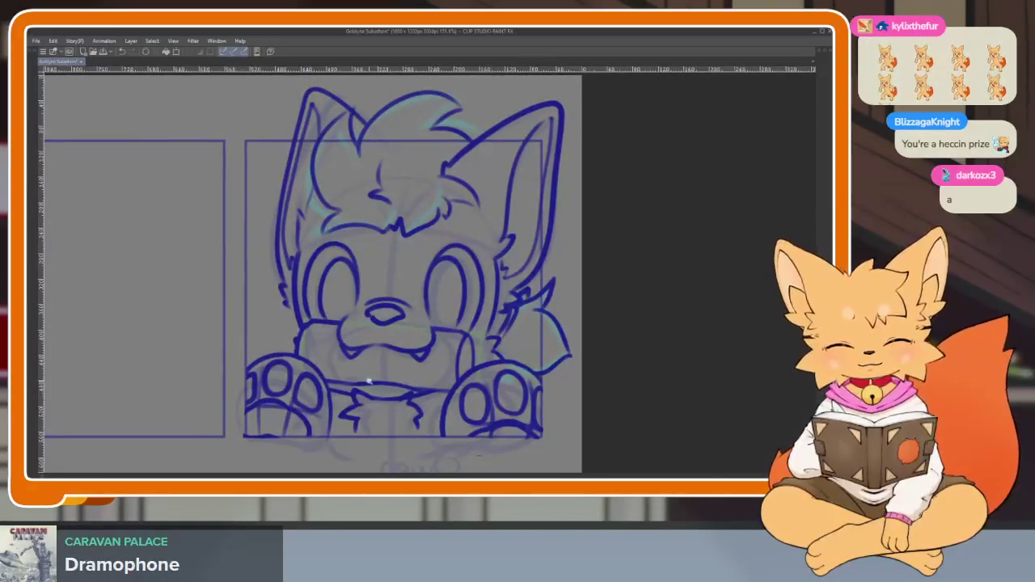
scroll(555, 375, "up", 1)
scroll(544, 373, "up", 2)
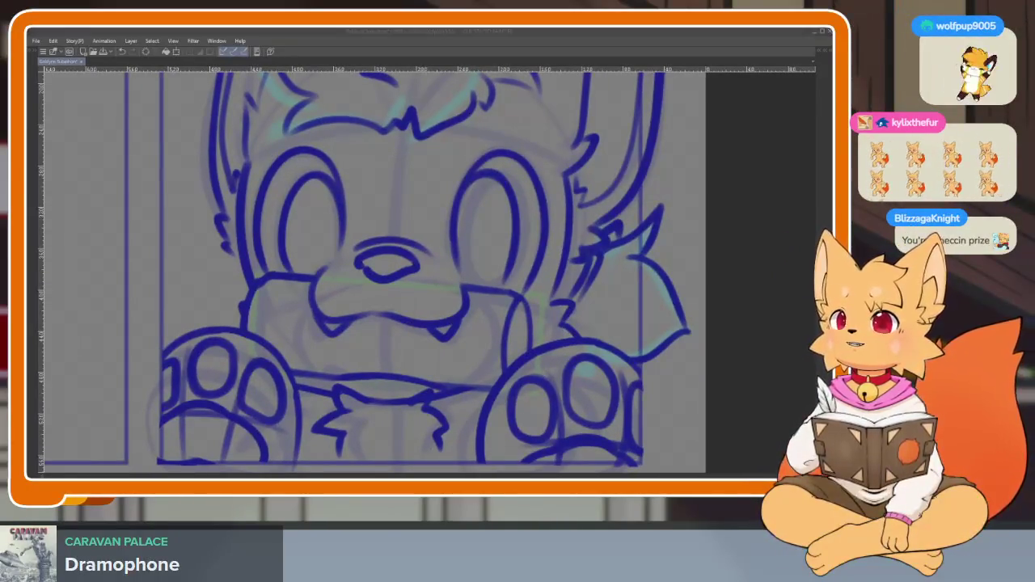
- Refocus the drawing window and scroll through the panel to review the inked fox
left_click(713, 333)
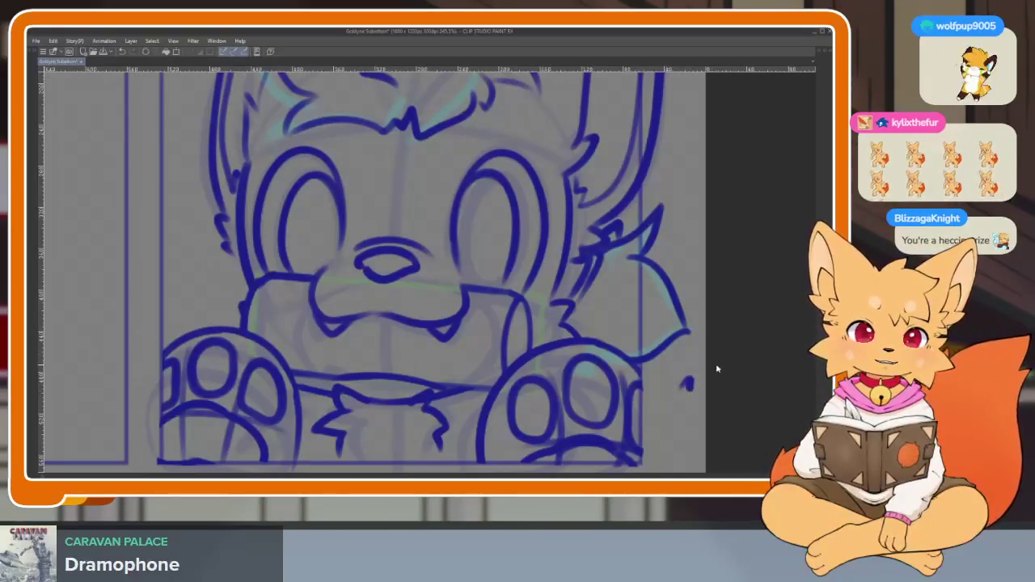
scroll(716, 369, "up", 1)
scroll(508, 301, "up", 2)
scroll(446, 382, "up", 1)
scroll(544, 382, "down", 1)
scroll(542, 376, "down", 1)
scroll(561, 395, "down", 1)
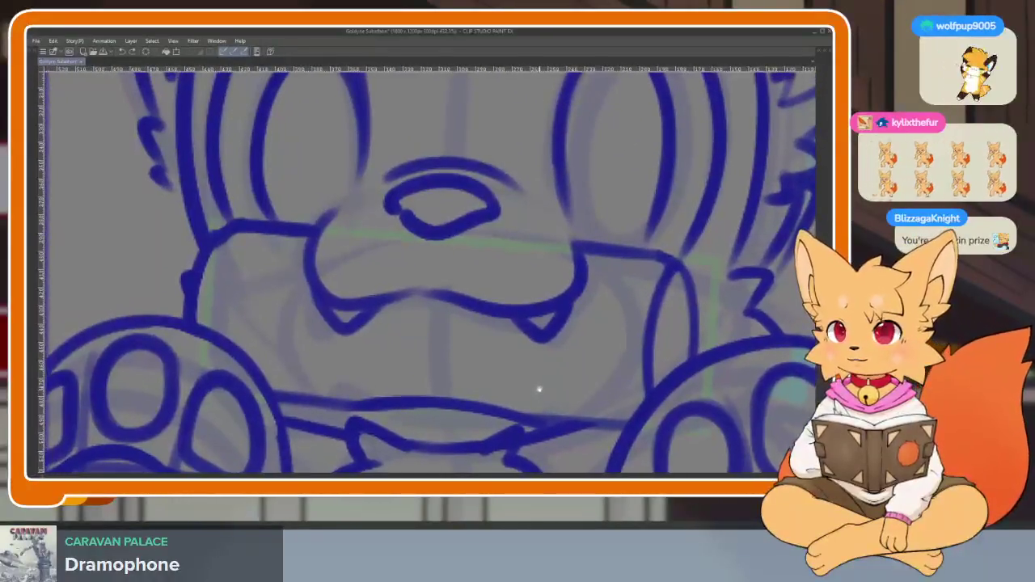
scroll(537, 360, "down", 1)
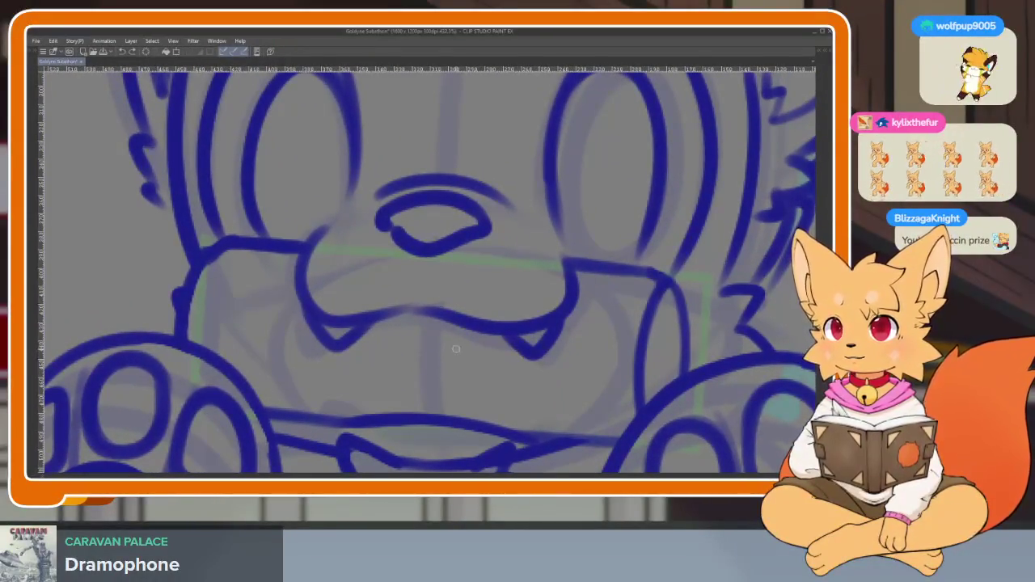
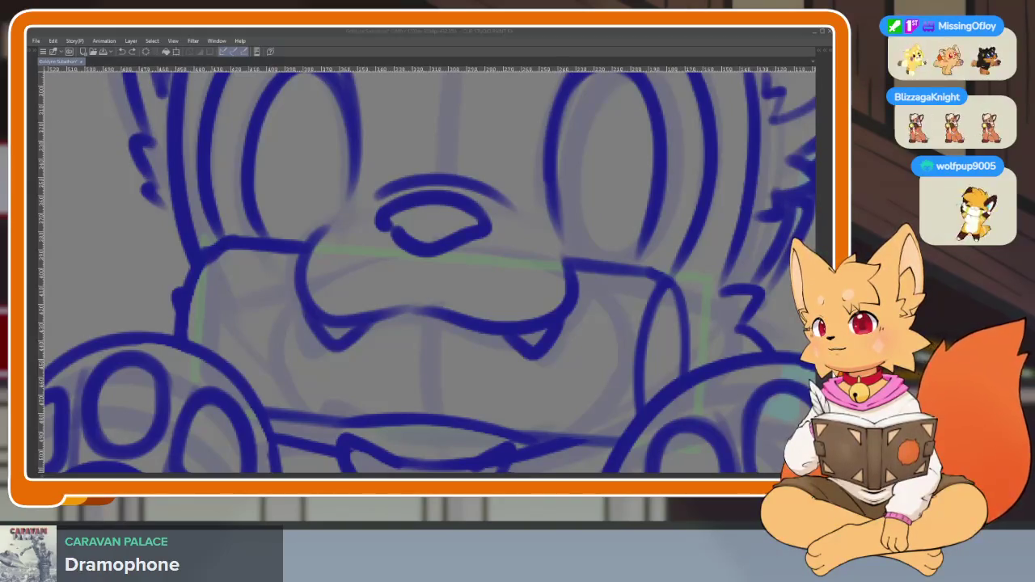
- Paste the Monster claw logo onto the canvas and rotate it 90 degrees clockwise
left_click(463, 36)
key("ctrl+v")
scroll(394, 190, "down", 3)
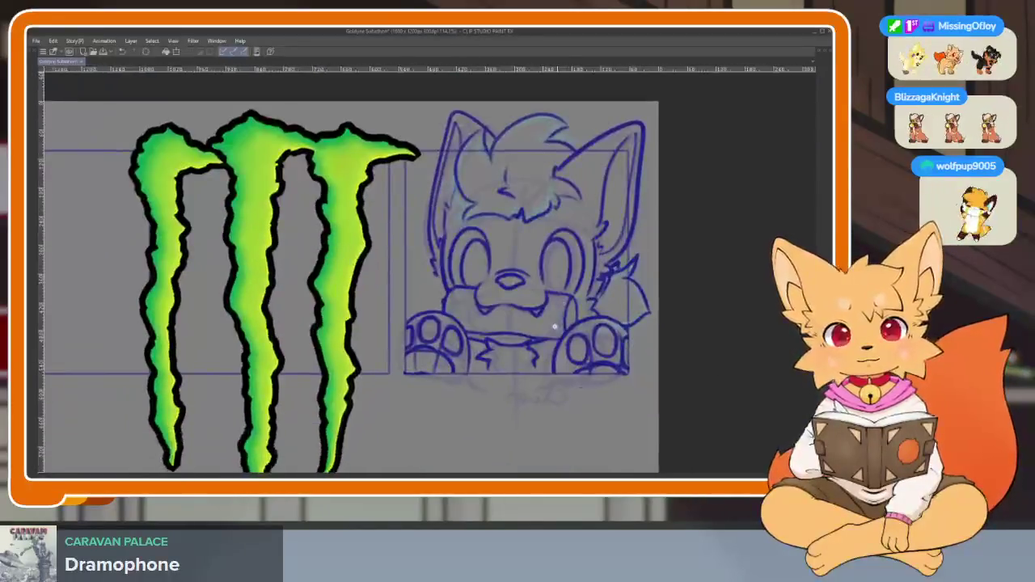
scroll(395, 189, "down", 2)
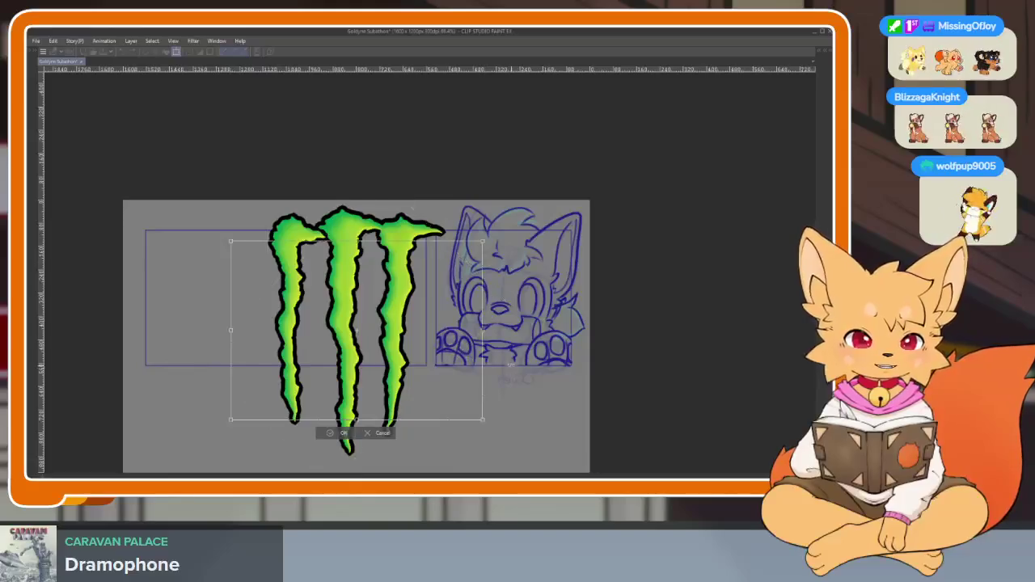
left_click_drag(380, 193, 493, 353)
key("Return")
scroll(513, 341, "down", 3)
scroll(513, 341, "up", 1)
scroll(512, 341, "up", 2)
scroll(513, 340, "down", 1)
scroll(509, 356, "up", 2)
scroll(508, 362, "down", 1)
scroll(508, 360, "down", 1)
- Shrink the logo to about a quarter size and tilt it slightly clockwise
key("ctrl+t")
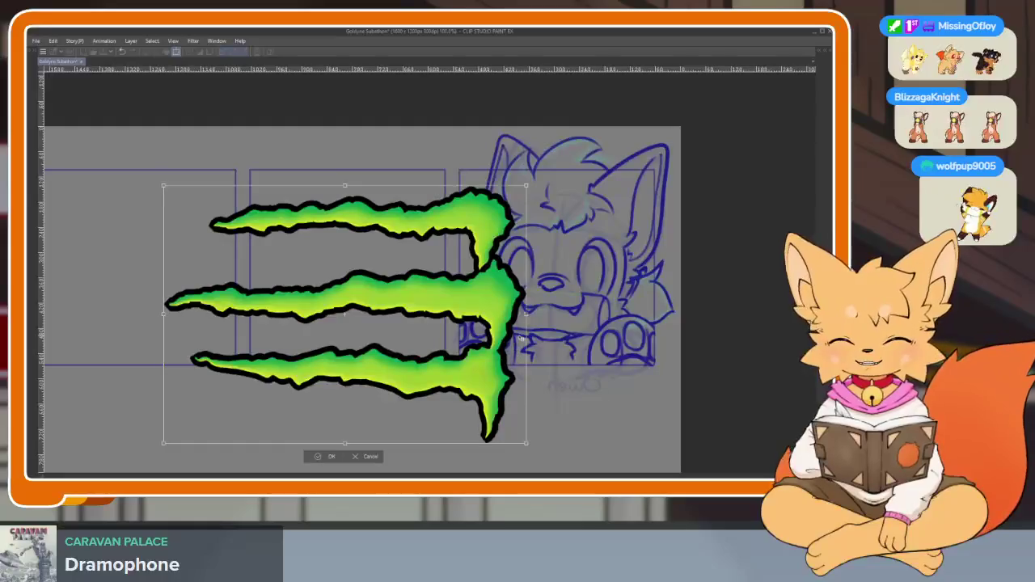
mouse_move(524, 439)
left_mouse_down()
mouse_move(389, 349)
mouse_move(616, 327)
mouse_move(579, 341)
left_mouse_up()
scroll(619, 331, "up", 3)
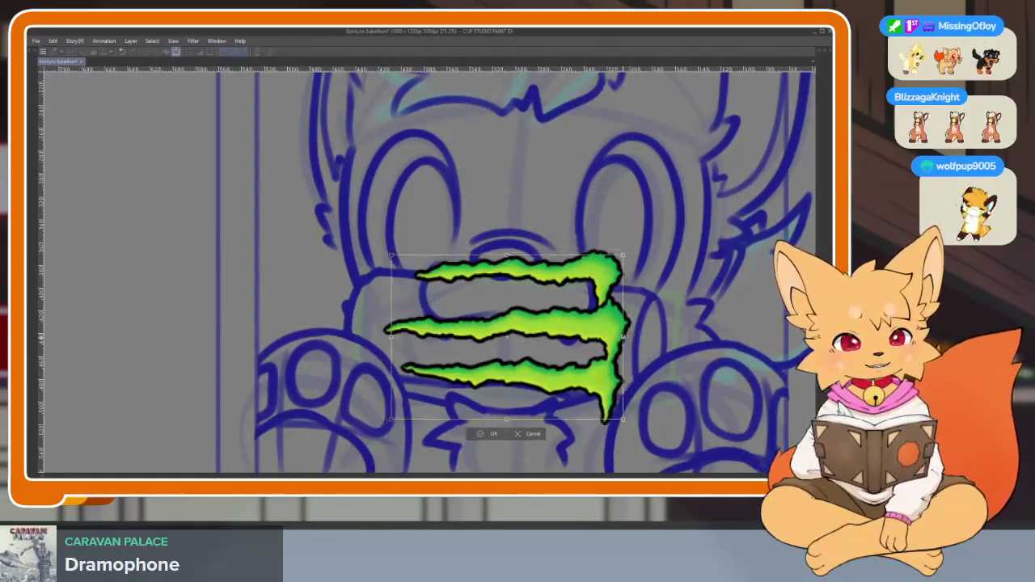
left_click_drag(597, 330, 577, 336)
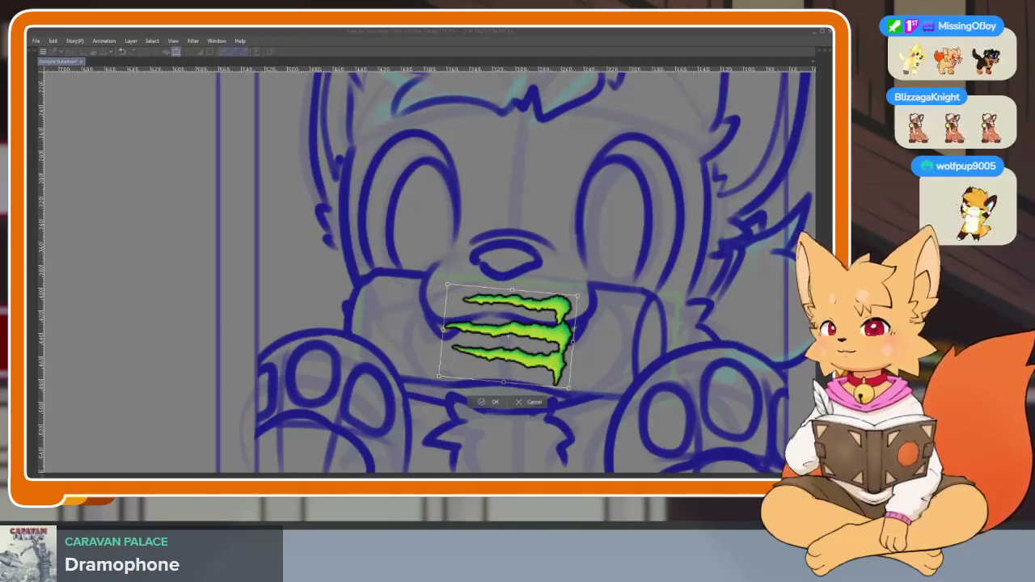
left_click(565, 36)
key("Return")
scroll(421, 267, "down", 5)
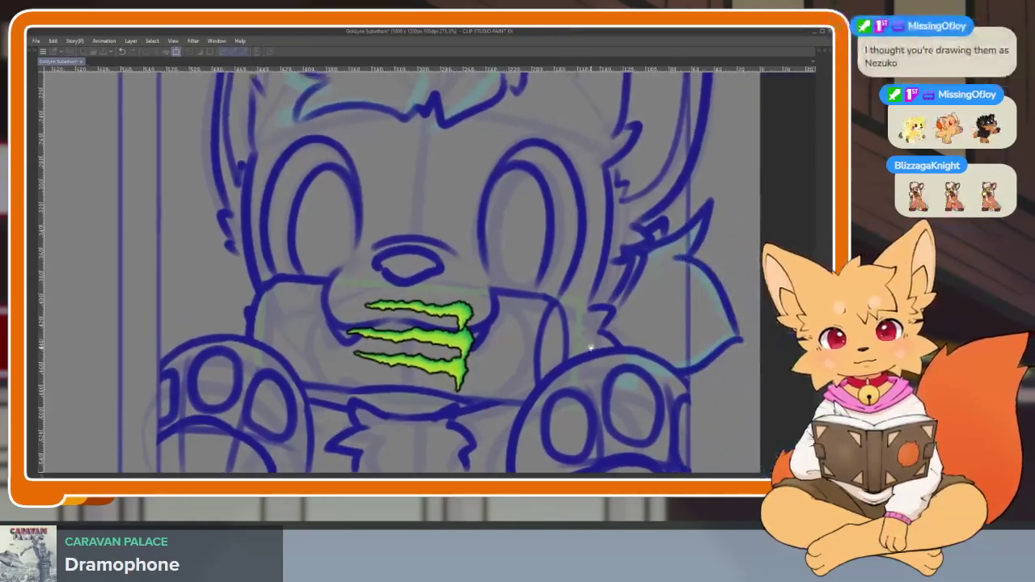
scroll(586, 341, "up", 3)
scroll(586, 342, "up", 3)
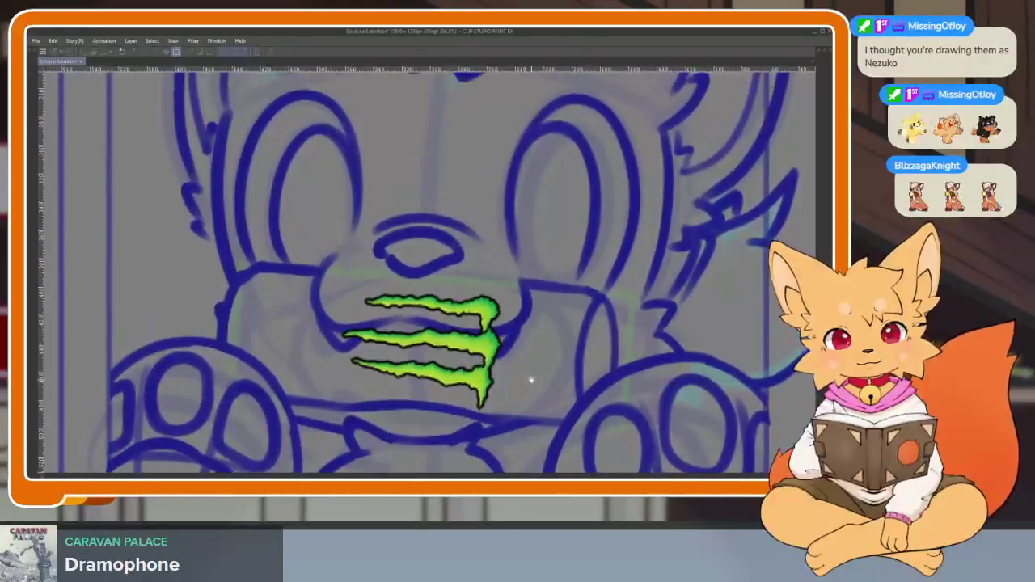
- Turn the logo about 180 degrees and move it left onto the can
key("ctrl+t")
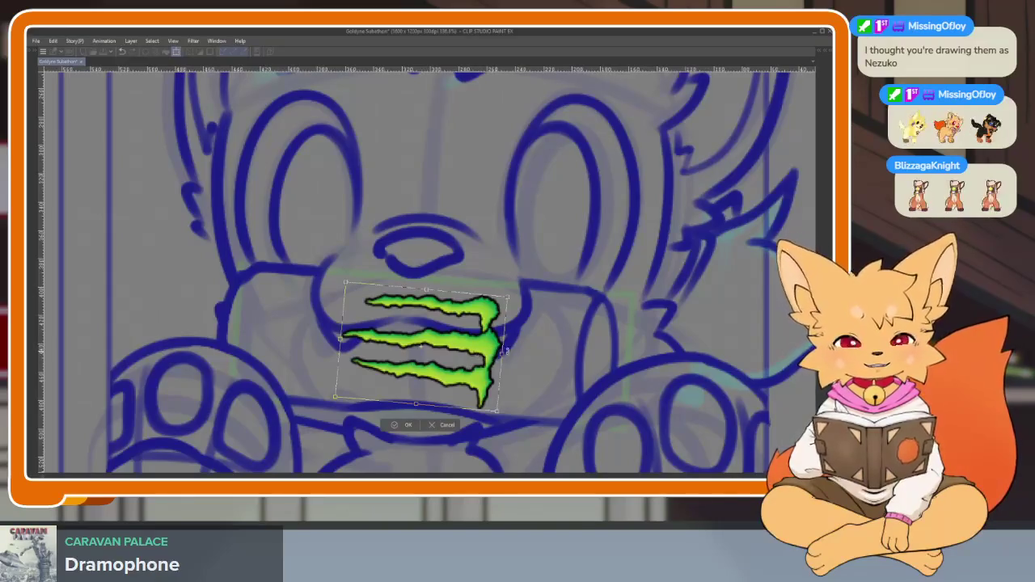
mouse_move(511, 354)
left_mouse_down()
mouse_move(445, 314)
mouse_move(519, 288)
left_mouse_up()
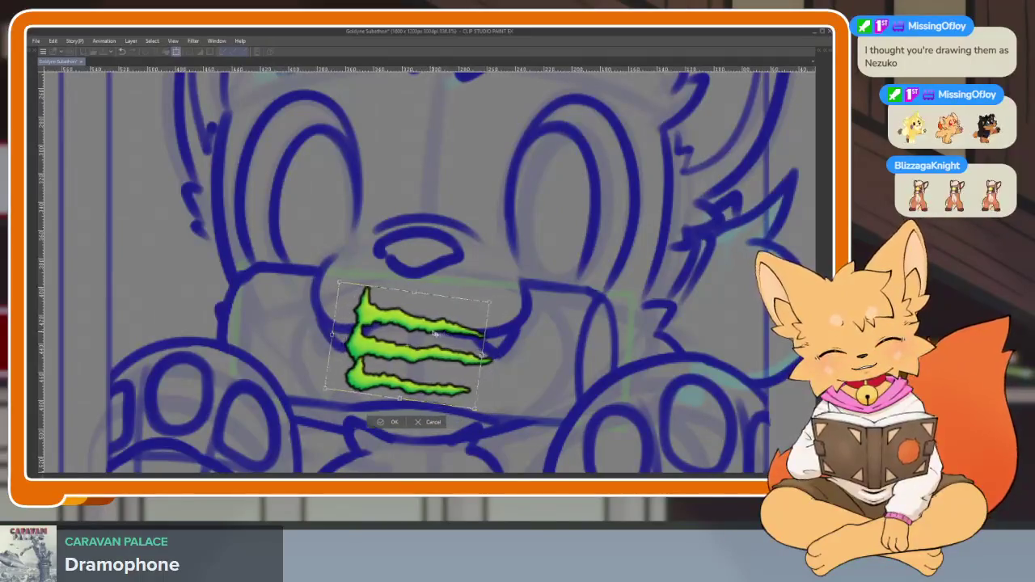
left_click_drag(430, 346, 393, 344)
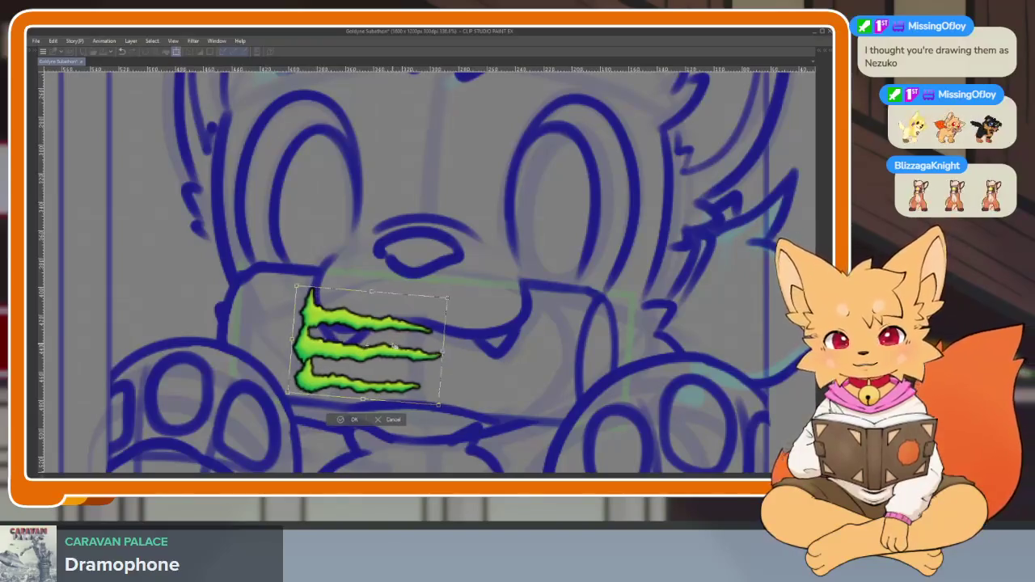
key("Return")
mouse_move(539, 358)
left_mouse_down()
mouse_move(520, 351)
mouse_move(510, 388)
mouse_move(486, 328)
mouse_move(452, 361)
mouse_move(473, 380)
left_mouse_up()
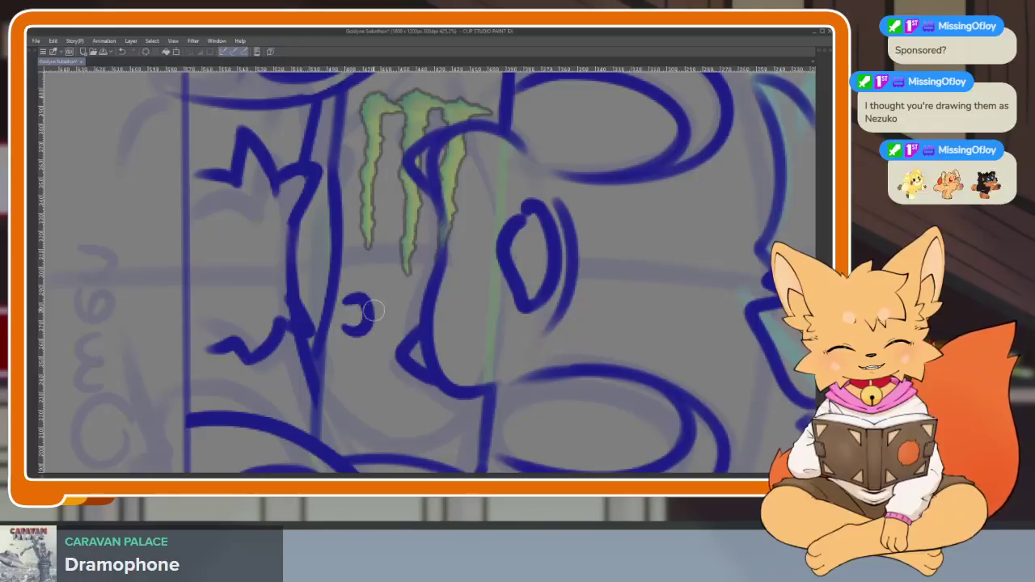
- Hand-letter 'Mo' on the can beside the logo, redrawing the M and o
mouse_move(362, 303)
left_mouse_down()
mouse_move(343, 321)
mouse_move(390, 317)
left_mouse_up()
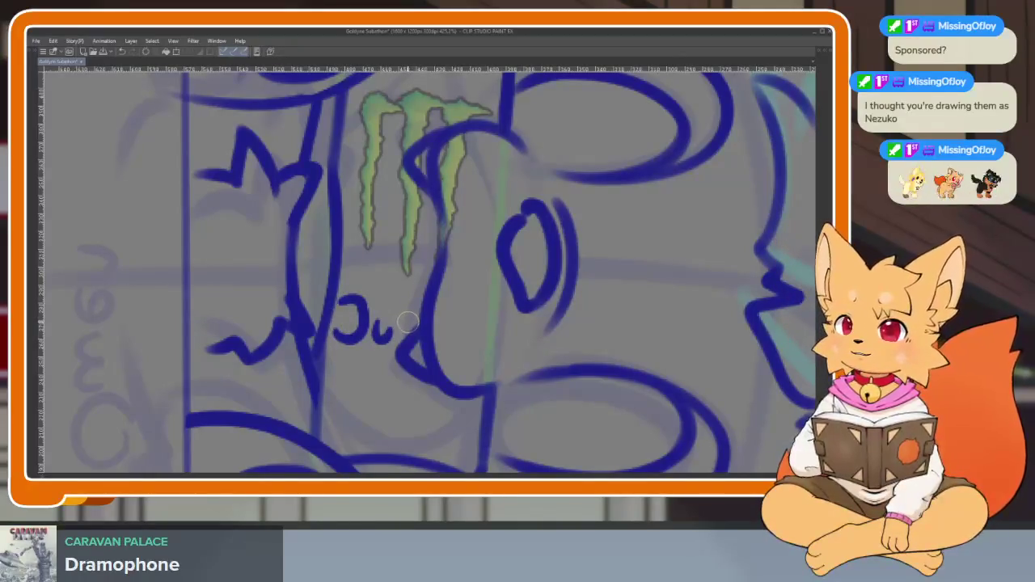
key("ctrl+z")
key("ctrl+z")
left_click_drag(348, 305, 335, 335)
mouse_move(375, 301)
left_mouse_down()
mouse_move(380, 337)
mouse_move(408, 314)
left_mouse_up()
key("ctrl+z")
key("ctrl+z")
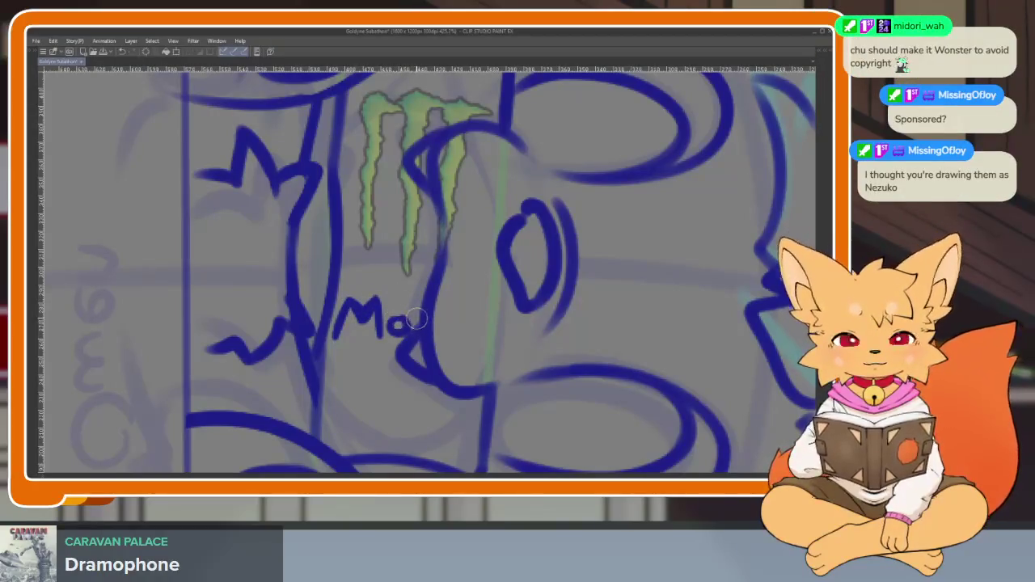
key("ctrl+z")
left_click_drag(407, 320, 385, 293)
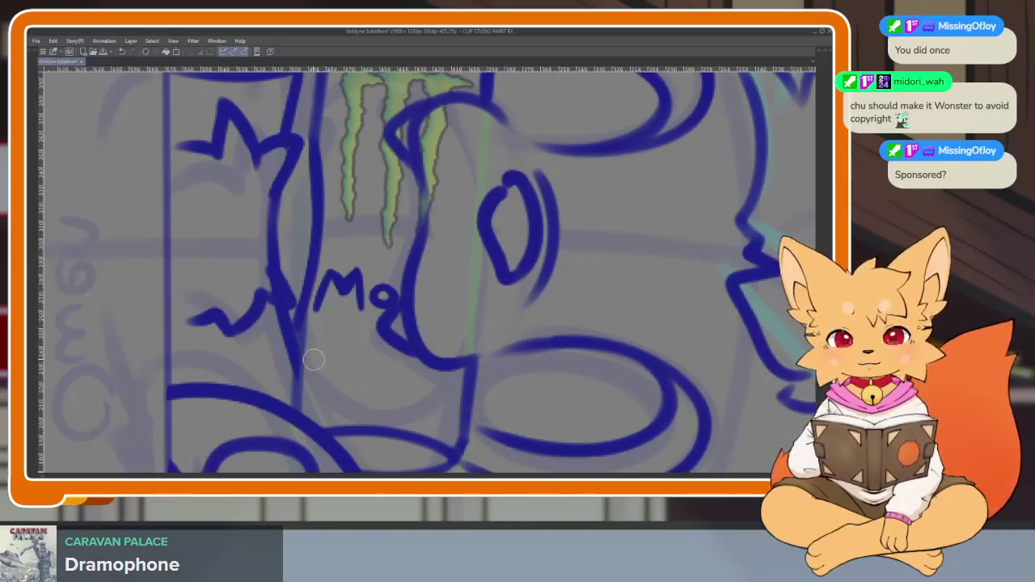
- Start the ENE line below the M and begin outlining the logo's right arm tip
left_click_drag(315, 354, 316, 377)
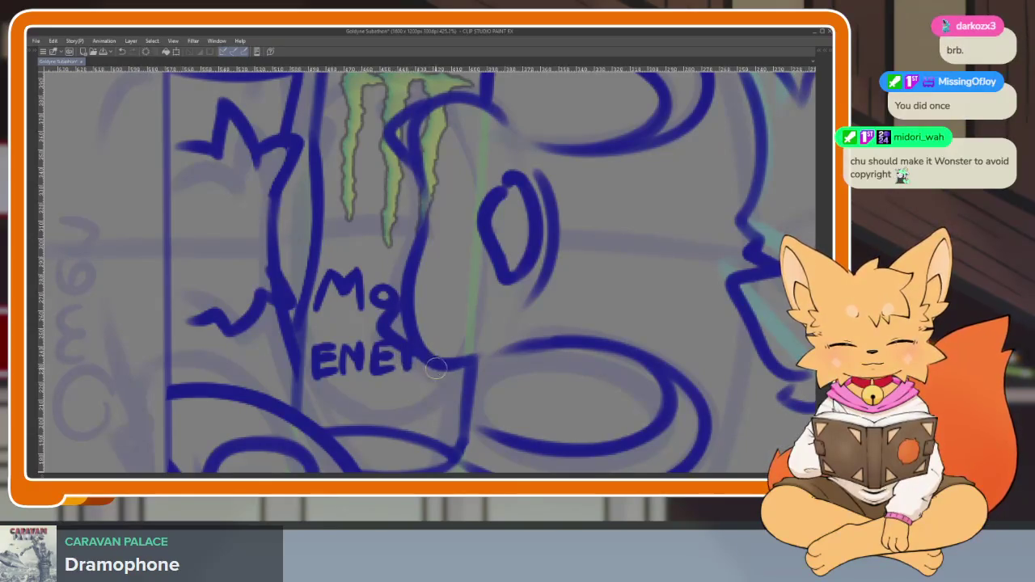
scroll(436, 368, "down", 5)
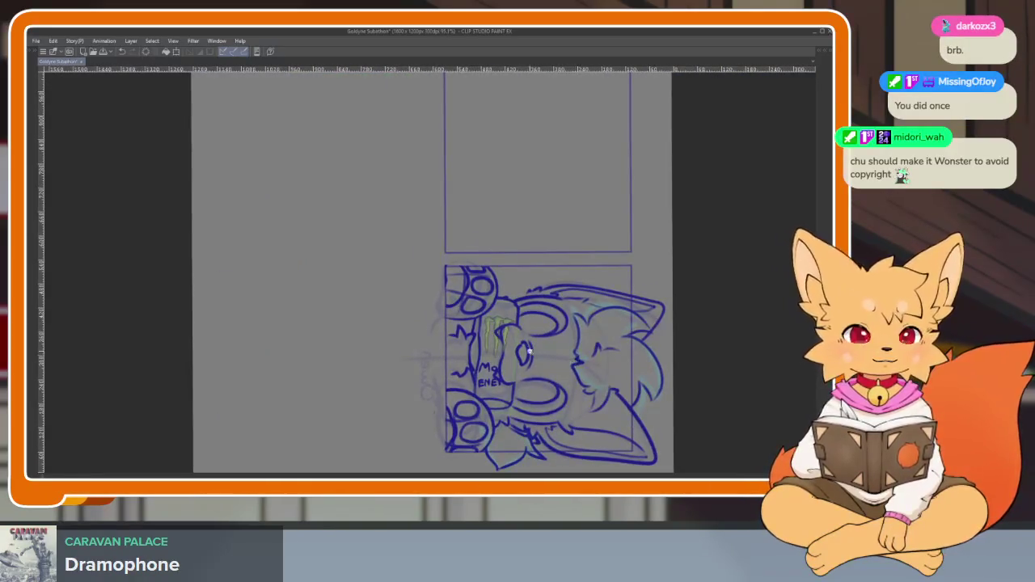
scroll(530, 351, "up", 3)
scroll(513, 369, "up", 3)
scroll(499, 365, "up", 1)
scroll(503, 370, "up", 2)
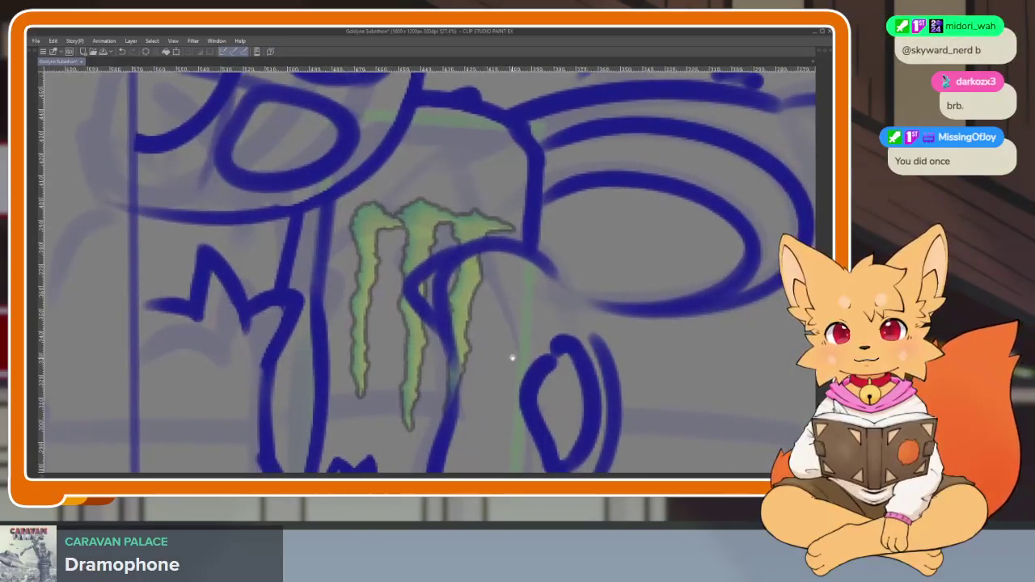
scroll(524, 364, "up", 1)
scroll(512, 368, "up", 1)
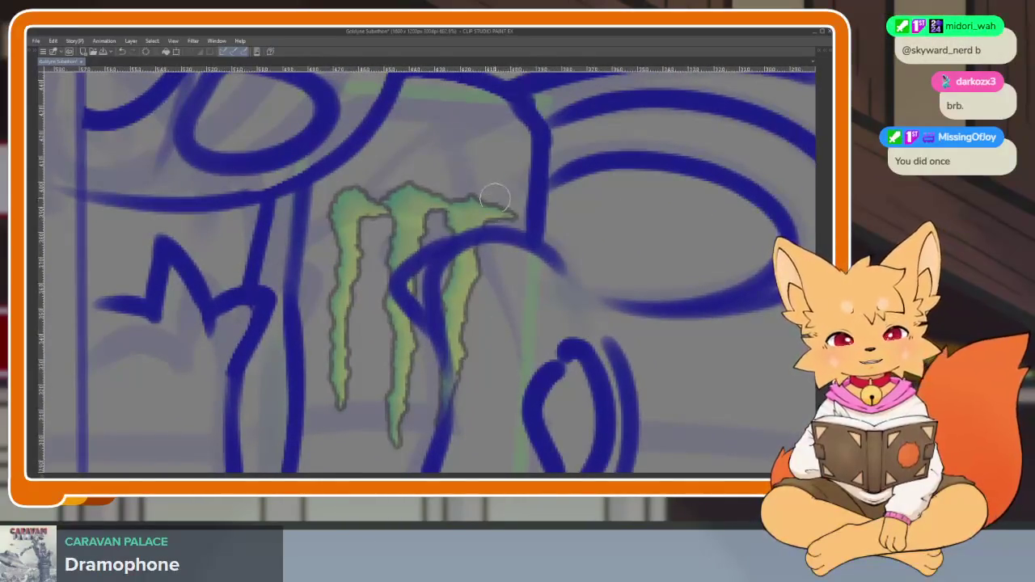
left_click_drag(515, 216, 507, 208)
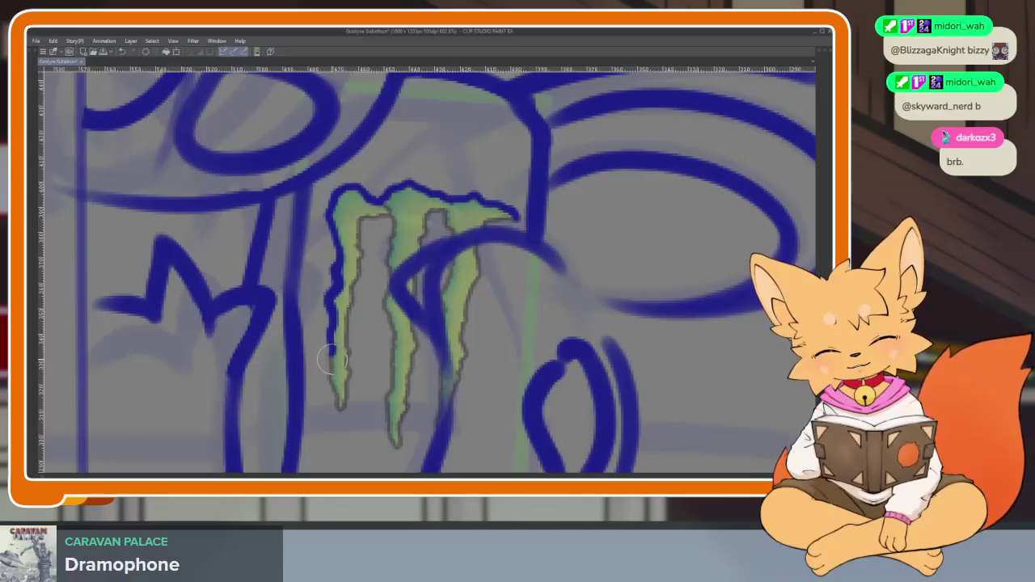
- Outline the left prong's outer and inner edges and the middle prong in dark blue
left_click_drag(334, 394, 341, 411)
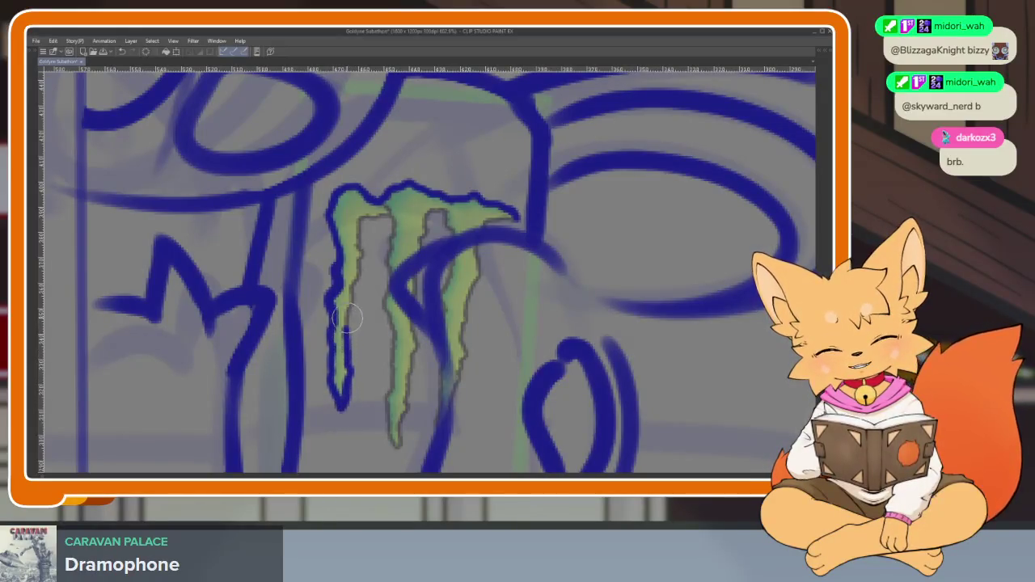
left_click_drag(359, 296, 362, 230)
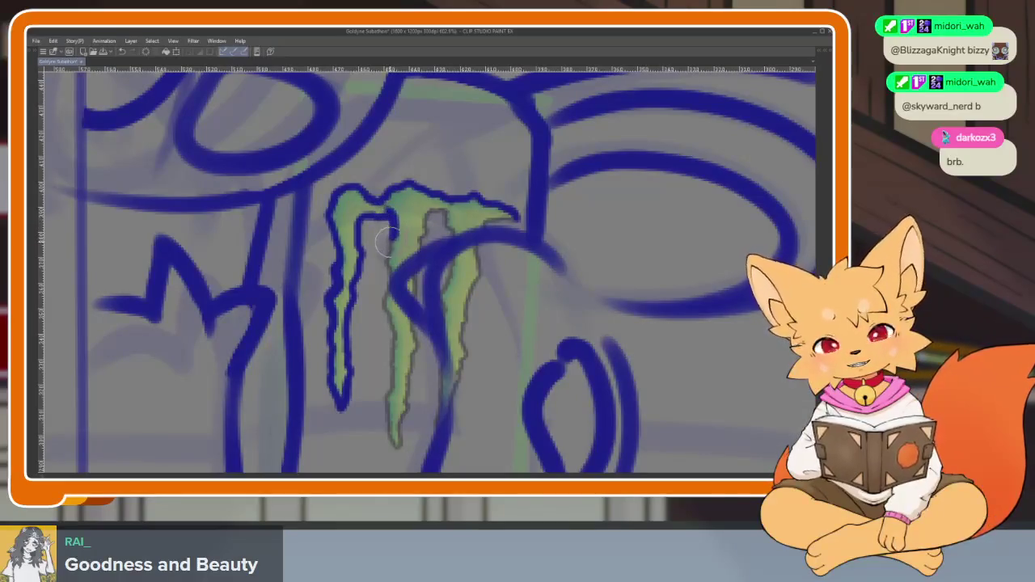
mouse_move(388, 273)
left_mouse_down()
mouse_move(387, 410)
mouse_move(397, 443)
mouse_move(411, 307)
left_mouse_up()
mouse_move(422, 240)
left_mouse_down()
mouse_move(443, 219)
mouse_move(454, 238)
mouse_move(530, 219)
mouse_move(515, 222)
left_mouse_up()
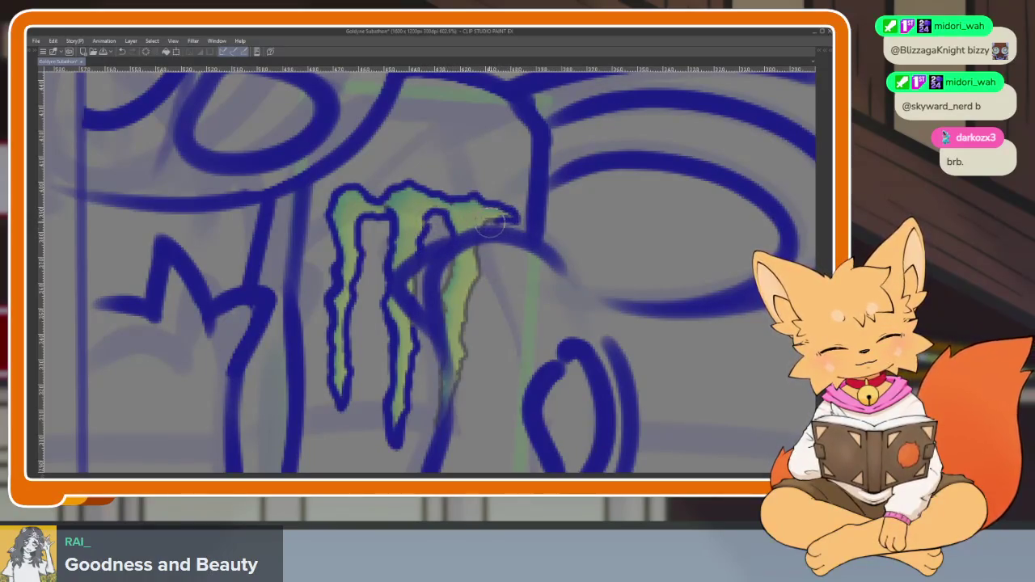
key("Tab")
- Delete the green logo layer and zoom in on the fox's face
left_click(772, 202)
left_click(823, 176)
key("Tab")
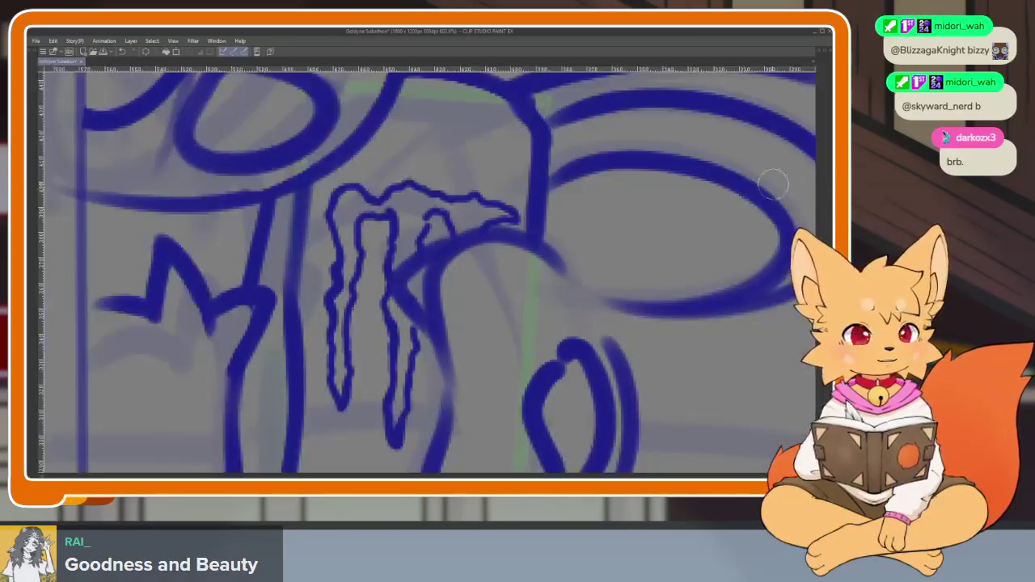
scroll(612, 314, "down", 3)
scroll(612, 314, "down", 3)
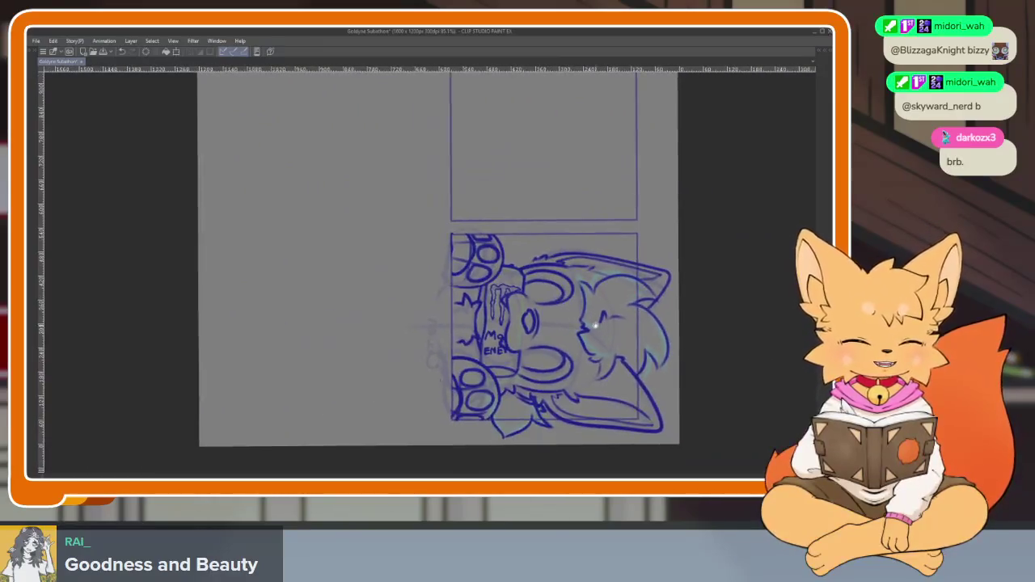
key("Tab")
key("Tab")
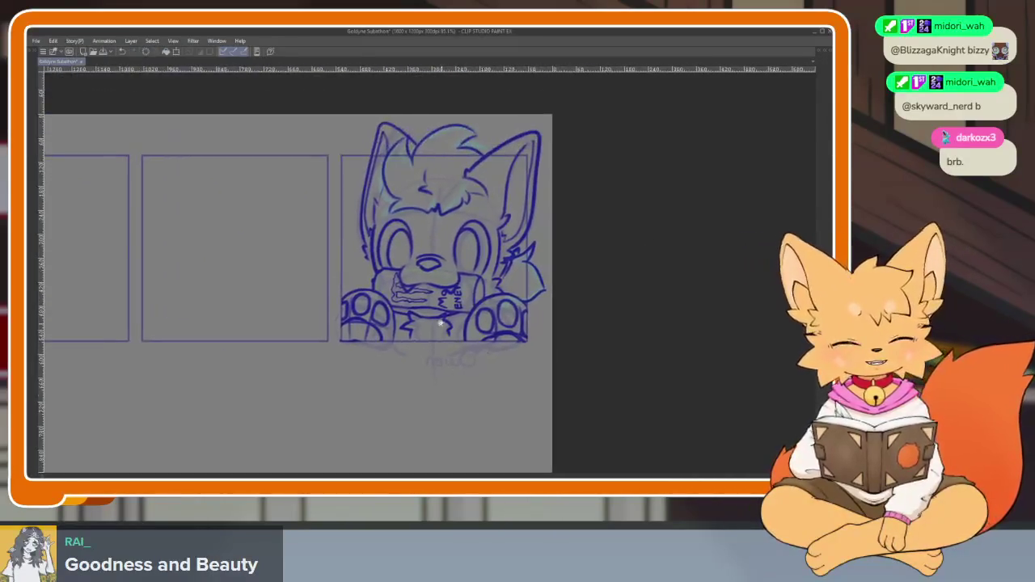
scroll(588, 338, "up", 5)
scroll(587, 338, "down", 3)
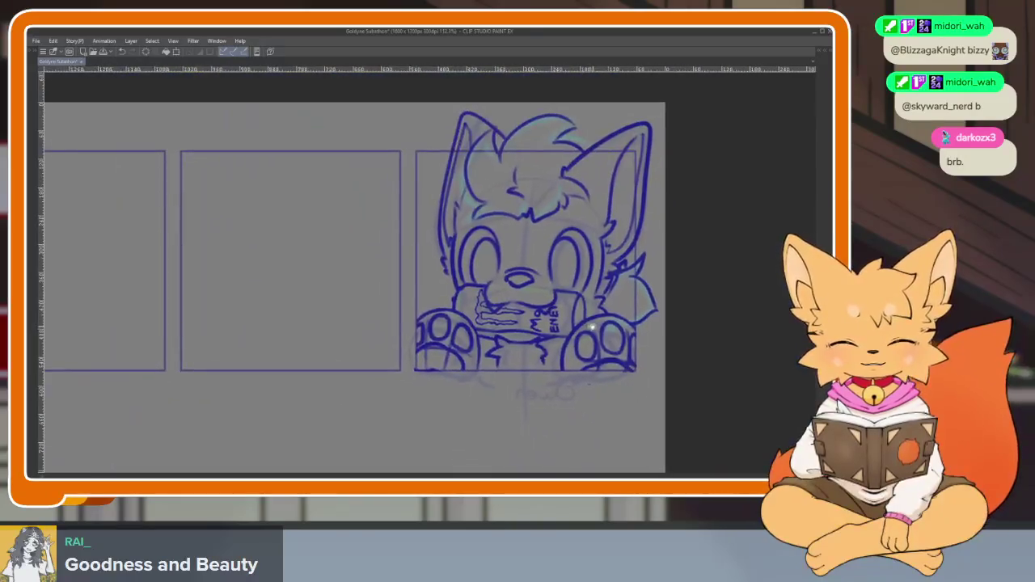
scroll(591, 344, "up", 1)
scroll(591, 346, "up", 2)
scroll(593, 349, "up", 1)
left_click_drag(593, 349, 572, 349)
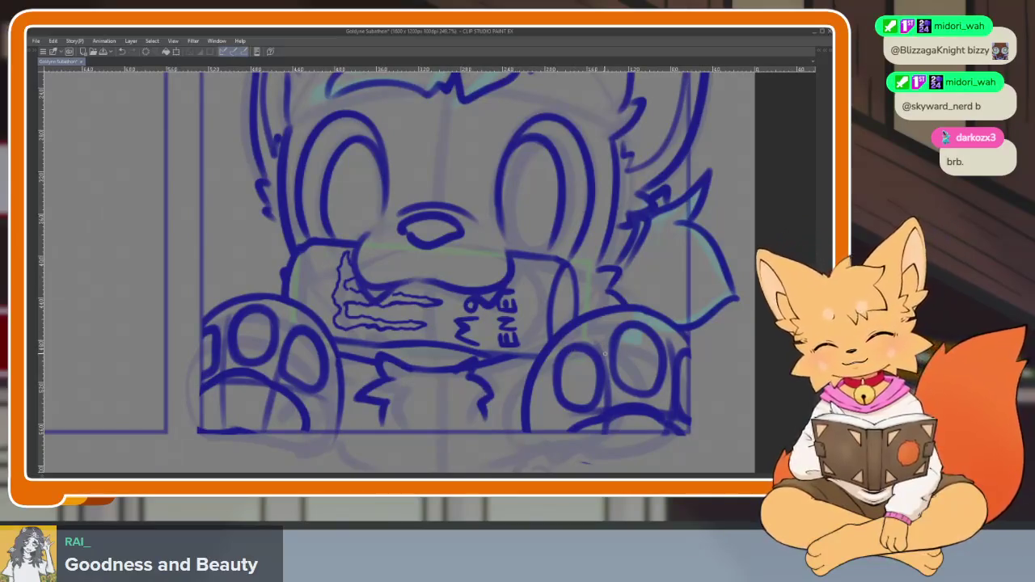
scroll(566, 299, "up", 2)
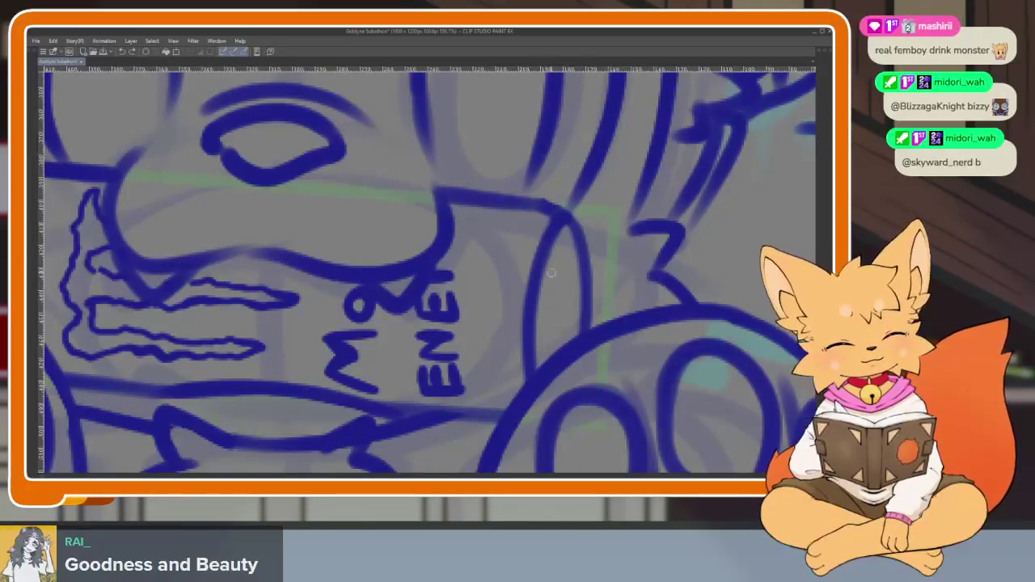
- Draw a line along the can's right end, redrawing it after an undo
mouse_move(551, 245)
left_mouse_down()
mouse_move(575, 275)
mouse_move(570, 327)
left_mouse_up()
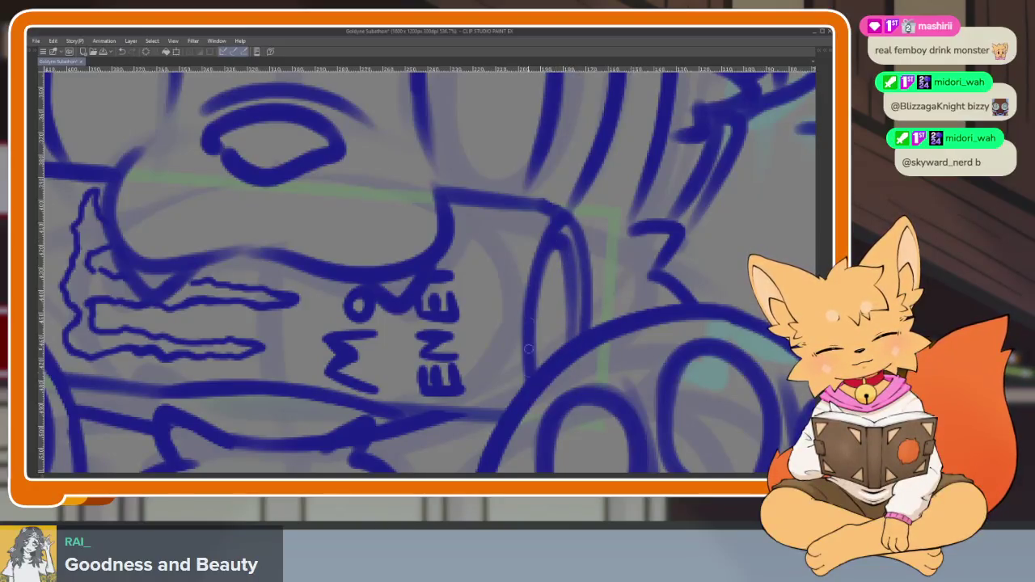
scroll(566, 378, "down", 10)
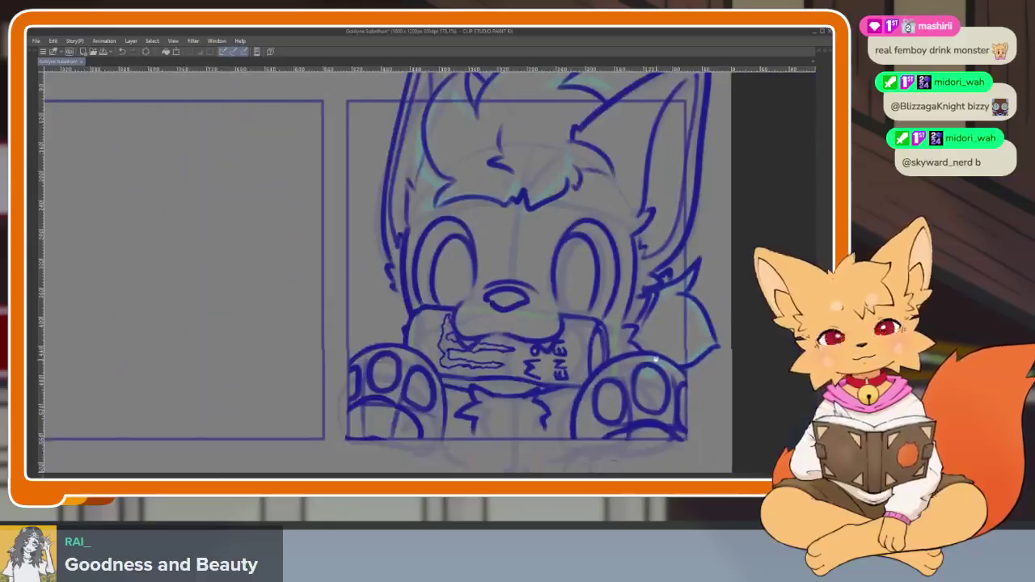
scroll(660, 289, "up", 10)
key("ctrl+z")
key("ctrl+z")
left_click_drag(607, 287, 616, 446)
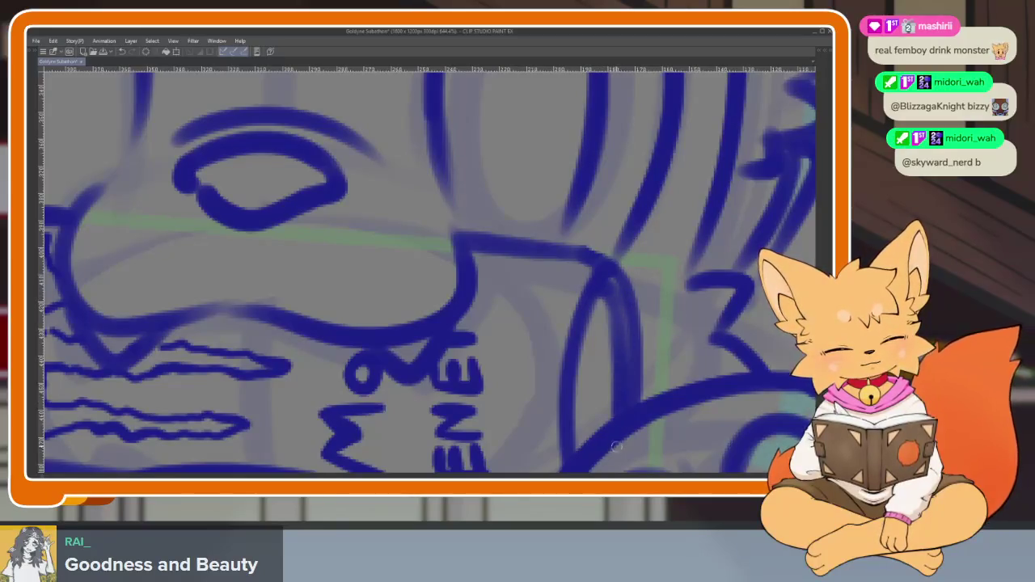
scroll(616, 446, "down", 5)
scroll(566, 356, "up", 4)
scroll(563, 371, "up", 2)
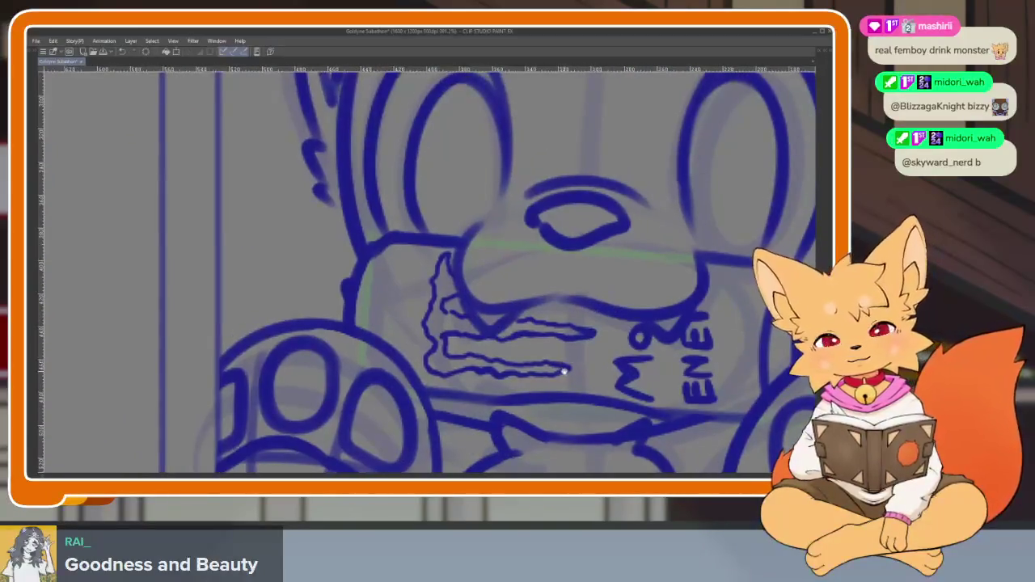
scroll(563, 371, "down", 2)
scroll(455, 354, "up", 3)
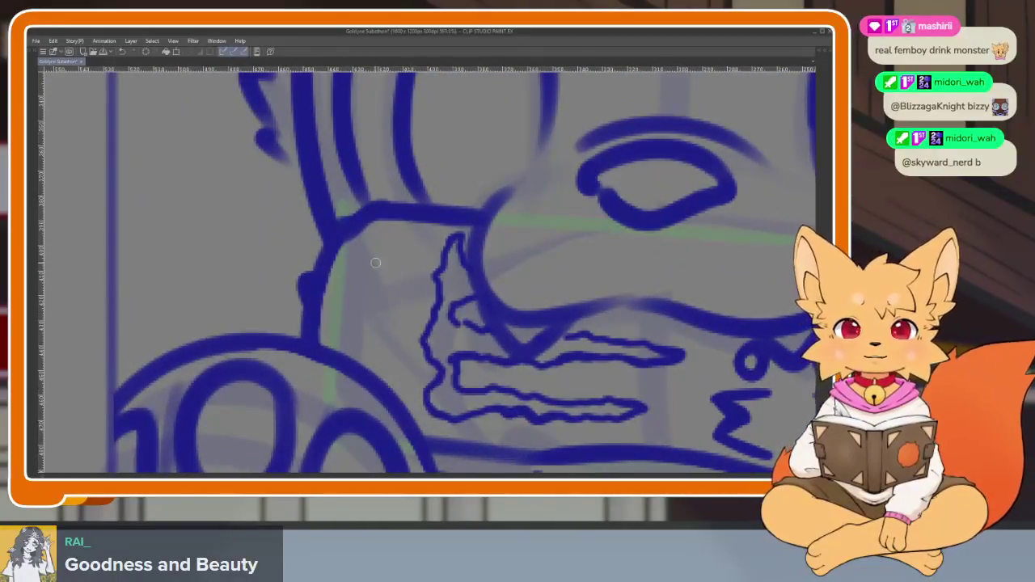
- Add a small stroke beside the snout and flip the view horizontally to check it
left_click_drag(343, 257, 330, 350)
scroll(387, 404, "down", 5)
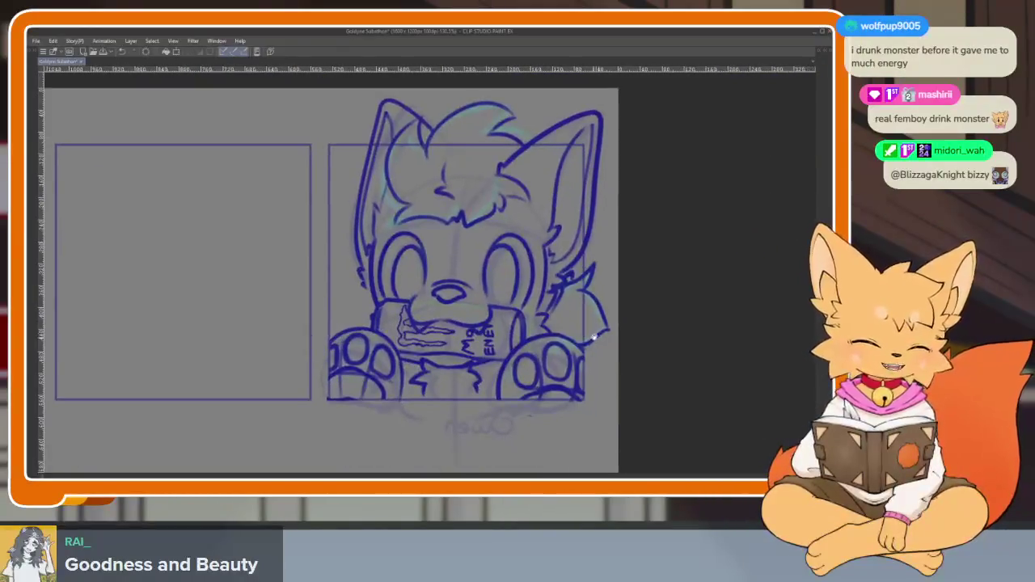
scroll(542, 376, "up", 4)
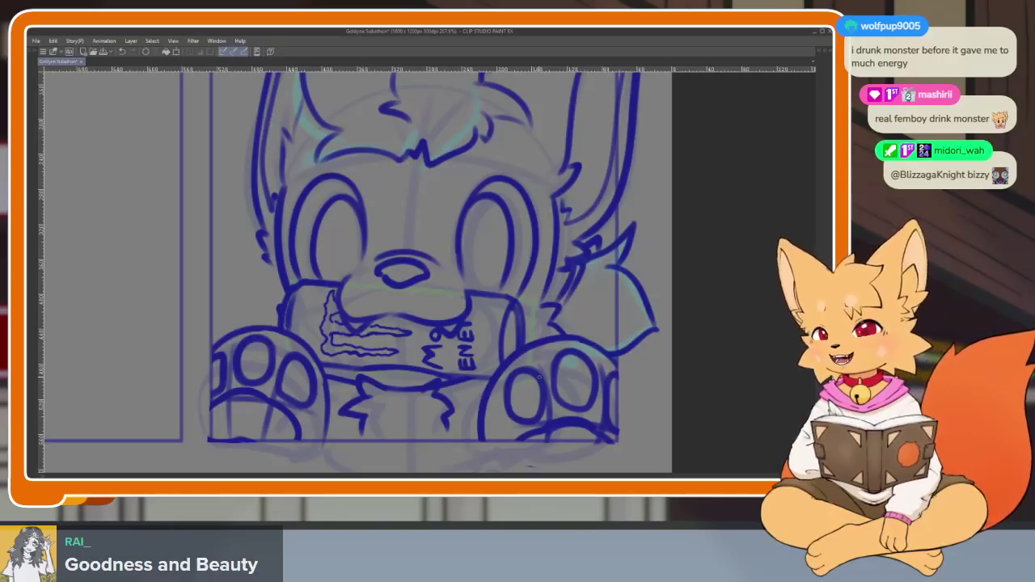
scroll(558, 356, "down", 5)
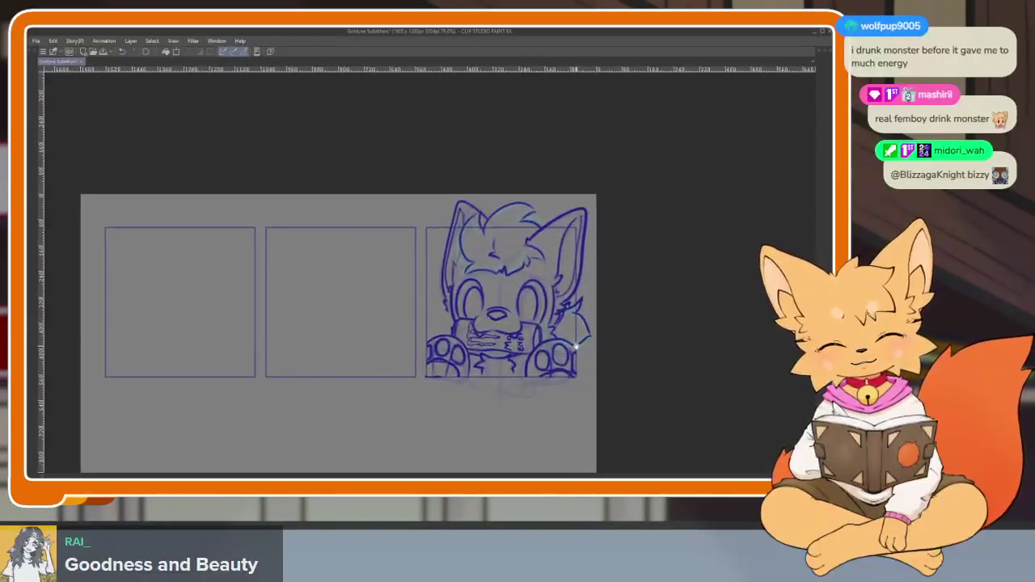
scroll(576, 346, "up", 3)
scroll(575, 346, "down", 4)
scroll(575, 346, "up", 1)
scroll(576, 346, "up", 1)
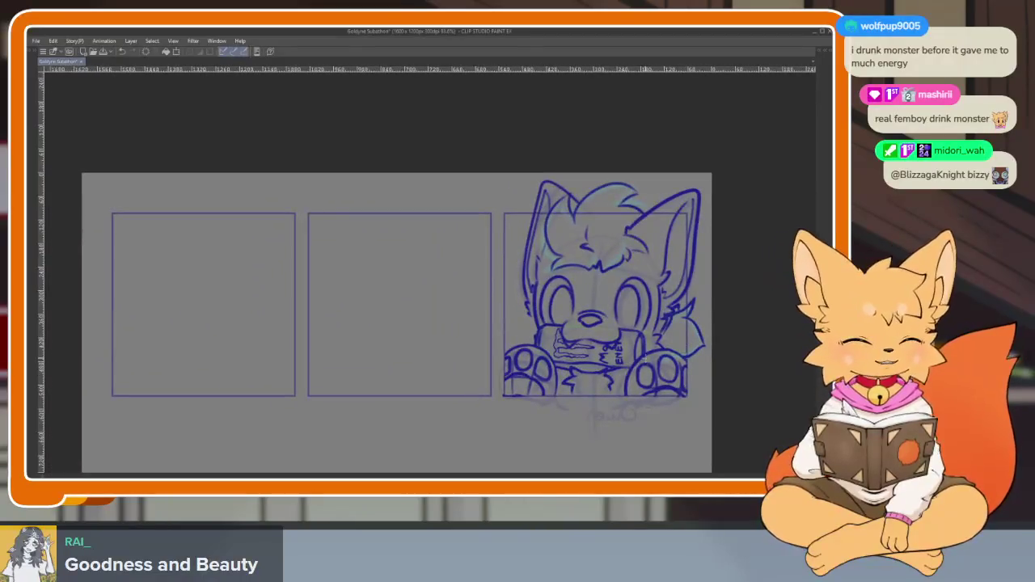
scroll(582, 388, "up", 1)
scroll(583, 388, "up", 1)
key("h")
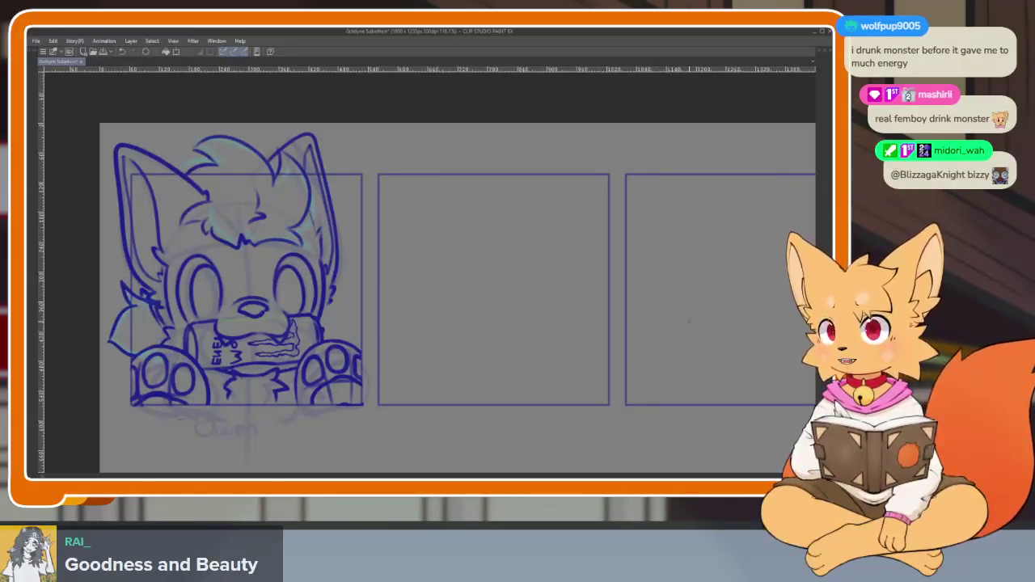
- Rotate the canvas sideways and erase the old M and ENE scribbles from the can
mouse_move(372, 428)
left_mouse_down()
mouse_move(597, 314)
mouse_move(512, 351)
left_mouse_up()
scroll(485, 356, "up", 5)
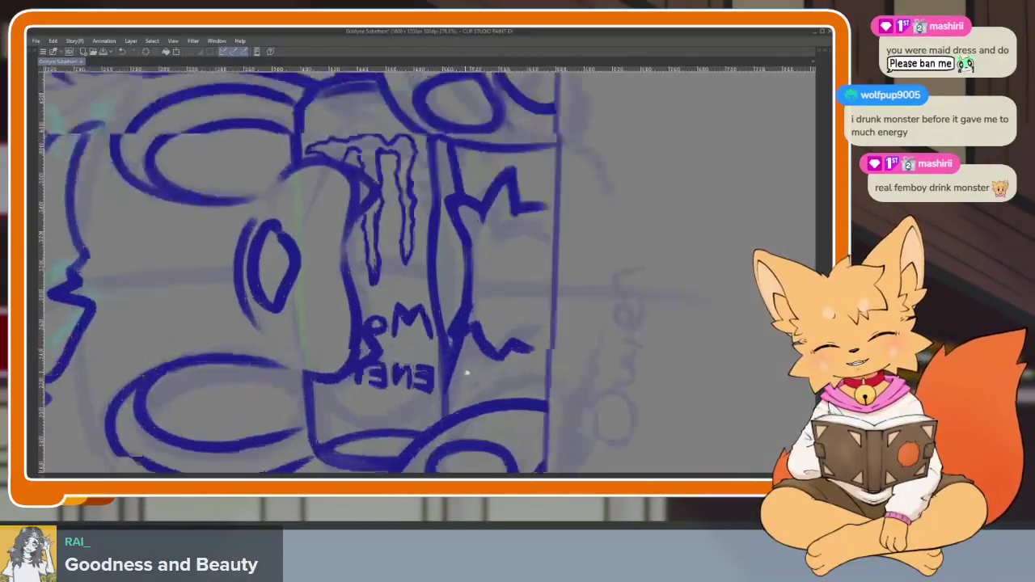
left_click_drag(368, 383, 388, 386)
left_click_drag(370, 325, 416, 344)
left_click_drag(388, 376, 429, 396)
scroll(431, 377, "down", 1)
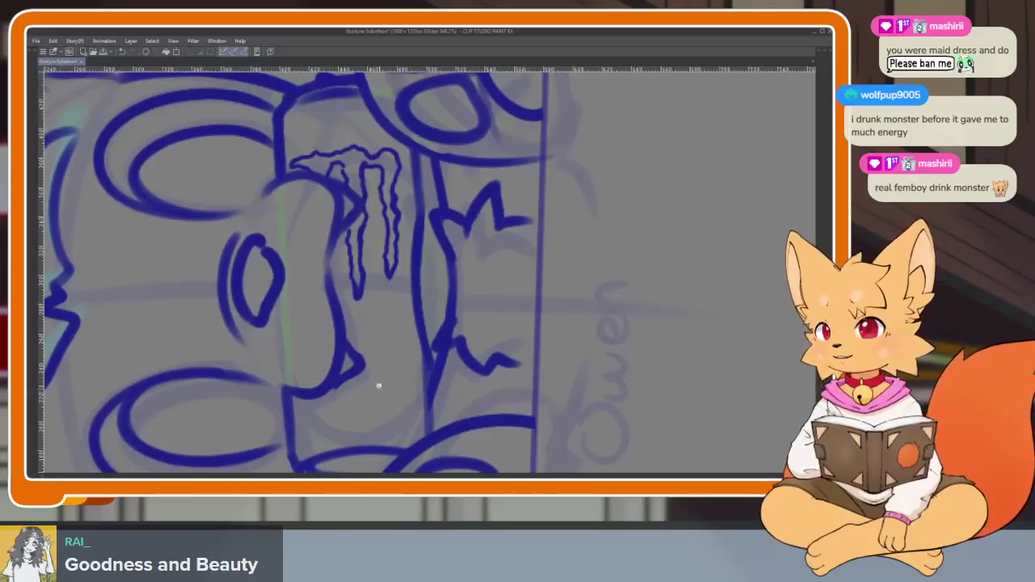
scroll(380, 386, "up", 2)
scroll(397, 402, "down", 1)
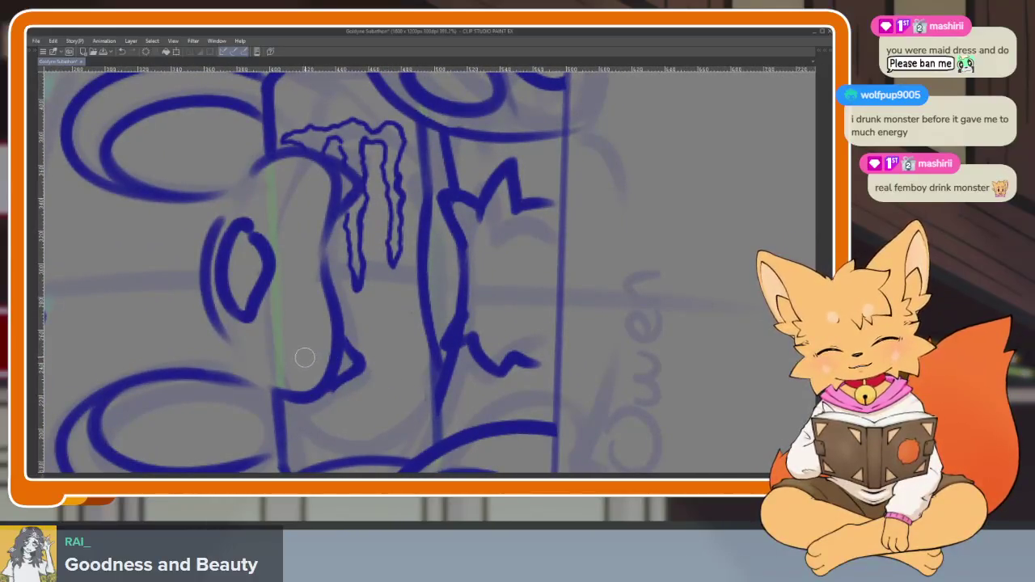
key("Tab")
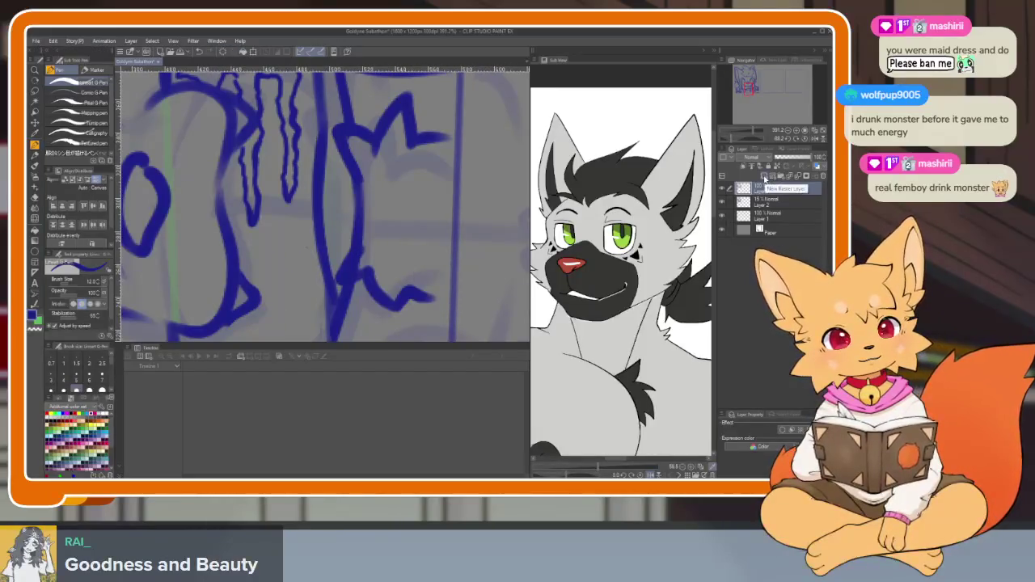
key("Tab")
- Letter MONSTER ENERGY down the can with the pen, fixing the end of MONSTER
mouse_move(312, 353)
left_mouse_down()
mouse_move(338, 349)
mouse_move(356, 366)
mouse_move(360, 342)
mouse_move(383, 356)
mouse_move(379, 347)
mouse_move(380, 363)
mouse_move(402, 341)
mouse_move(410, 373)
mouse_move(434, 341)
left_mouse_up()
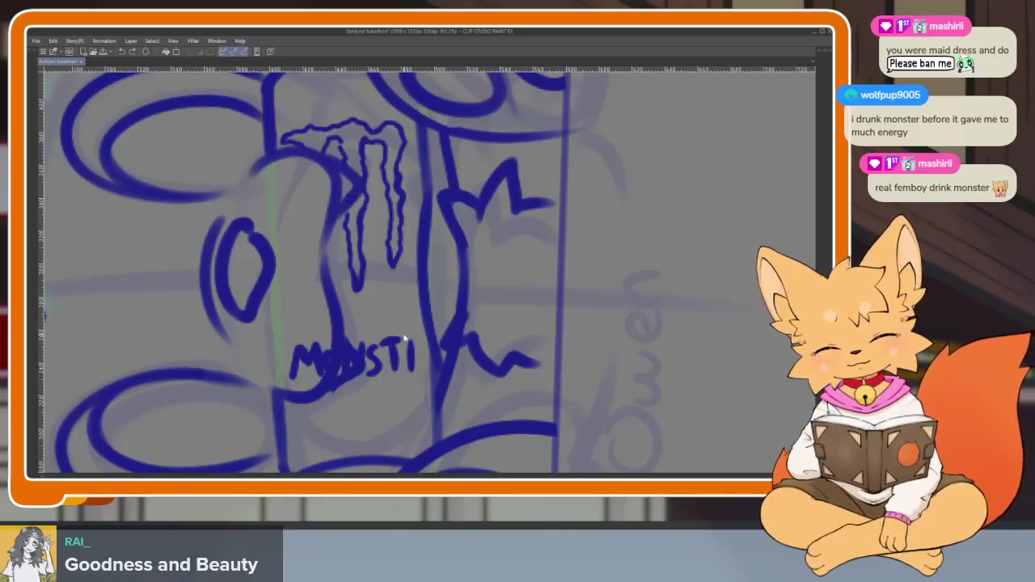
key("ctrl+z")
key("ctrl+z")
key("ctrl+z")
key("ctrl+z")
key("ctrl+z")
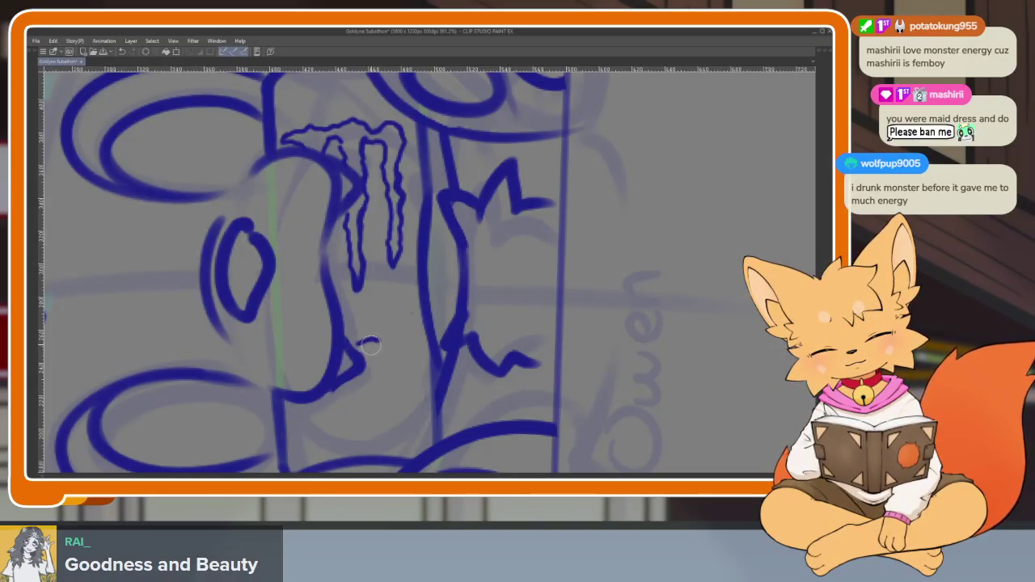
mouse_move(369, 341)
left_mouse_down()
mouse_move(361, 371)
mouse_move(380, 368)
left_mouse_up()
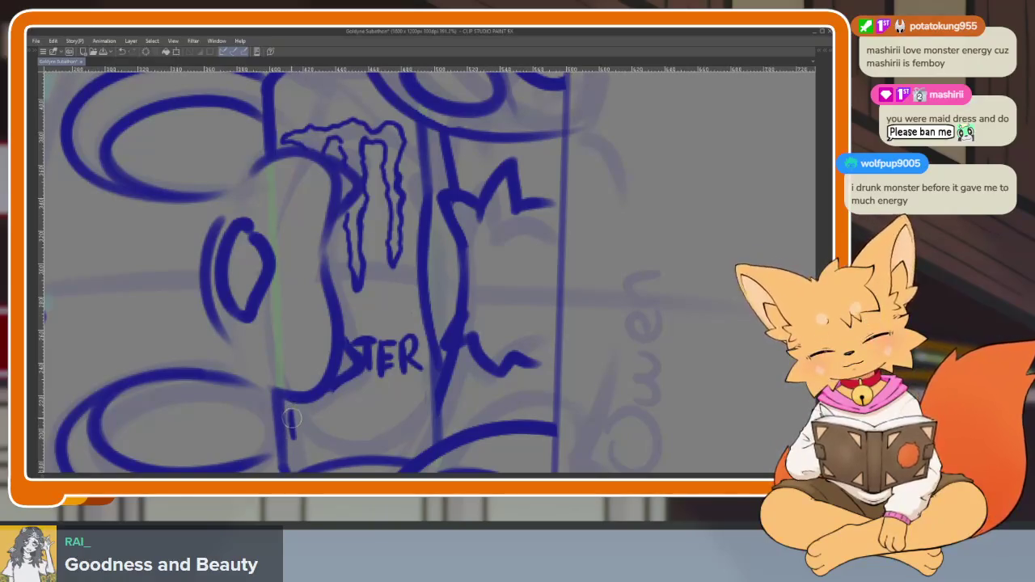
mouse_move(311, 409)
left_mouse_down()
mouse_move(314, 435)
mouse_move(350, 432)
left_mouse_up()
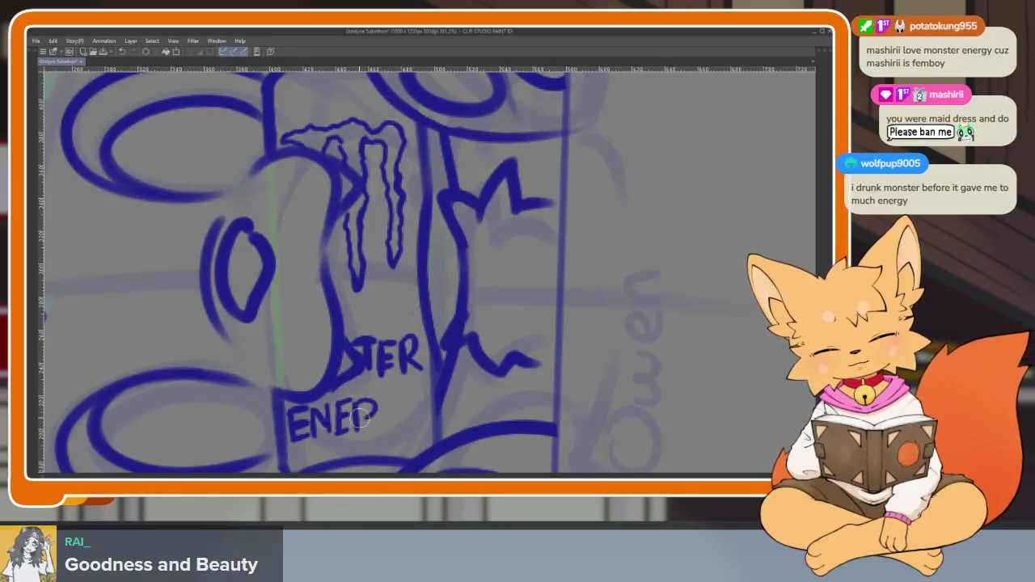
mouse_move(397, 398)
left_mouse_down()
mouse_move(395, 428)
mouse_move(415, 414)
mouse_move(421, 443)
left_mouse_up()
scroll(536, 406, "down", 5)
left_click_drag(556, 348, 414, 412)
scroll(413, 411, "up", 2)
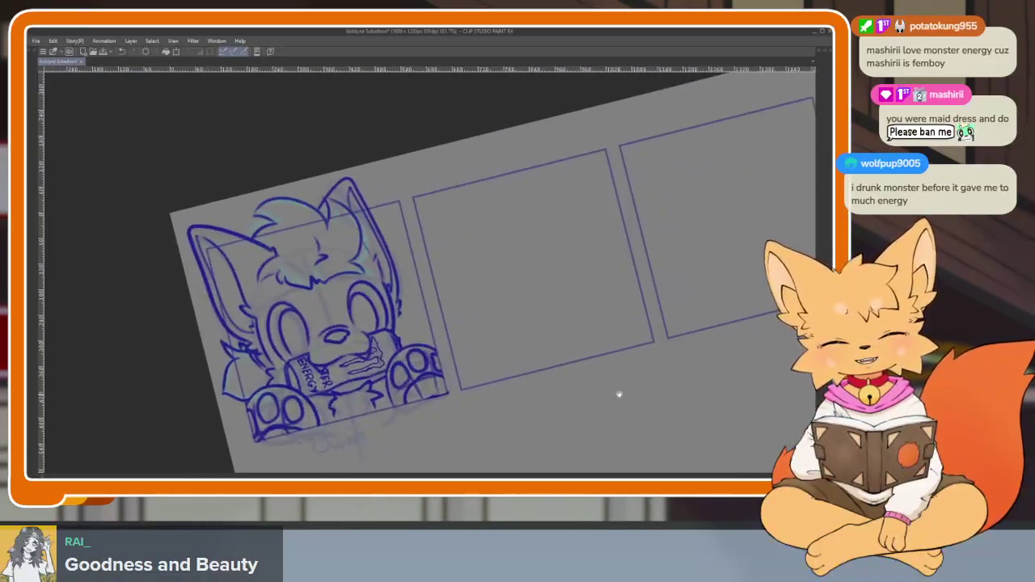
- Reset the canvas rotation to level and pan toward the empty panels
key("Tab")
left_click(797, 140)
key("Tab")
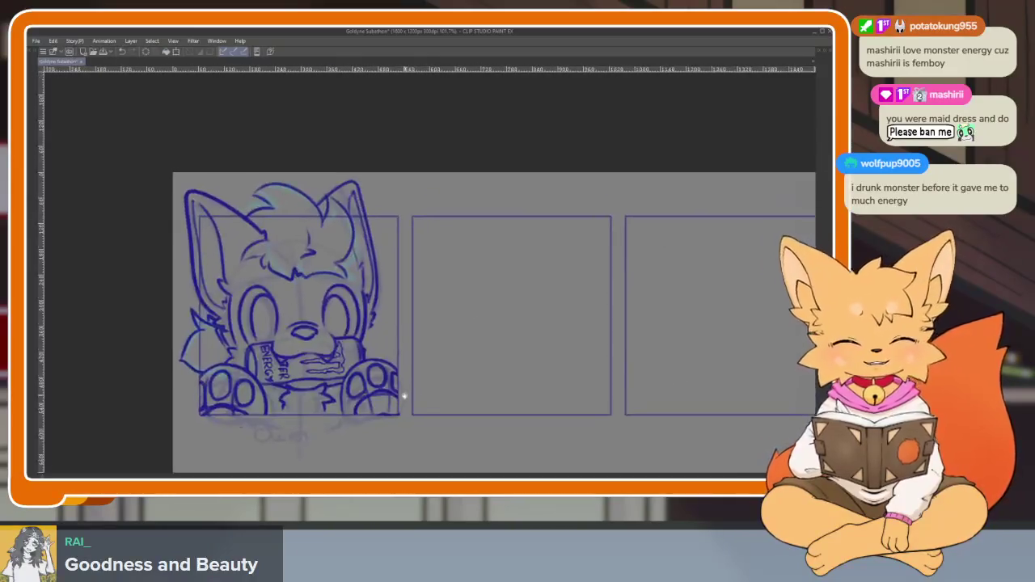
scroll(418, 415, "up", 2)
left_click_drag(537, 367, 530, 364)
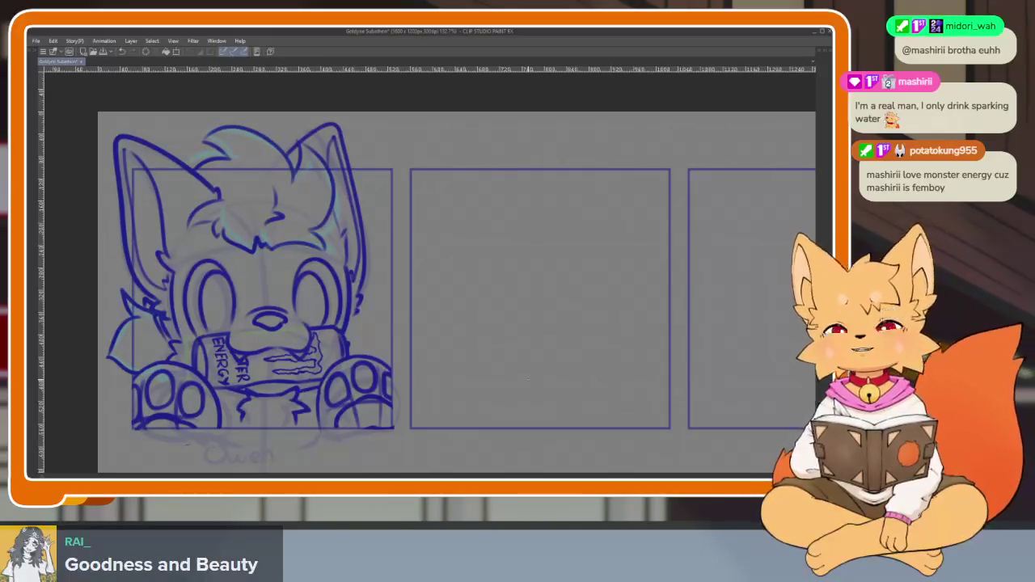
- Undo a test mark in the middle panel, pan over the empty panels, and restore the palettes
left_click_drag(492, 343, 524, 340)
key("ctrl+z")
left_click_drag(583, 356, 554, 347)
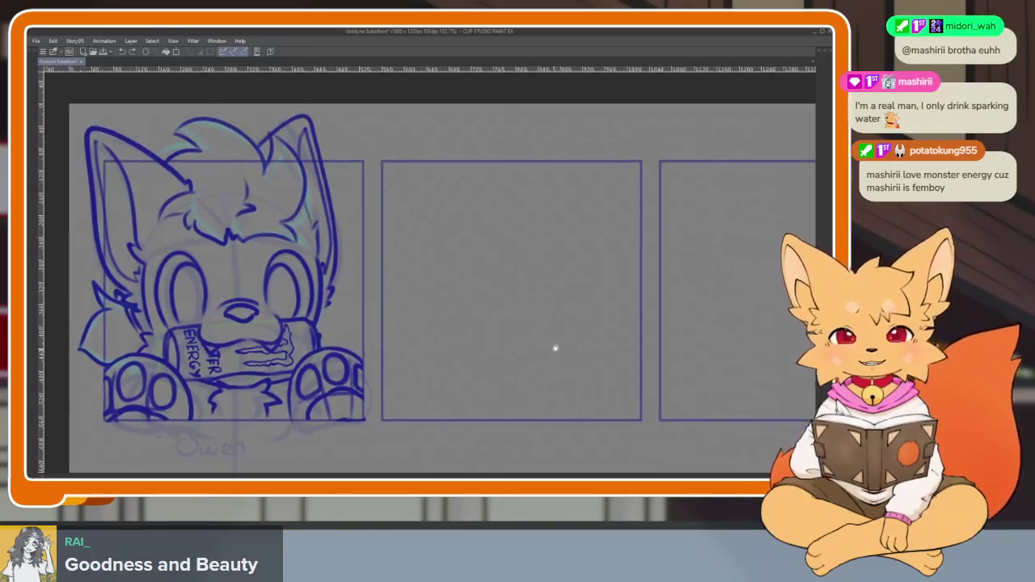
scroll(557, 356, "down", 1)
scroll(558, 363, "up", 2)
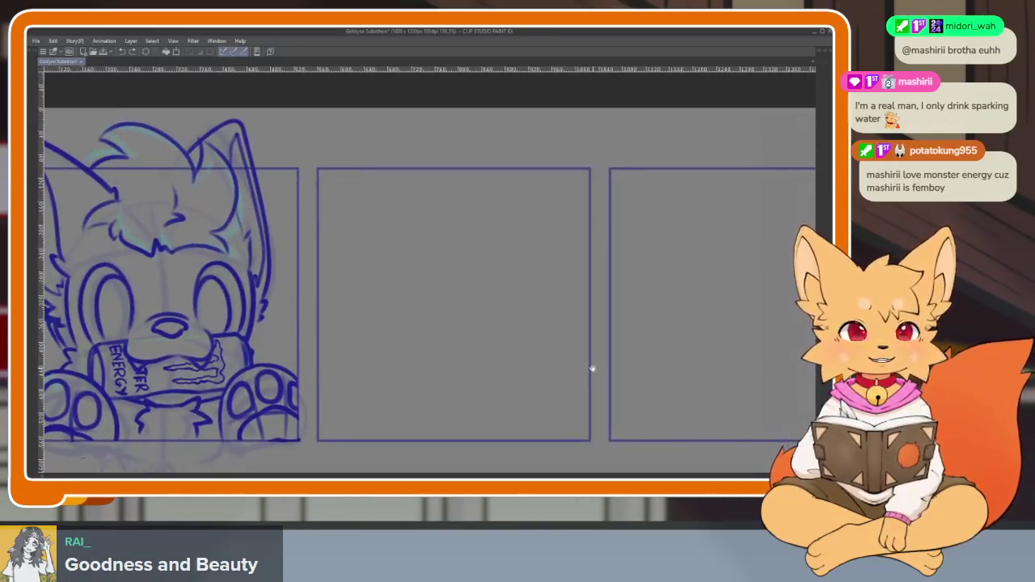
scroll(592, 369, "down", 1)
scroll(559, 372, "down", 1)
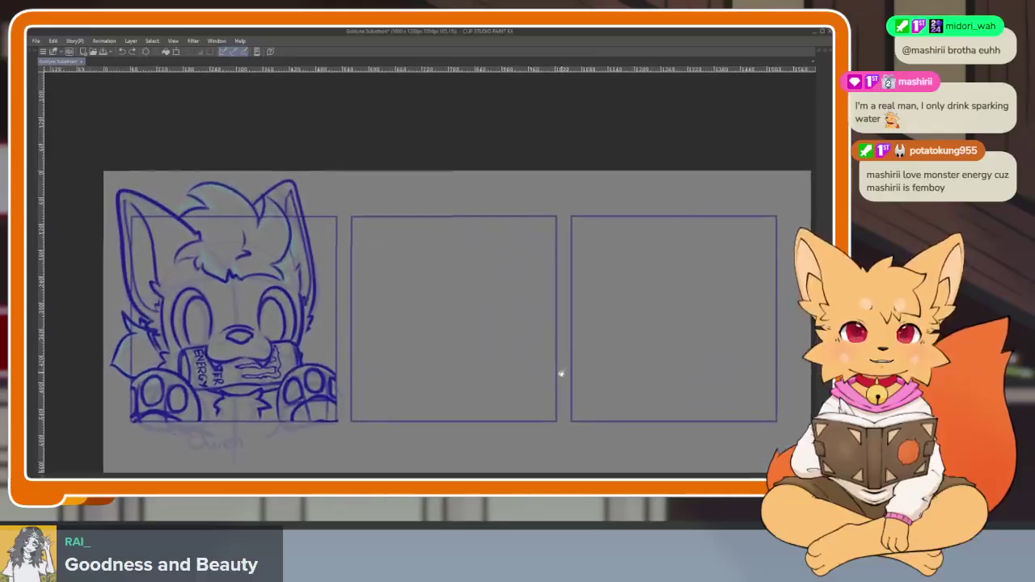
key("Tab")
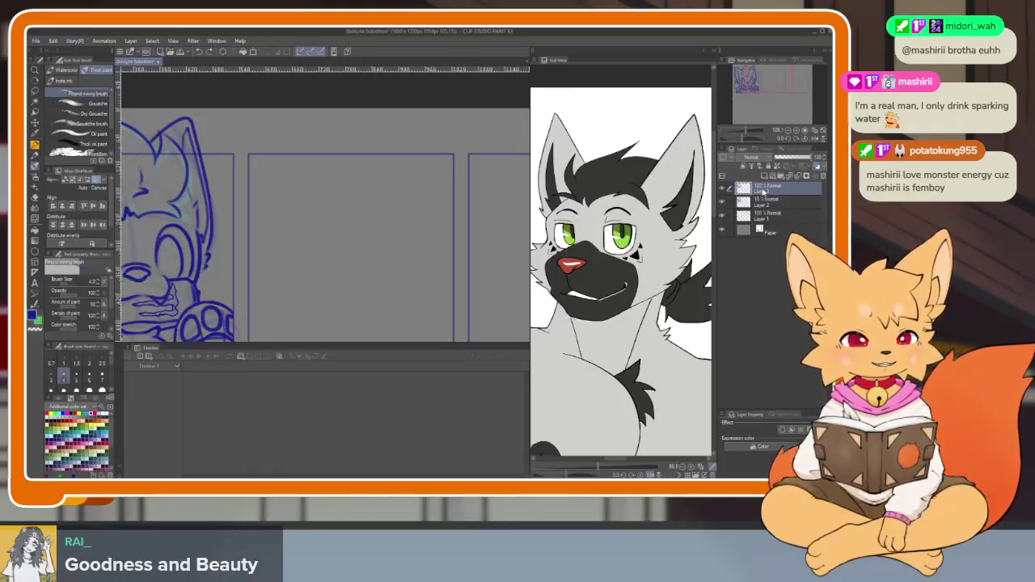
- Add a new raster layer and switch the Sub View to the blue-and-white creature image
left_click(721, 200)
left_click(763, 175)
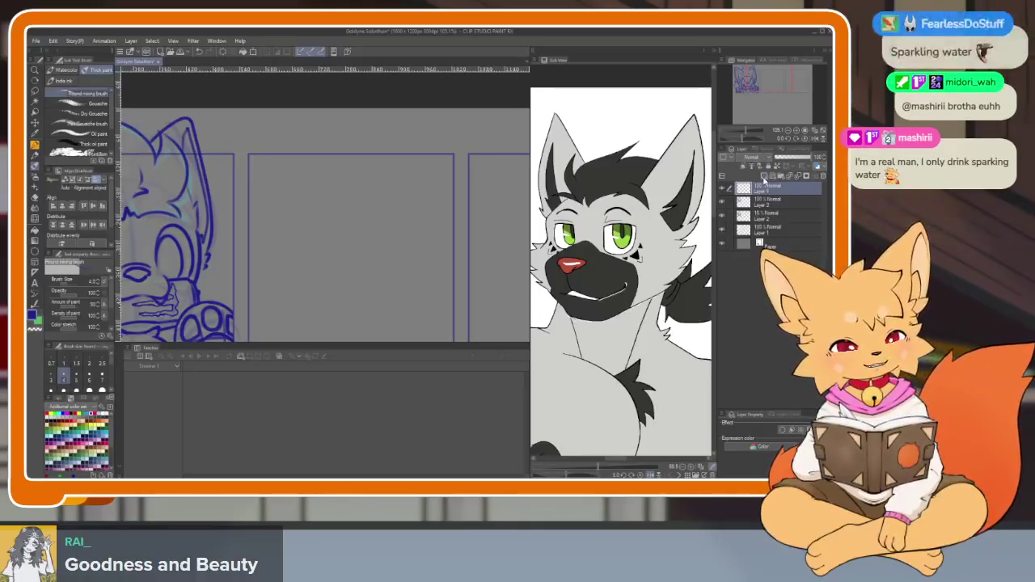
left_click(679, 474)
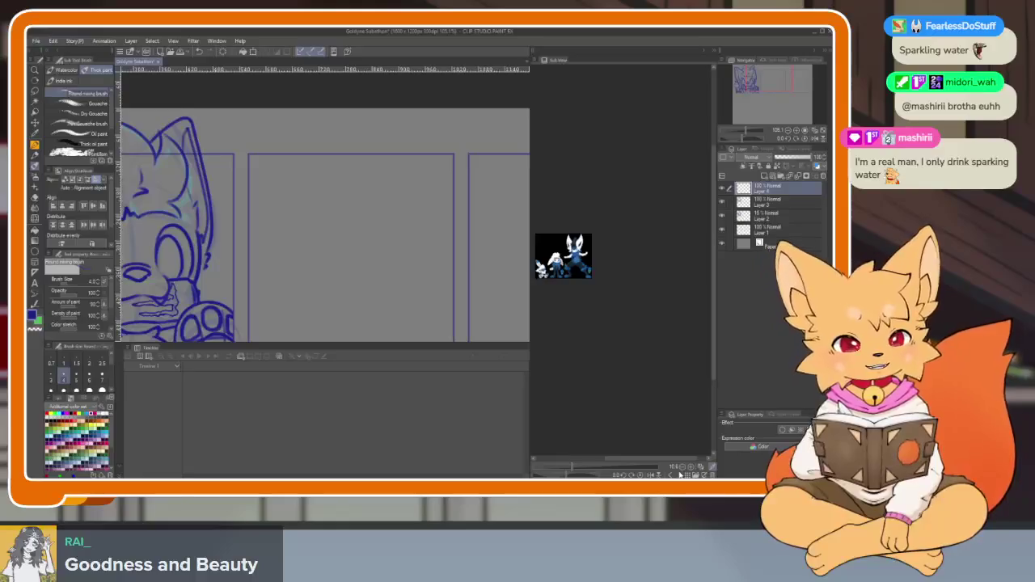
left_click_drag(587, 463, 610, 466)
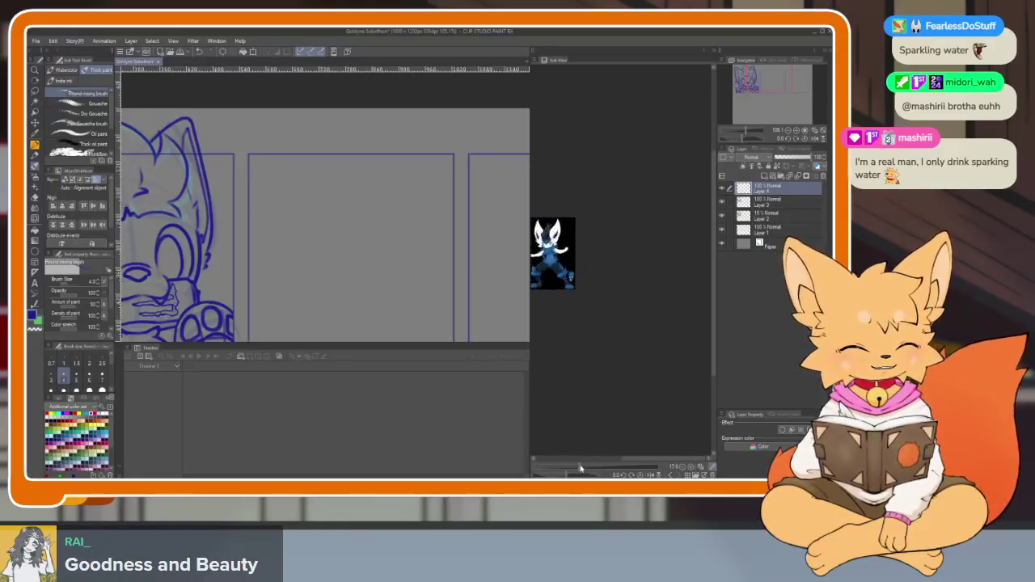
- Hide the animation timeline from the Window menu
scroll(691, 401, "down", 2)
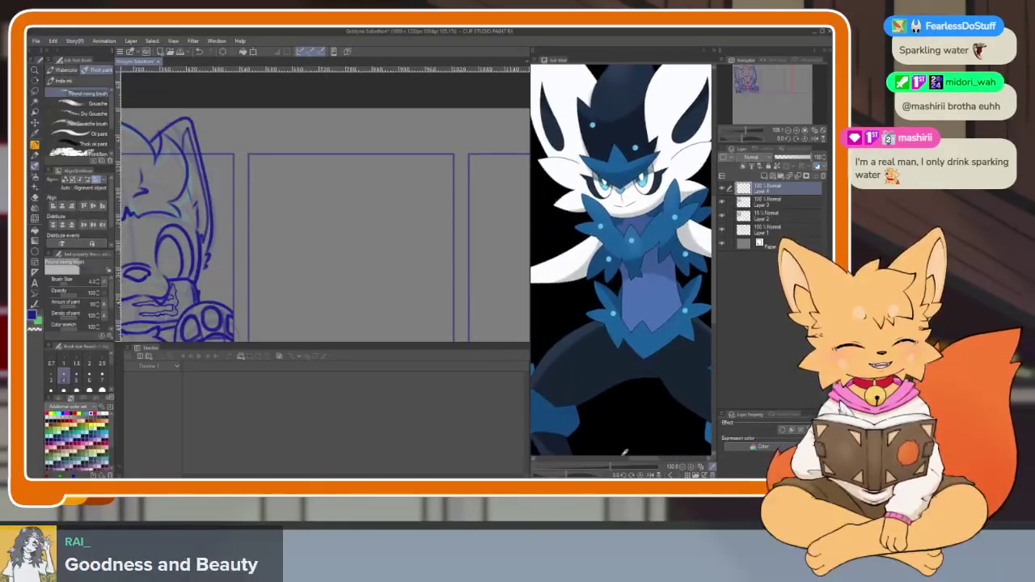
scroll(647, 413, "down", 3)
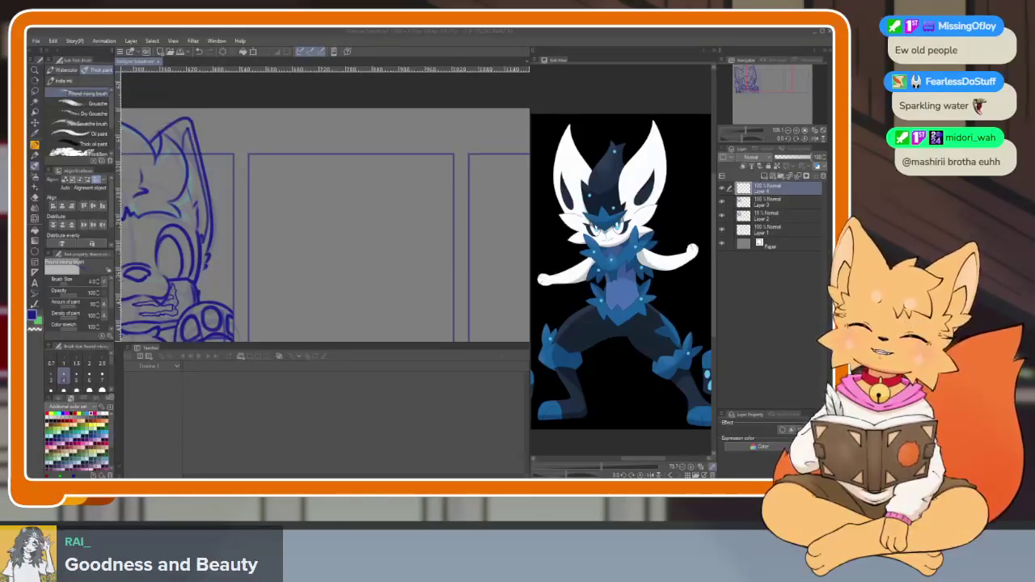
left_click(216, 41)
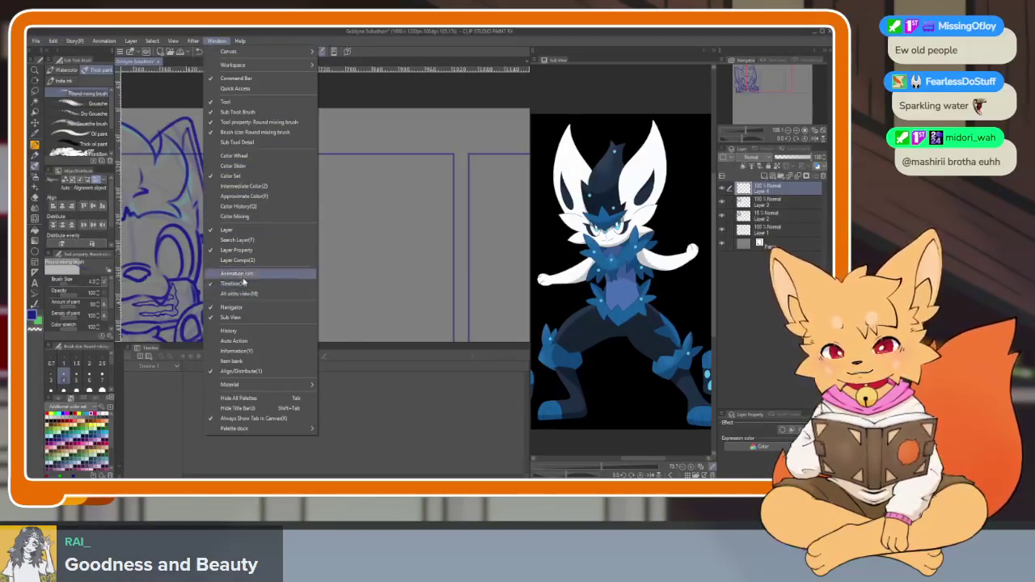
left_click(242, 283)
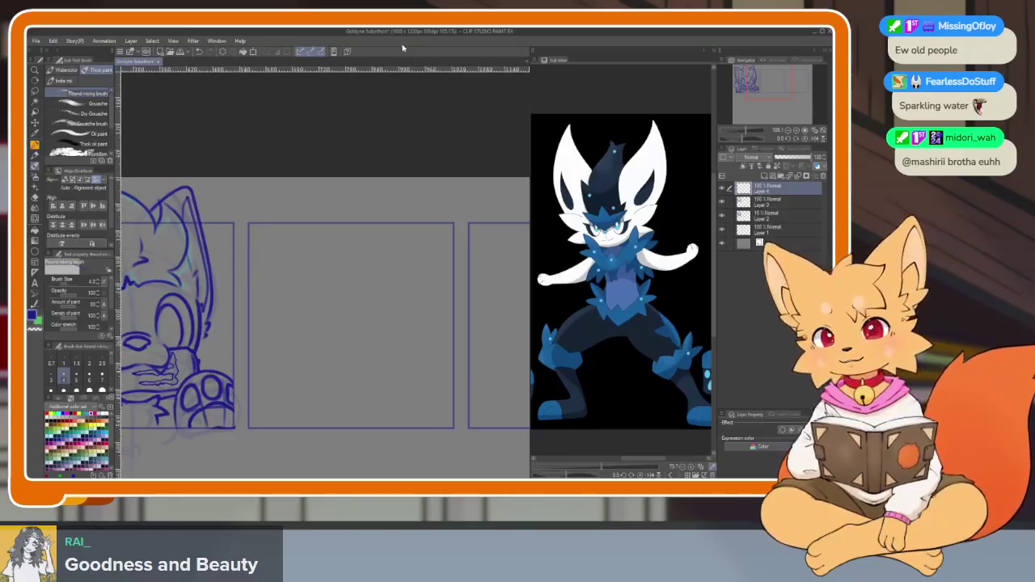
- Rough in a long curved vertical guide line and a diagonal stroke in the middle panel
scroll(411, 407, "up", 3)
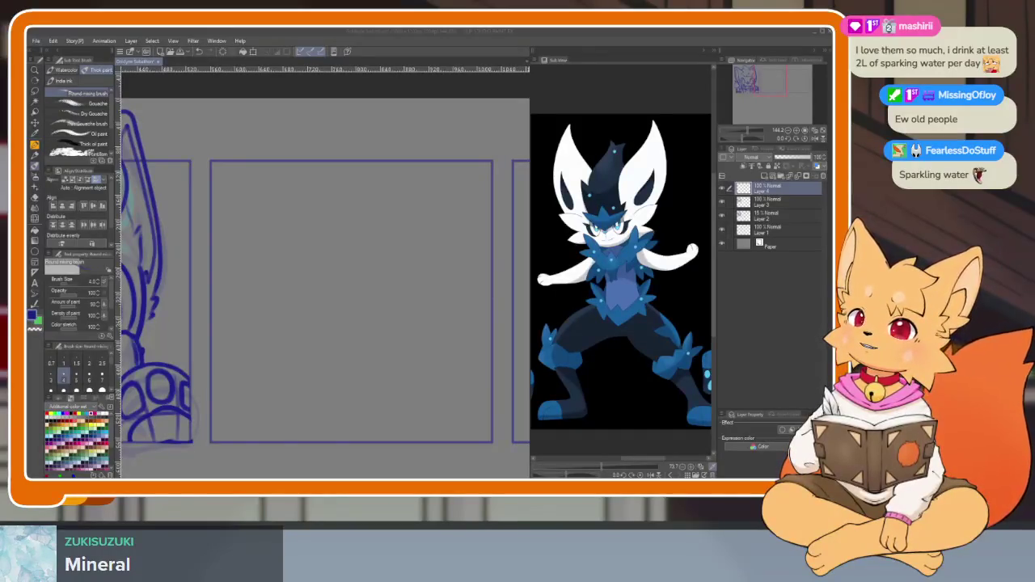
left_click_drag(375, 297, 414, 280)
key("ctrl+z")
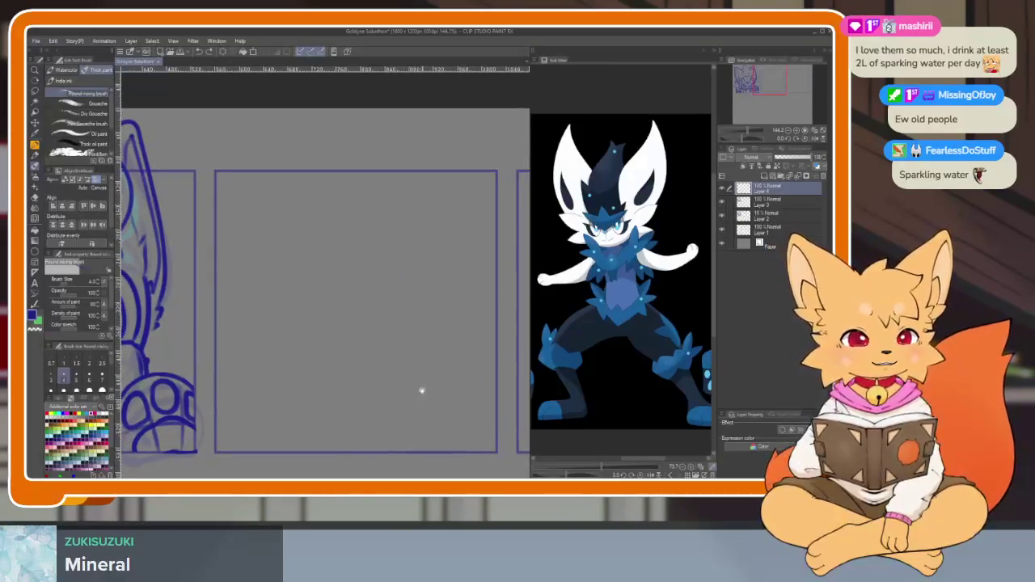
scroll(414, 387, "down", 1)
mouse_move(422, 182)
left_mouse_down()
mouse_move(395, 287)
mouse_move(381, 439)
left_mouse_up()
key("ctrl+z")
left_click_drag(422, 179, 389, 441)
mouse_move(284, 253)
left_mouse_down()
mouse_move(362, 373)
mouse_move(433, 367)
mouse_move(335, 396)
left_mouse_up()
scroll(355, 390, "up", 1)
key("ctrl+z")
key("ctrl+z")
key("ctrl+z")
- Draw a large circle in the middle panel with the ellipse figure tool, palettes hidden
left_click_drag(449, 416, 429, 432)
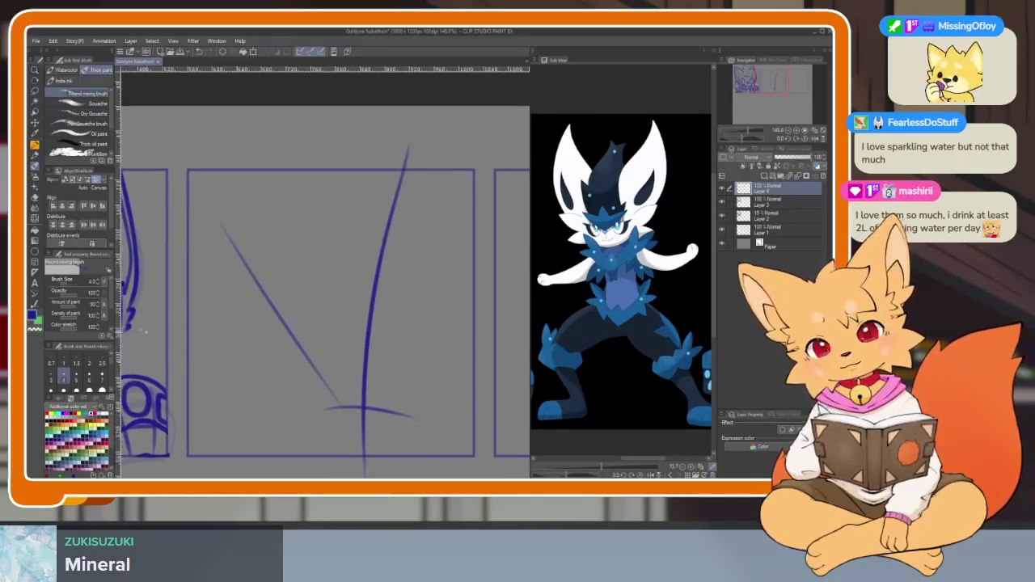
left_click(35, 253)
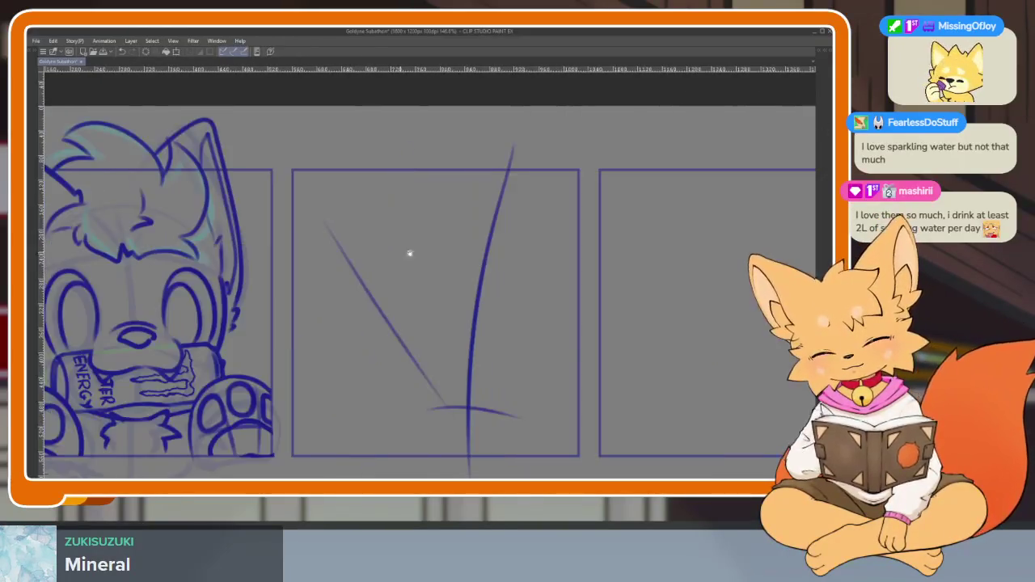
key("Tab")
left_click_drag(371, 186, 590, 409)
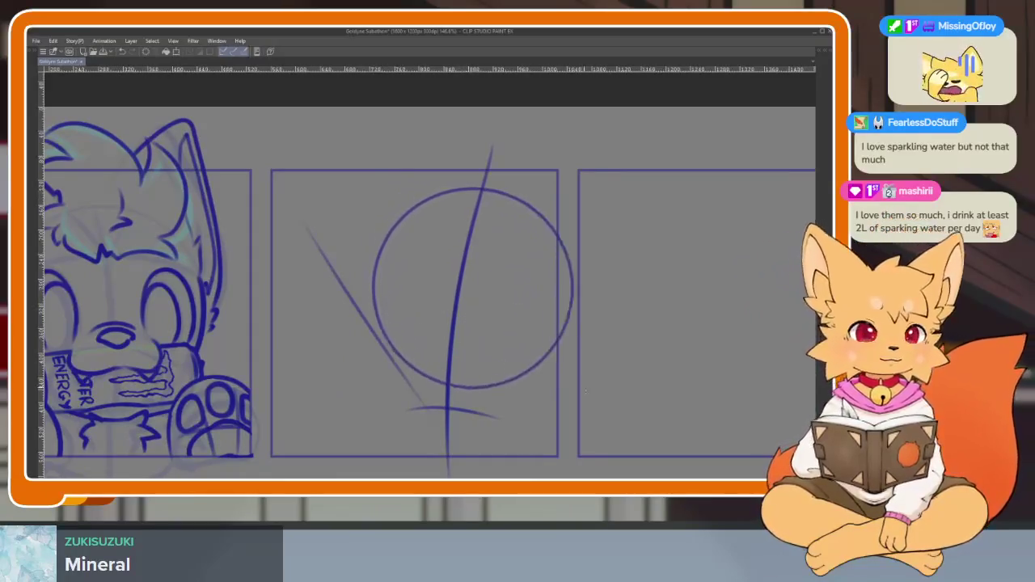
- Redraw a large head circle in the middle panel and shift it down-left
key("ctrl+z")
left_click_drag(349, 200, 564, 414)
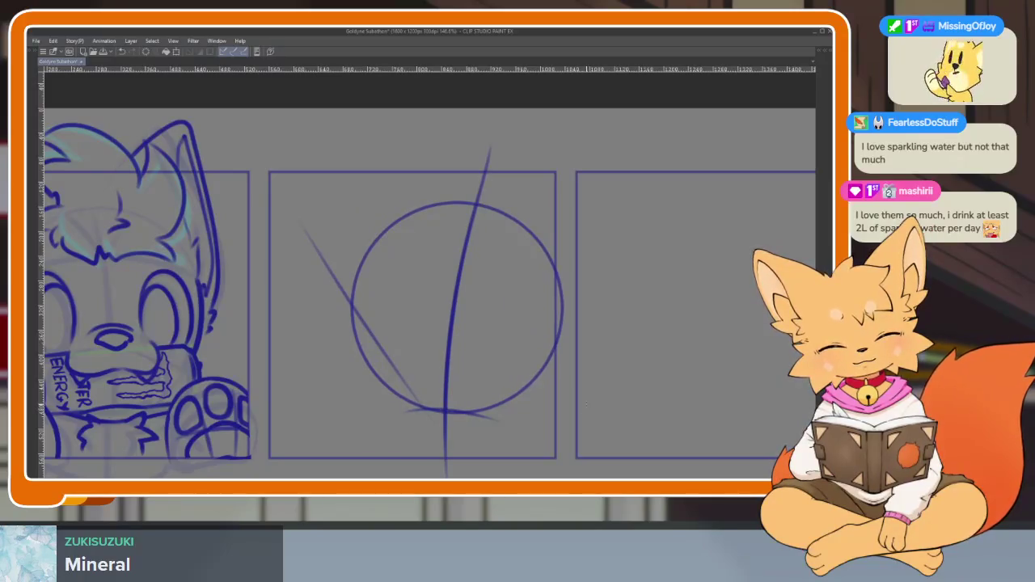
left_click_drag(527, 368, 525, 384)
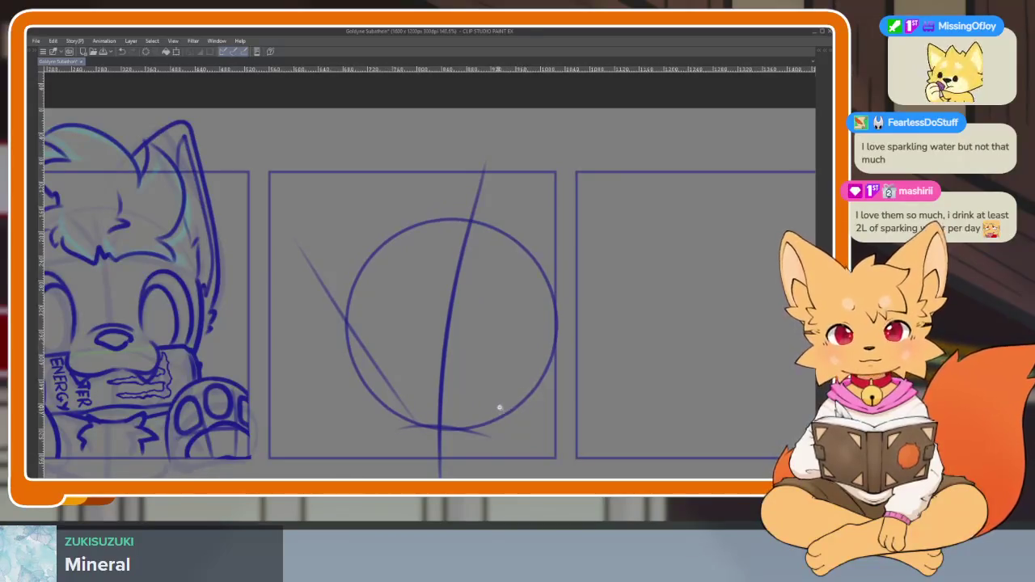
scroll(496, 410, "up", 2)
scroll(508, 399, "up", 2)
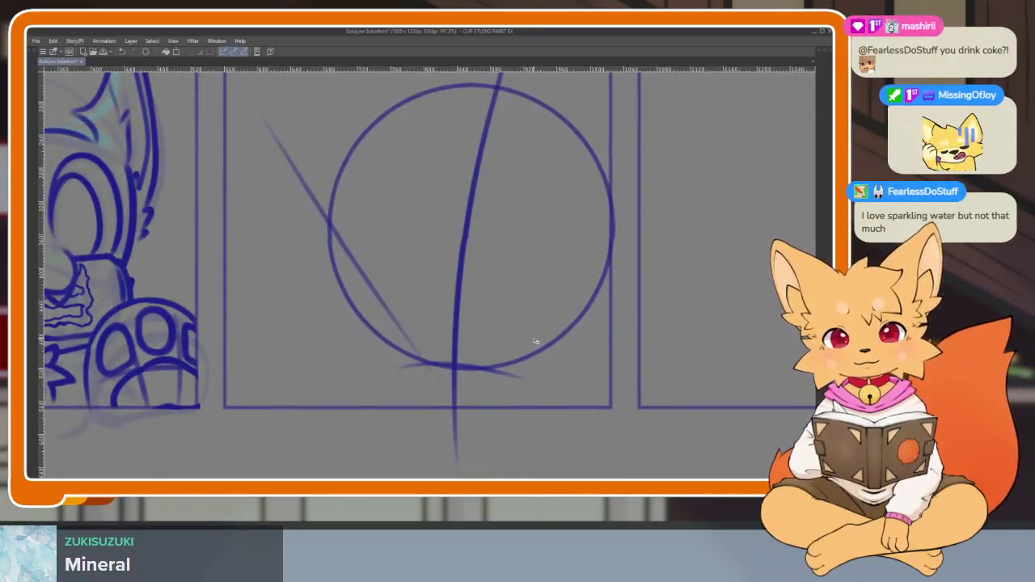
left_click_drag(536, 342, 529, 350)
scroll(541, 344, "down", 3)
scroll(550, 337, "up", 2)
scroll(542, 352, "up", 1)
scroll(530, 368, "up", 1)
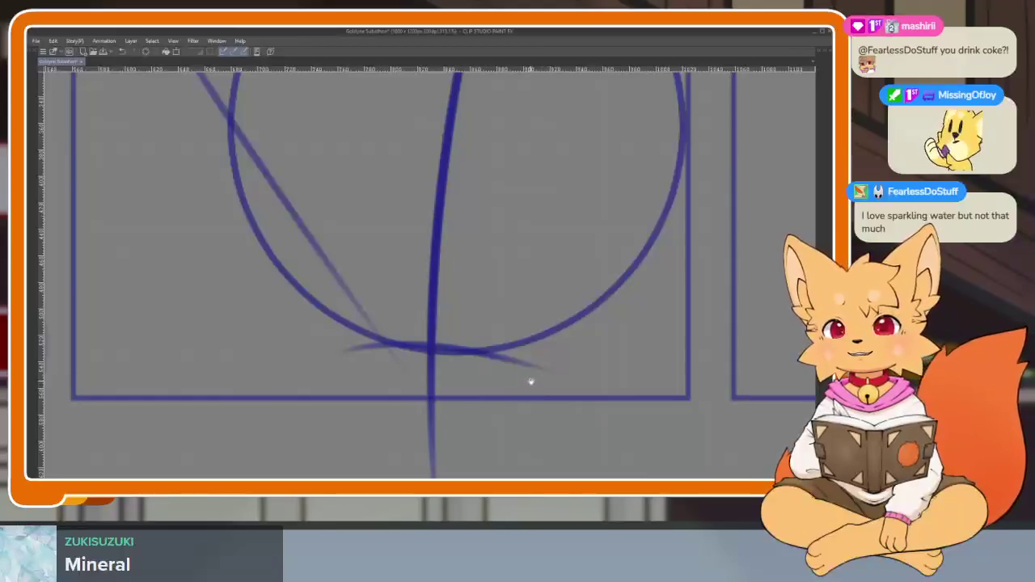
scroll(521, 387, "right", 2)
scroll(520, 384, "right", 1)
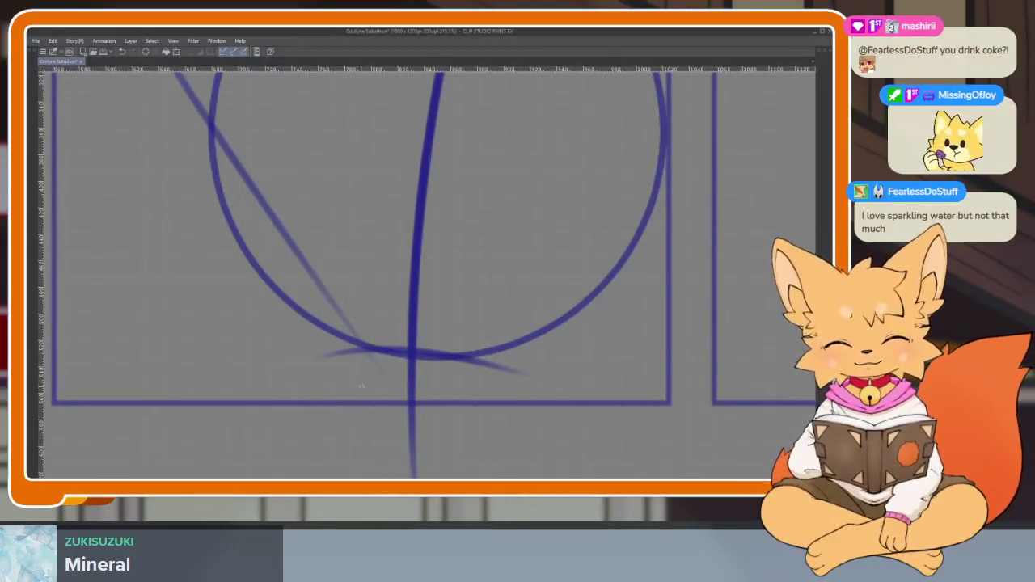
- Draw a line under the circle and a curved shoulder line below it
left_click_drag(315, 385, 495, 394)
key("ctrl+z")
left_click_drag(287, 365, 493, 392)
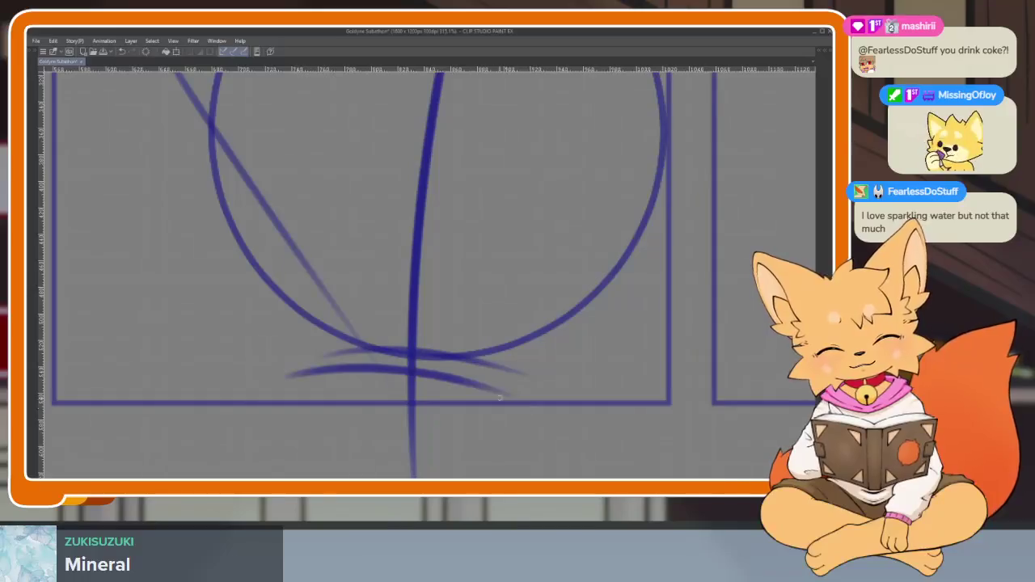
key("ctrl+z")
left_click_drag(296, 363, 509, 386)
key("ctrl+z")
left_click_drag(317, 372, 500, 395)
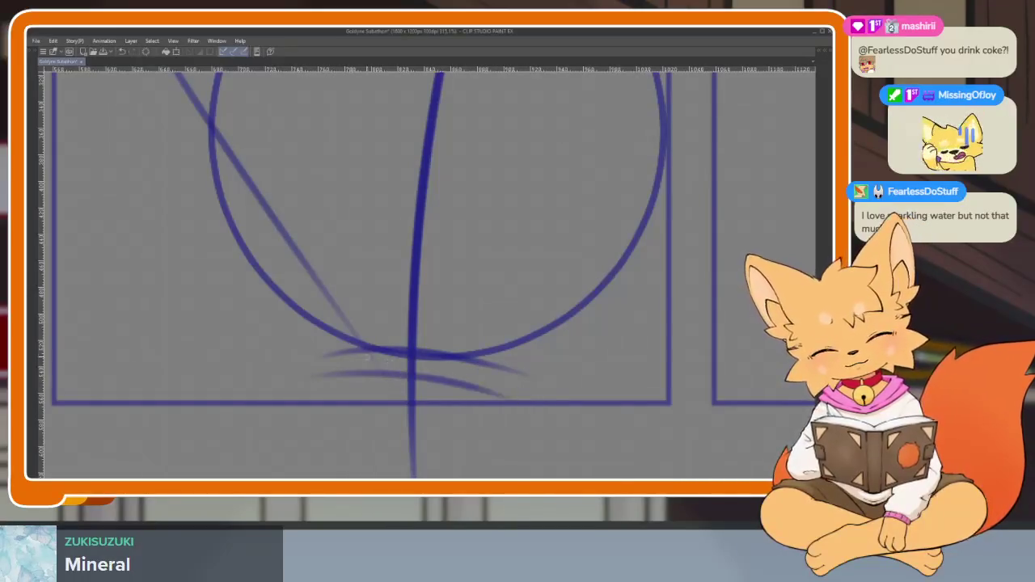
left_click_drag(351, 378, 212, 441)
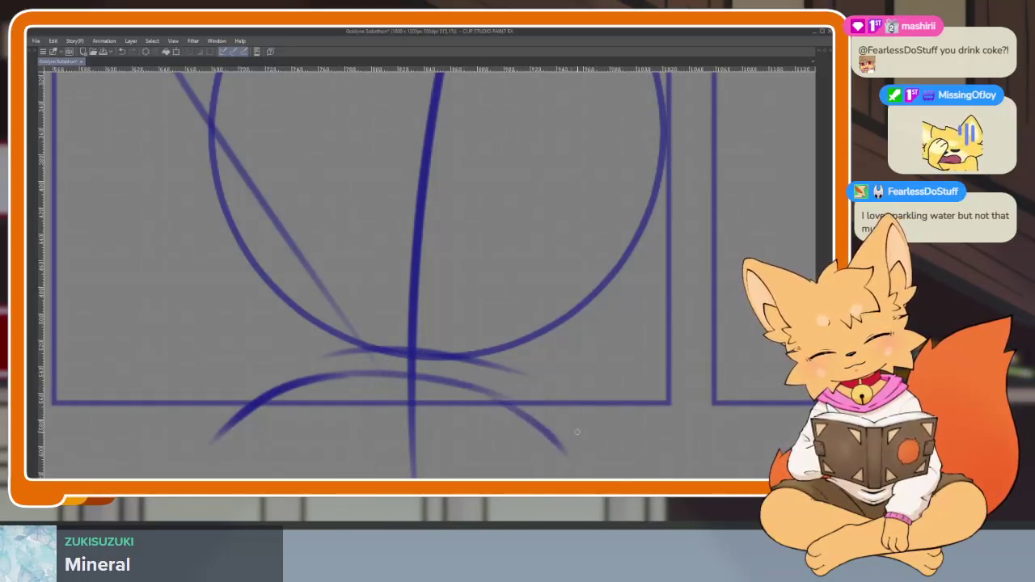
scroll(544, 346, "down", 3)
scroll(535, 340, "up", 2)
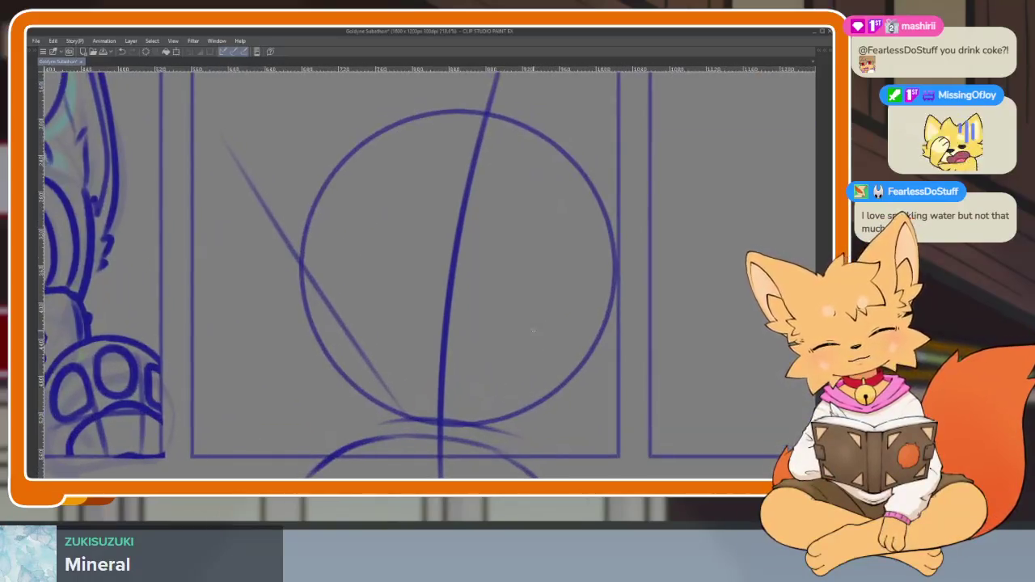
- Replace the vertical guide with a shorter centre guide through the circle
left_click_drag(484, 120, 444, 316)
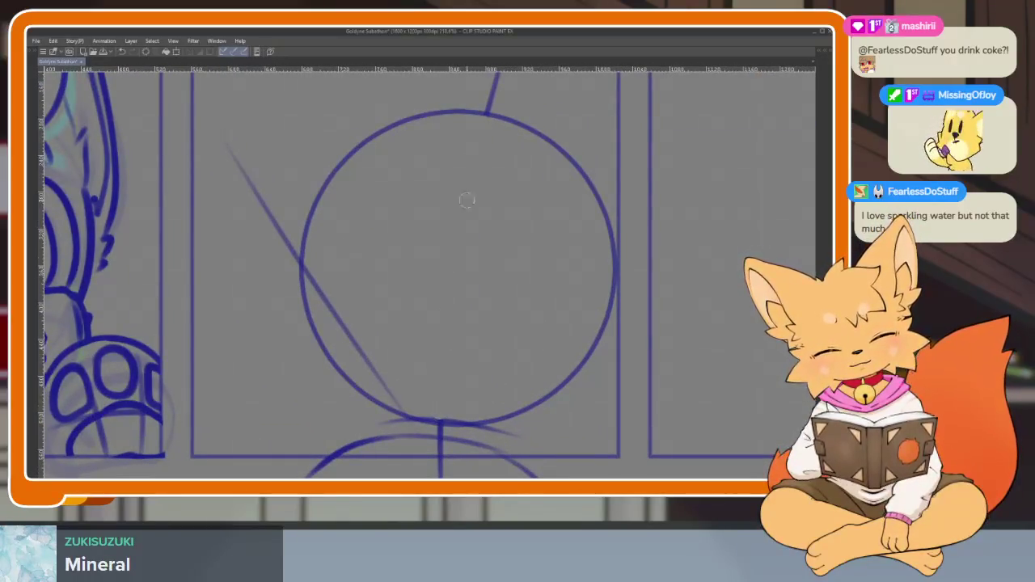
mouse_move(529, 144)
left_mouse_down()
mouse_move(458, 295)
mouse_move(417, 427)
left_mouse_up()
key("ctrl+z")
left_click_drag(526, 130, 434, 372)
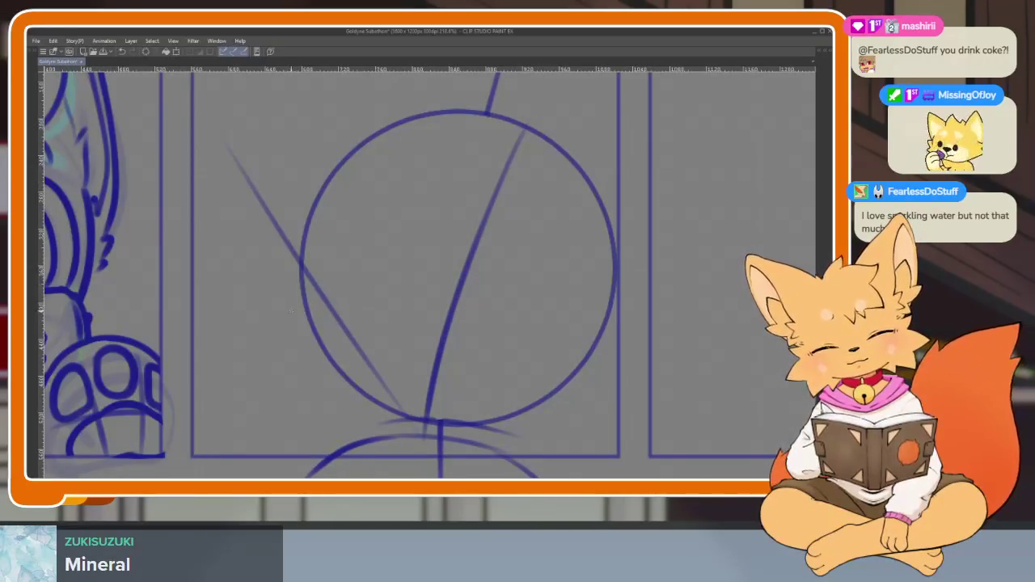
- Add a darker vertical centre line and curved cross guides across the upper and lower head
left_click_drag(295, 308, 594, 375)
key("ctrl+z")
left_click_drag(311, 317, 588, 377)
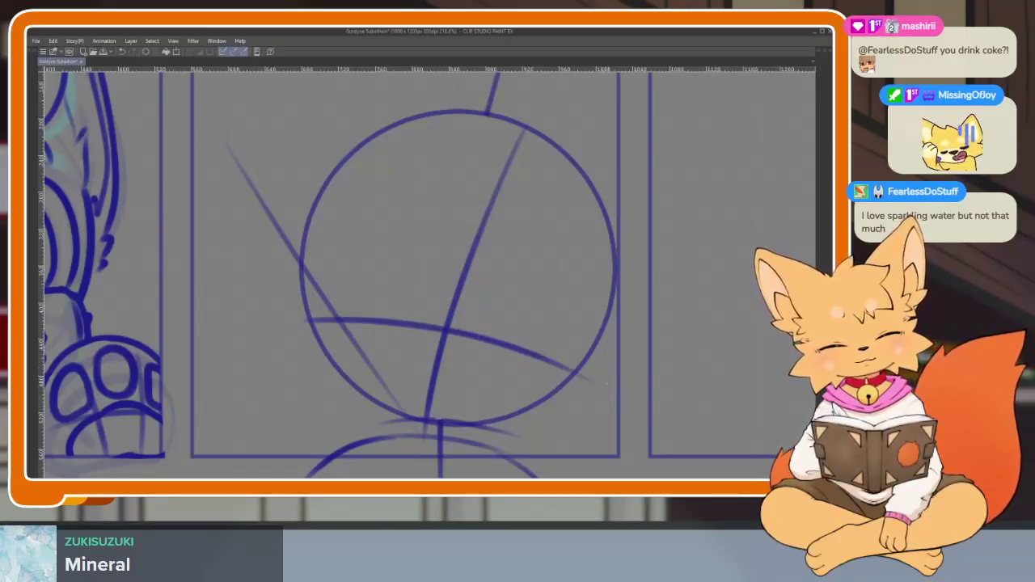
left_click_drag(586, 312, 571, 330)
key("ctrl+z")
key("ctrl+z")
left_click_drag(479, 127, 421, 456)
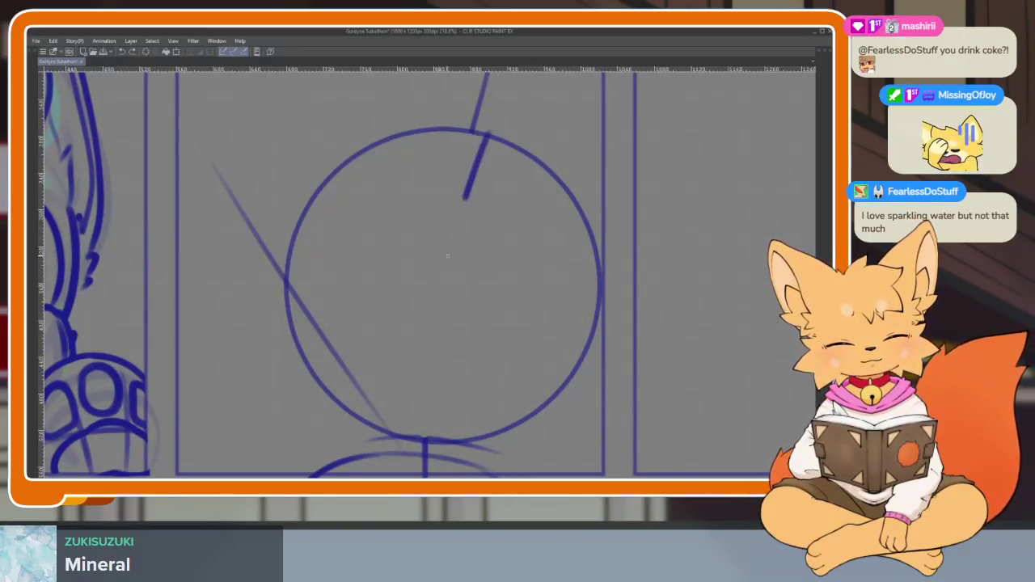
left_click_drag(610, 199, 685, 307)
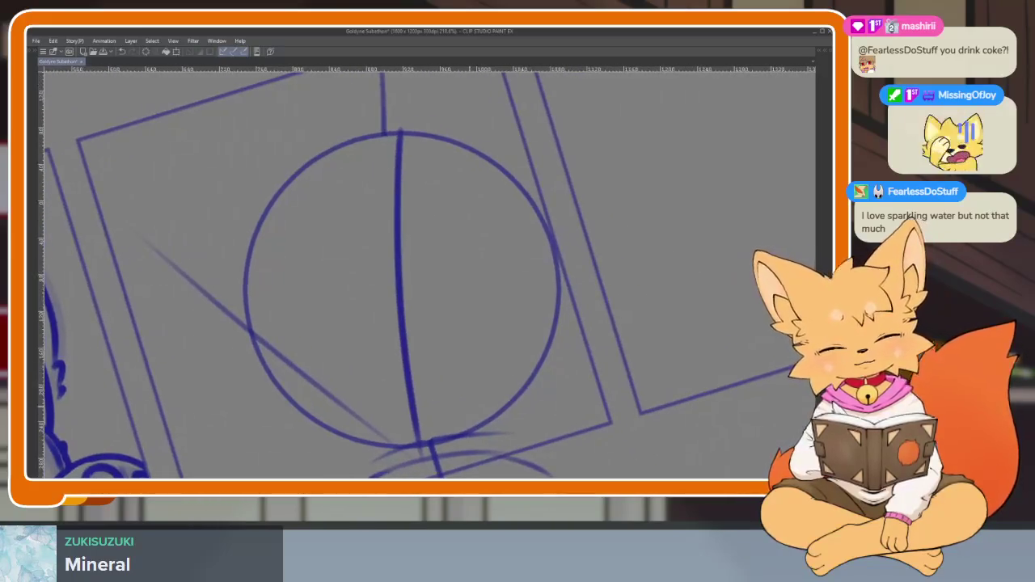
left_click_drag(271, 389, 607, 356)
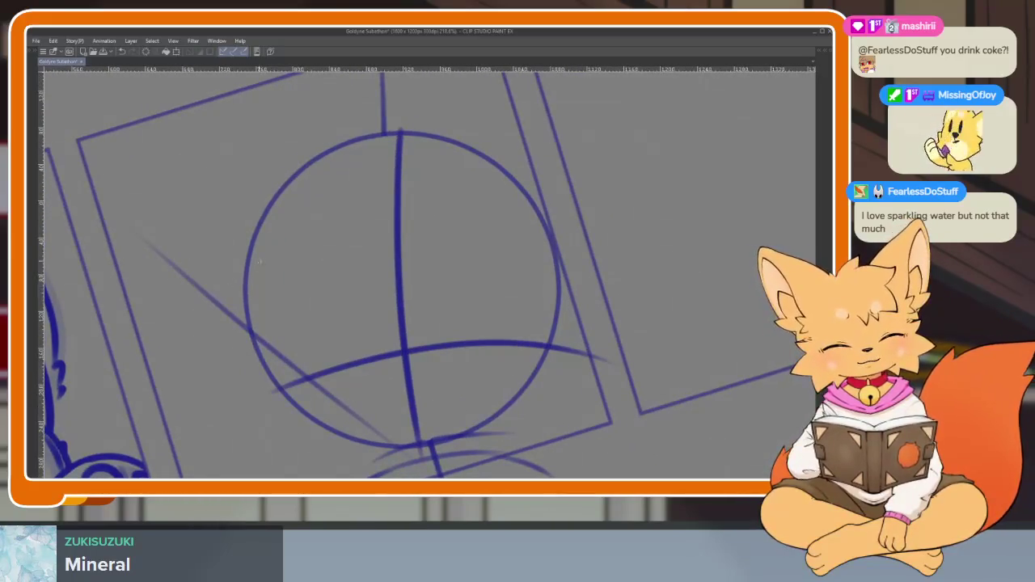
left_click_drag(248, 269, 581, 240)
- Outline both jaw sides, add a V at the head's top, and restore the palettes
mouse_move(251, 250)
left_mouse_down()
mouse_move(307, 436)
mouse_move(421, 446)
left_mouse_up()
left_click_drag(544, 223, 539, 363)
mouse_move(547, 323)
left_mouse_down()
mouse_move(564, 378)
mouse_move(421, 449)
left_mouse_up()
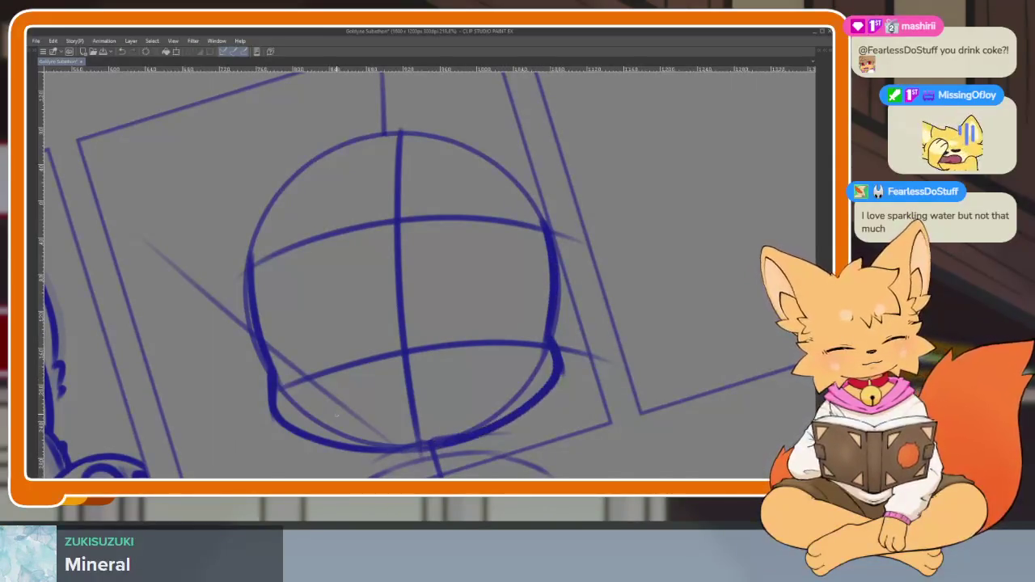
left_click_drag(342, 185, 378, 240)
left_click_drag(435, 168, 398, 217)
scroll(443, 258, "down", 2)
key("Tab")
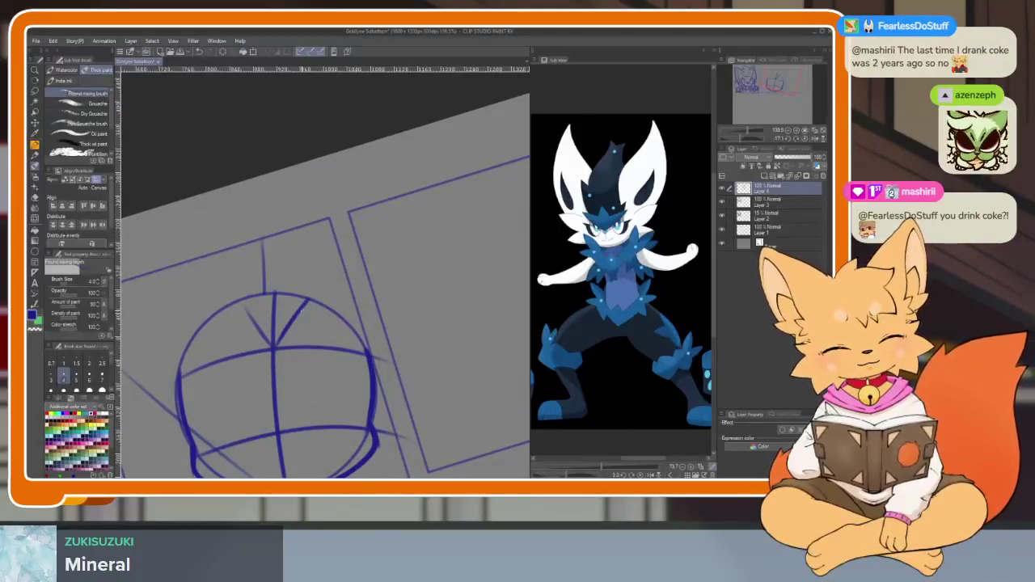
- Draw two tall pointed ears rising from the head
mouse_move(330, 271)
left_mouse_down()
mouse_move(420, 191)
mouse_move(428, 344)
left_mouse_up()
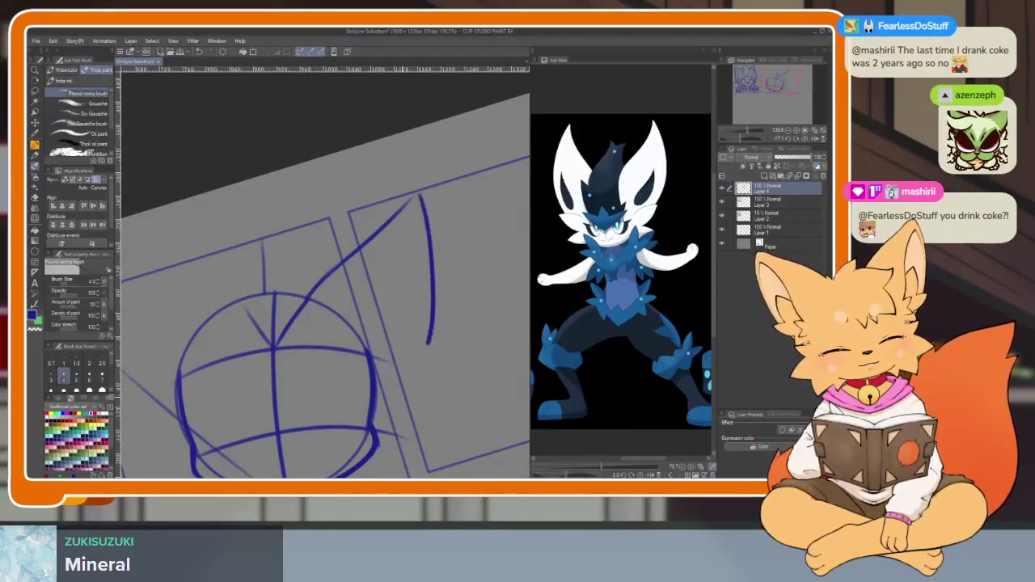
key("ctrl+z")
key("ctrl+z")
mouse_move(304, 303)
left_mouse_down()
mouse_move(360, 235)
mouse_move(414, 203)
mouse_move(378, 379)
mouse_move(433, 368)
left_mouse_up()
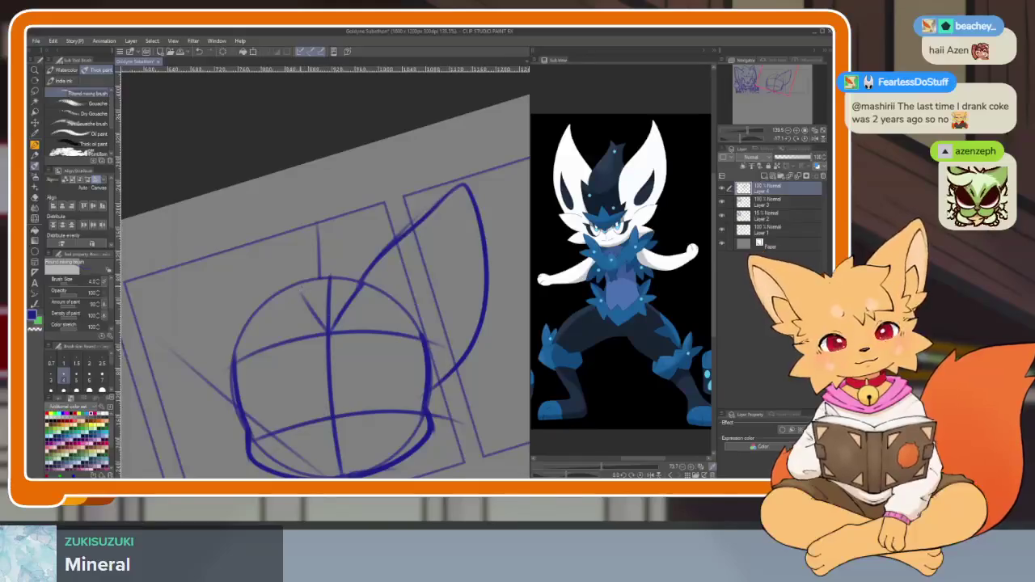
mouse_move(251, 235)
left_mouse_down()
mouse_move(194, 325)
mouse_move(239, 414)
left_mouse_up()
mouse_move(422, 199)
left_mouse_down()
mouse_move(402, 191)
mouse_move(452, 359)
left_mouse_up()
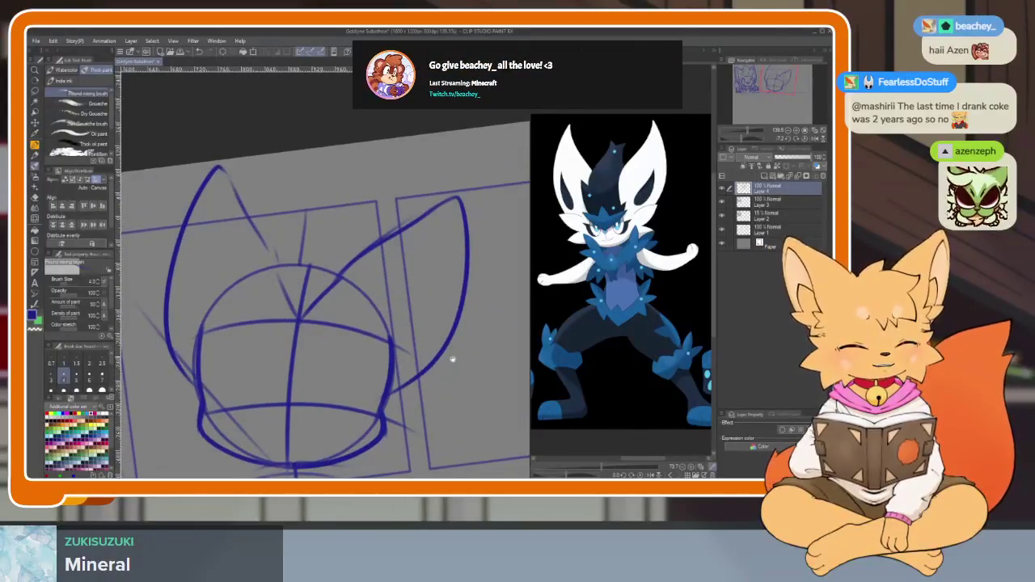
scroll(452, 359, "up", 2)
scroll(374, 416, "up", 2)
mouse_move(427, 372)
left_mouse_down()
mouse_move(393, 396)
mouse_move(405, 397)
left_mouse_up()
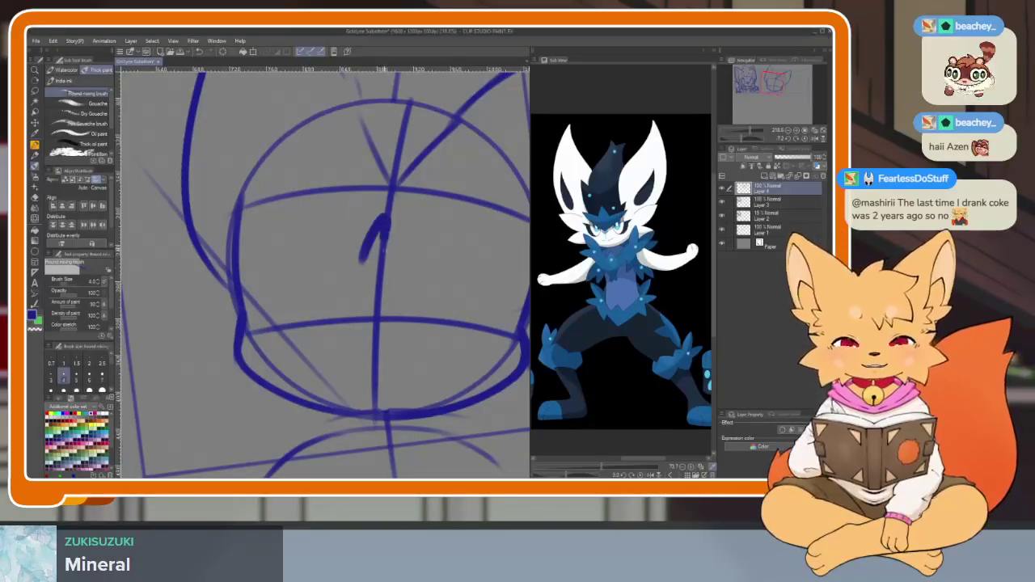
- Sketch an oval muzzle inside the head
scroll(323, 404, "up", 3)
scroll(334, 413, "up", 2)
scroll(334, 413, "down", 2)
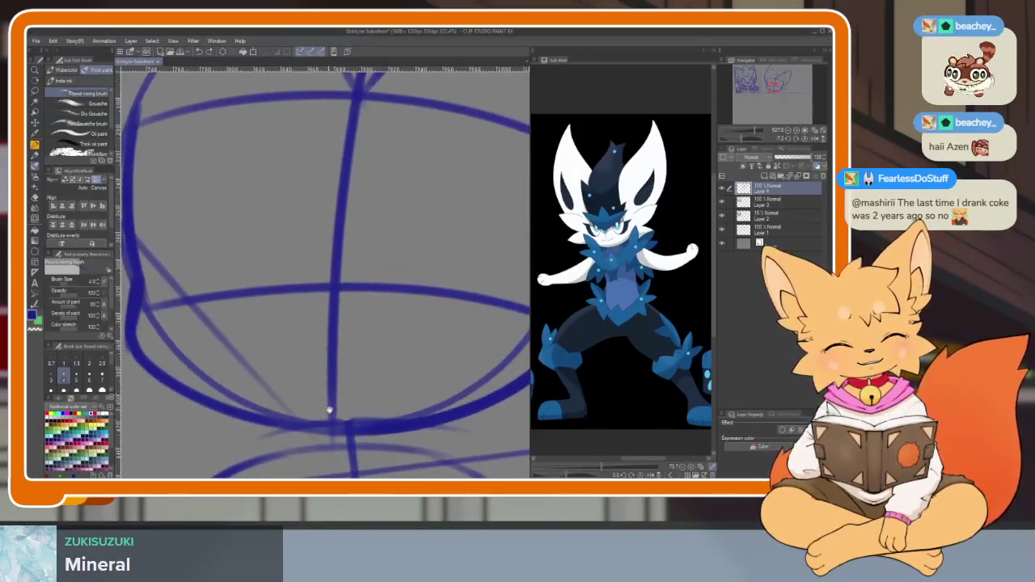
left_click_drag(288, 287, 265, 419)
mouse_move(212, 356)
left_mouse_down()
mouse_move(366, 434)
mouse_move(214, 353)
mouse_move(415, 296)
left_mouse_up()
scroll(330, 451, "down", 2)
scroll(420, 408, "down", 2)
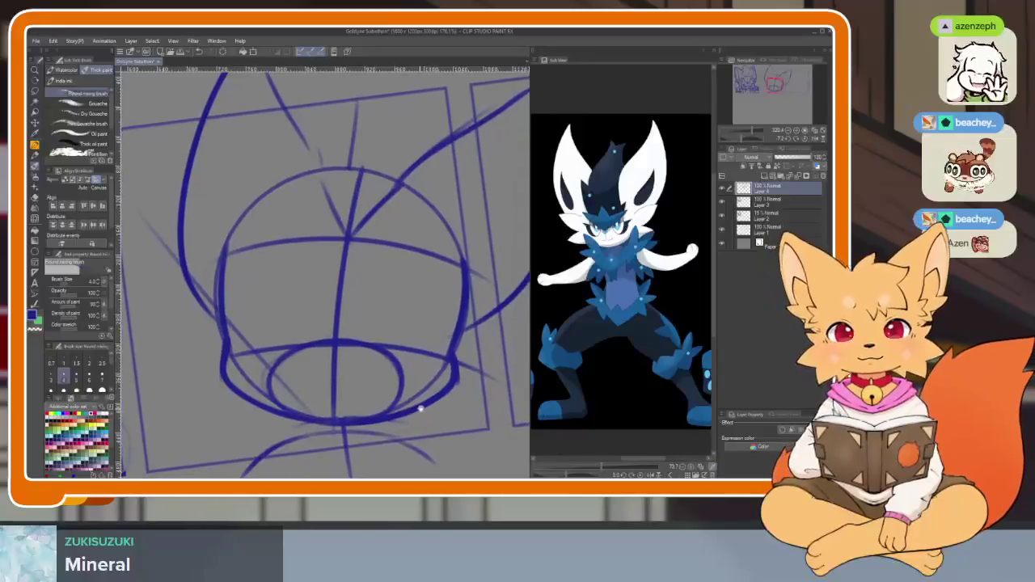
scroll(404, 404, "down", 2)
scroll(430, 407, "up", 2)
scroll(427, 397, "up", 1)
scroll(428, 407, "up", 1)
scroll(375, 381, "up", 1)
- Add curved strokes at the head's centre and left side
left_click_drag(358, 394, 485, 405)
left_click_drag(196, 375, 298, 375)
mouse_move(318, 318)
left_mouse_down()
mouse_move(235, 190)
mouse_move(182, 388)
left_mouse_up()
scroll(453, 366, "down", 3)
scroll(452, 367, "down", 1)
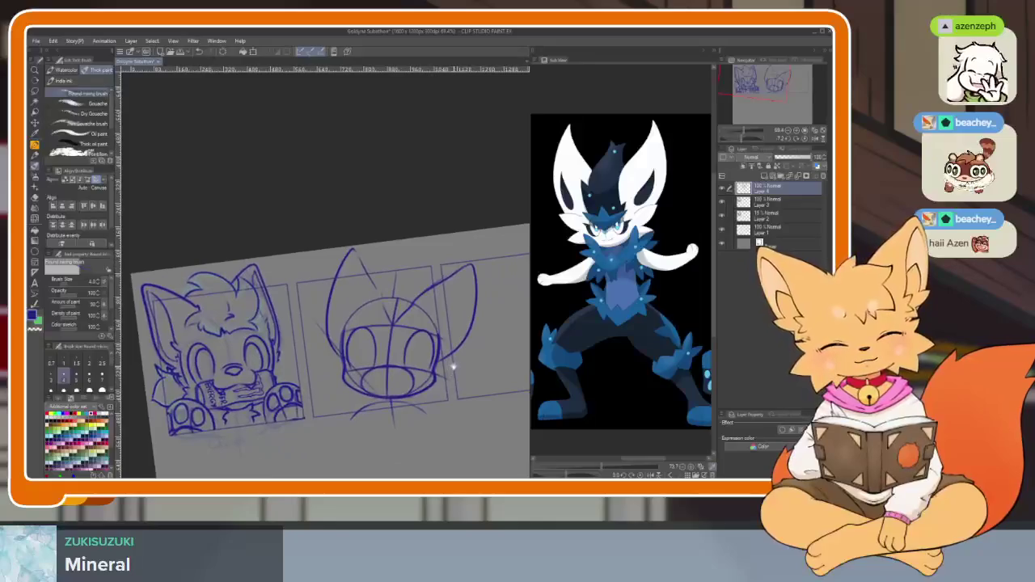
scroll(453, 366, "up", 2)
scroll(423, 397, "up", 1)
scroll(412, 364, "up", 1)
scroll(289, 392, "up", 1)
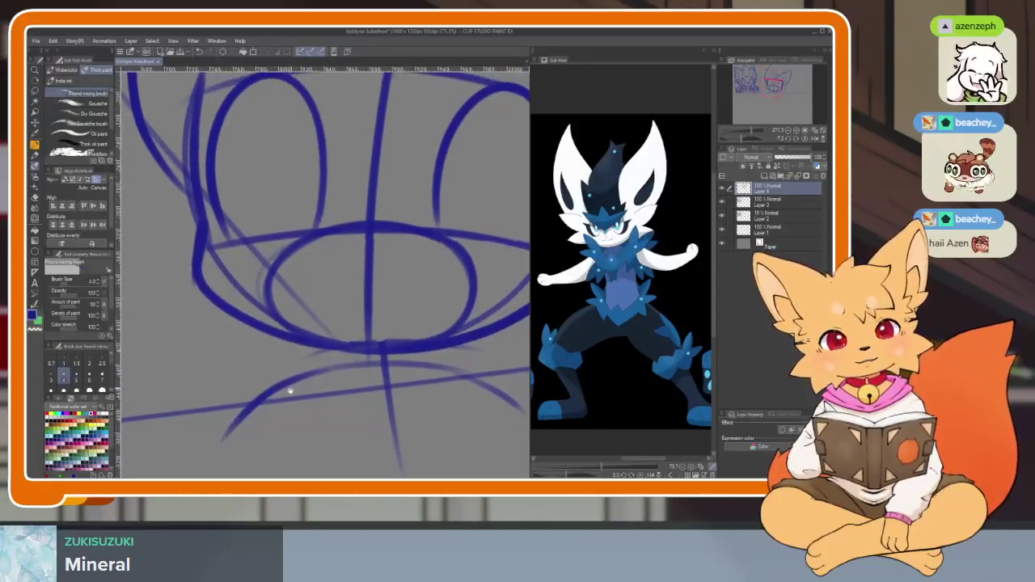
scroll(290, 391, "up", 2)
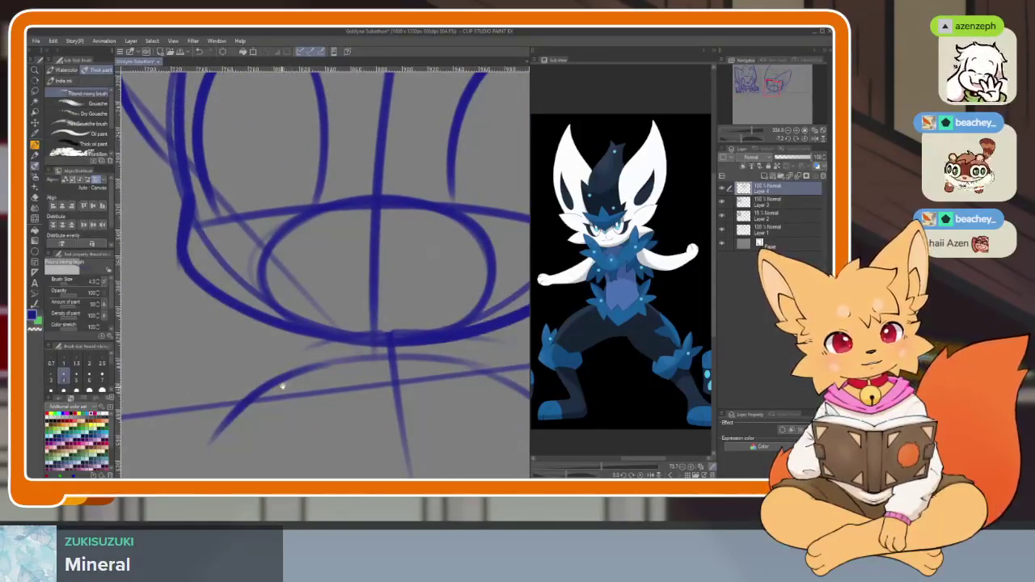
left_click_drag(281, 386, 245, 322)
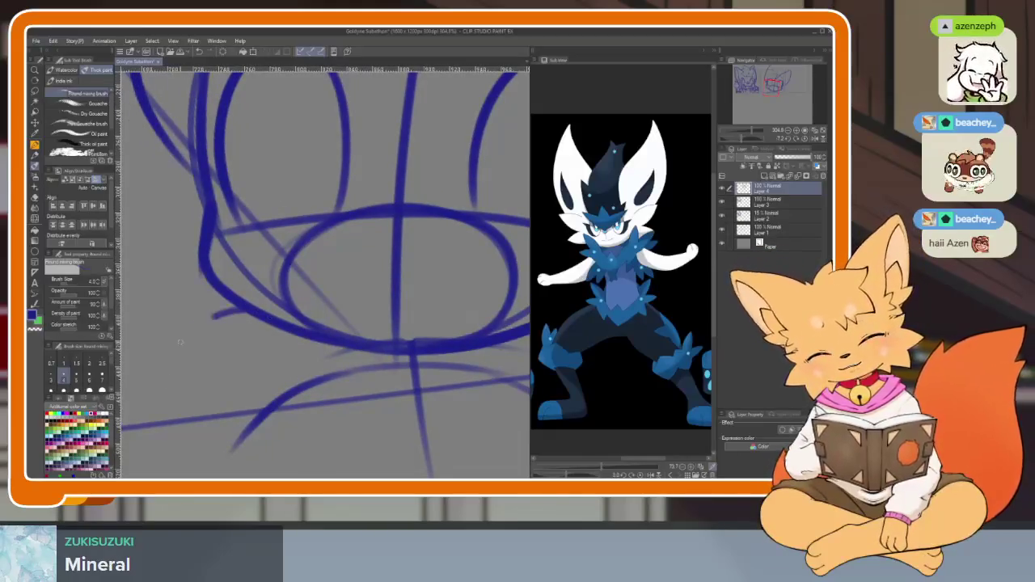
- Extend the lower curve of the head sketch
scroll(432, 418, "right", 3)
left_click_drag(449, 324, 474, 315)
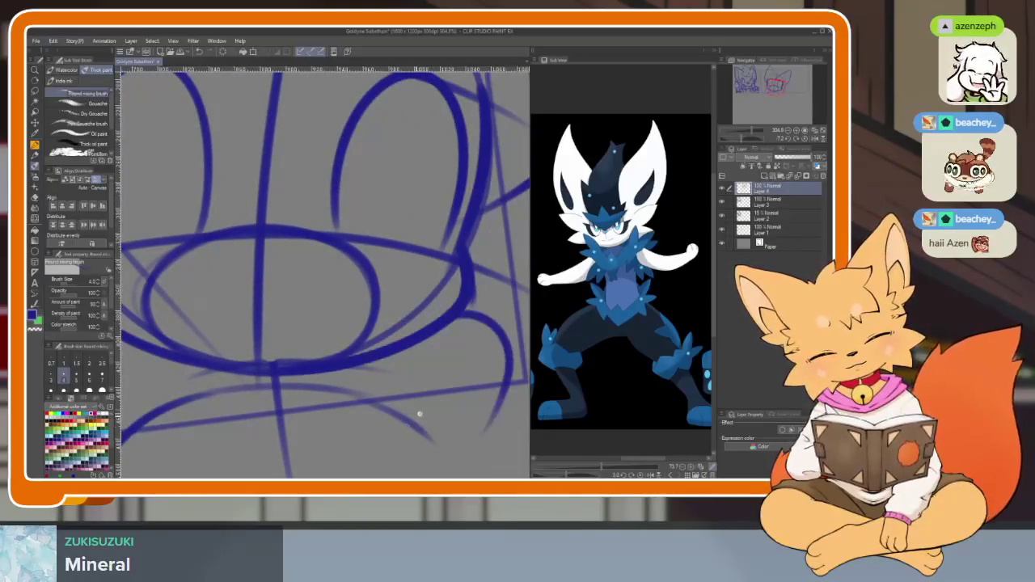
scroll(420, 414, "down", 5)
scroll(445, 342, "up", 3)
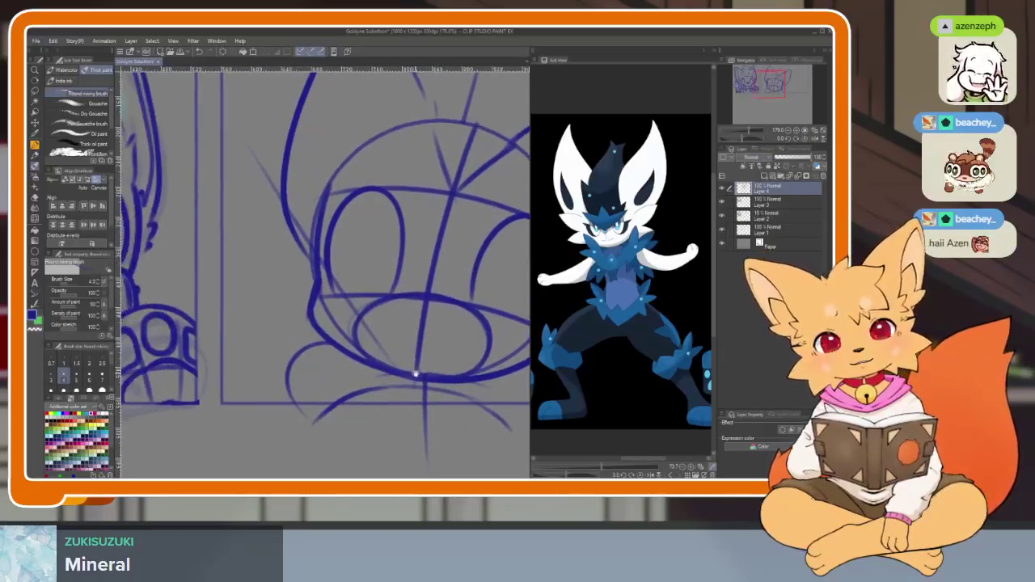
scroll(394, 382, "down", 5)
- Rotate the head sketch into a slight clockwise tilt and shrink it slightly
key("ctrl+t")
mouse_move(393, 382)
left_mouse_down()
mouse_move(447, 217)
mouse_move(432, 264)
left_mouse_up()
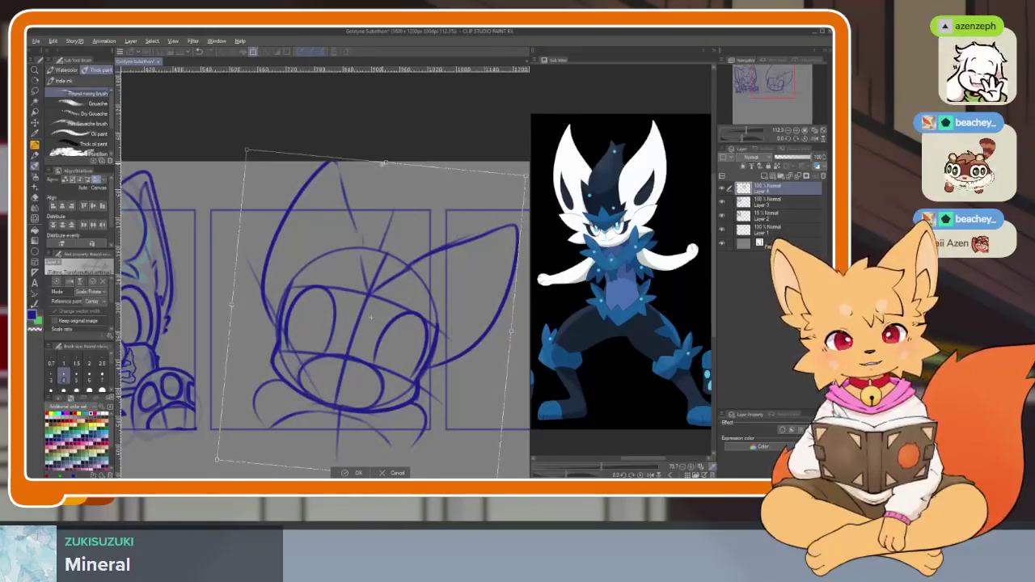
left_click_drag(526, 177, 504, 197)
left_click(350, 471)
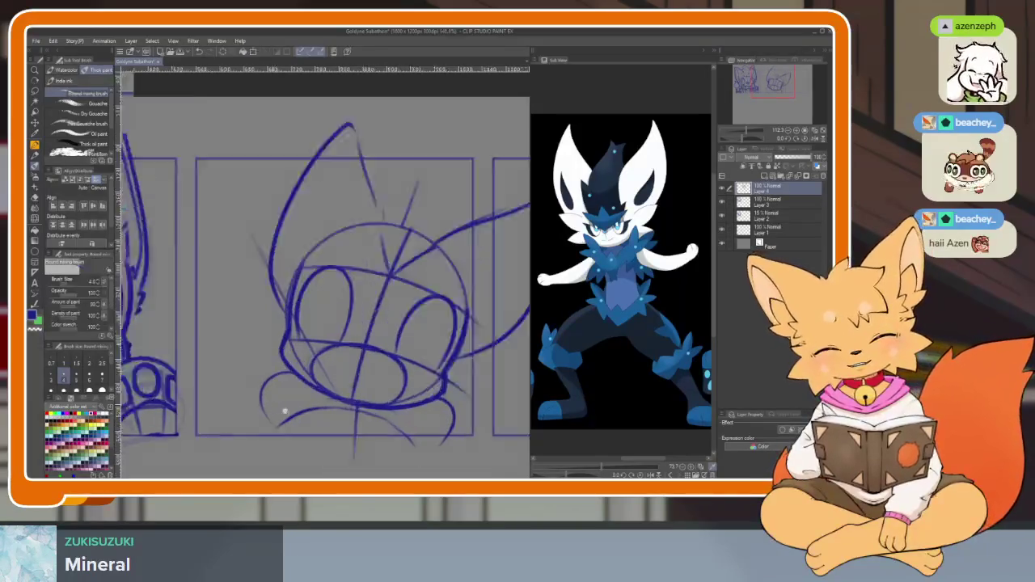
- Draw the raised arm's first curve and lower outline strokes left of the head
scroll(318, 299, "up", 3)
left_click_drag(210, 242, 275, 158)
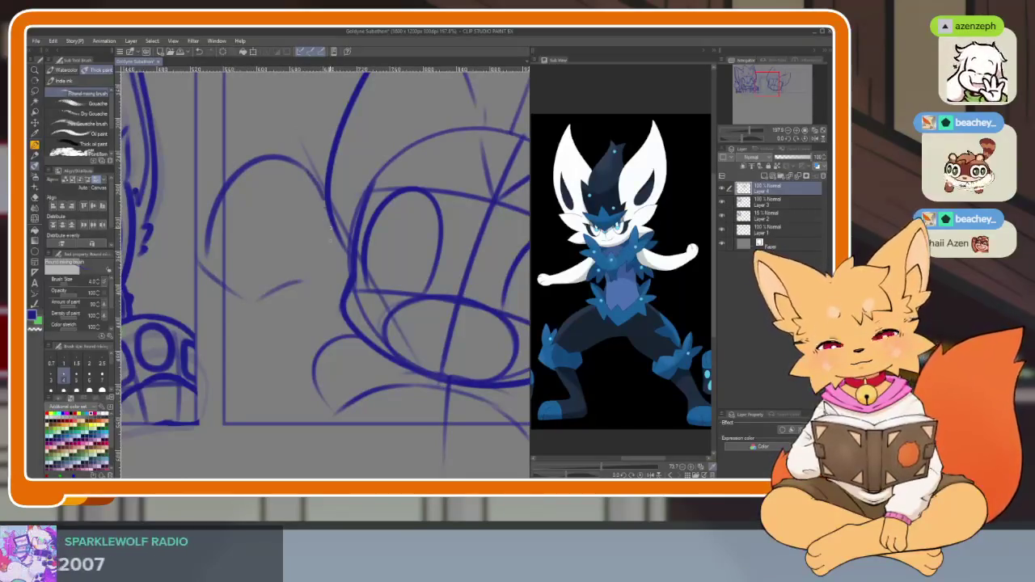
left_click_drag(303, 280, 247, 295)
left_click_drag(336, 260, 301, 237)
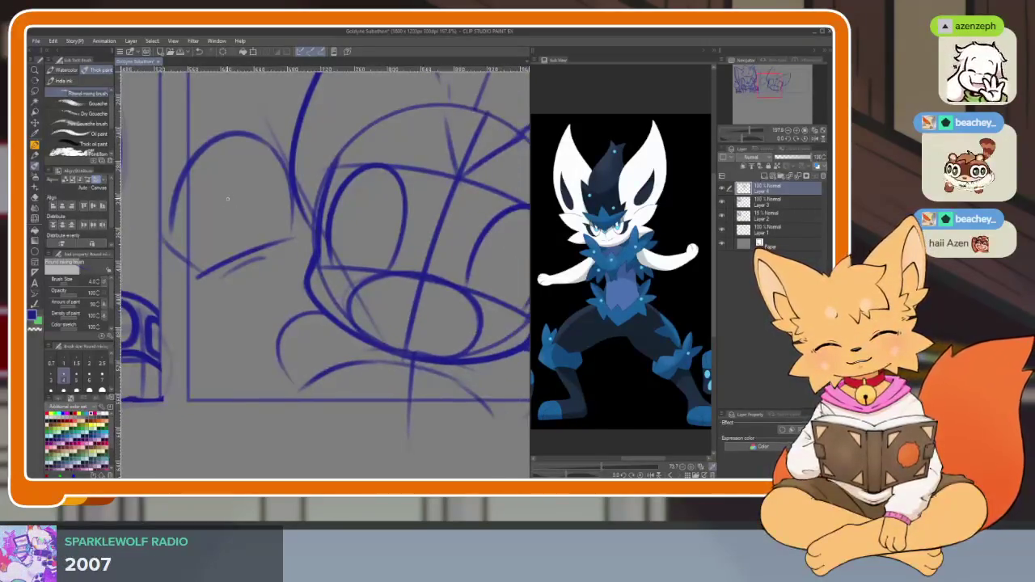
left_click_drag(233, 261, 333, 437)
left_click_drag(313, 330, 194, 430)
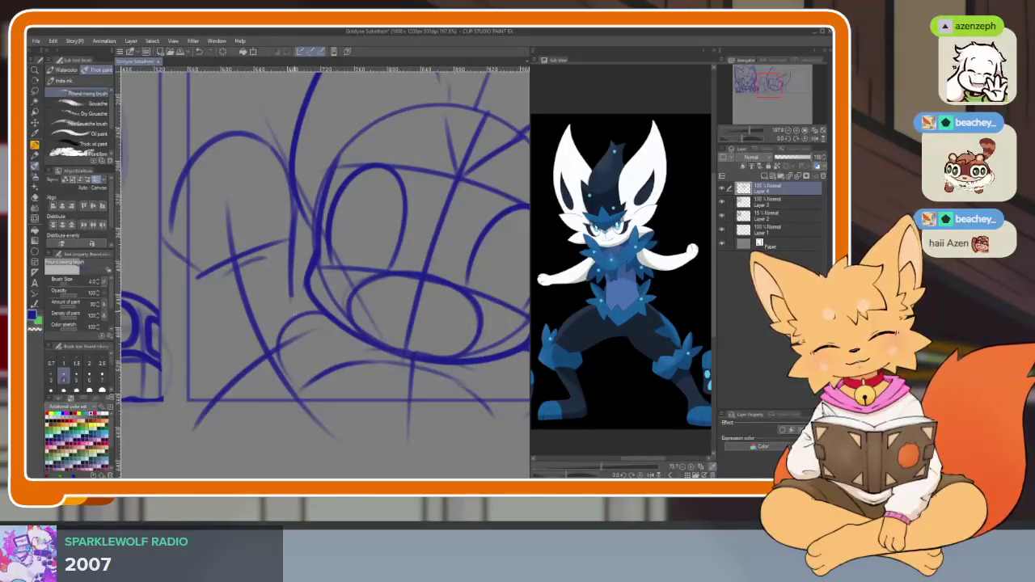
left_click_drag(301, 293, 259, 433)
left_click_drag(194, 279, 241, 437)
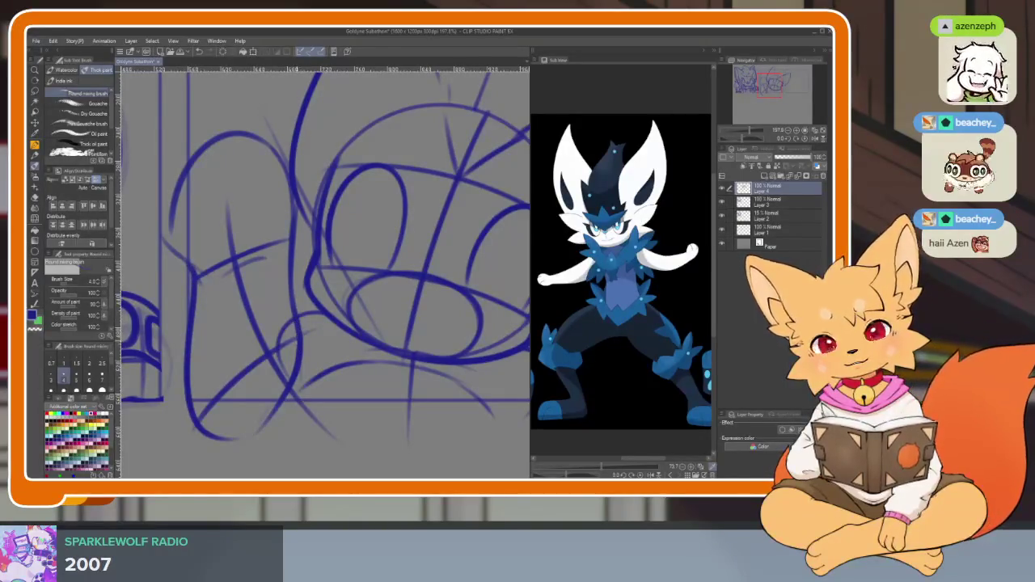
- Redraw the arm's top curve and add a stroke at its lower left
left_click_drag(184, 267, 202, 142)
key("ctrl+z")
left_click_drag(172, 212, 259, 144)
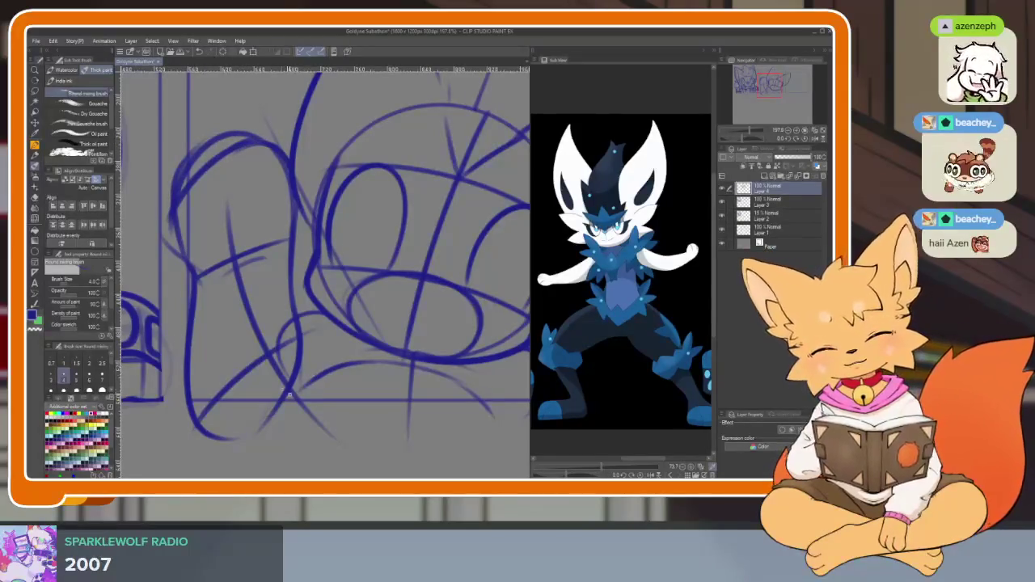
left_click_drag(324, 266, 352, 264)
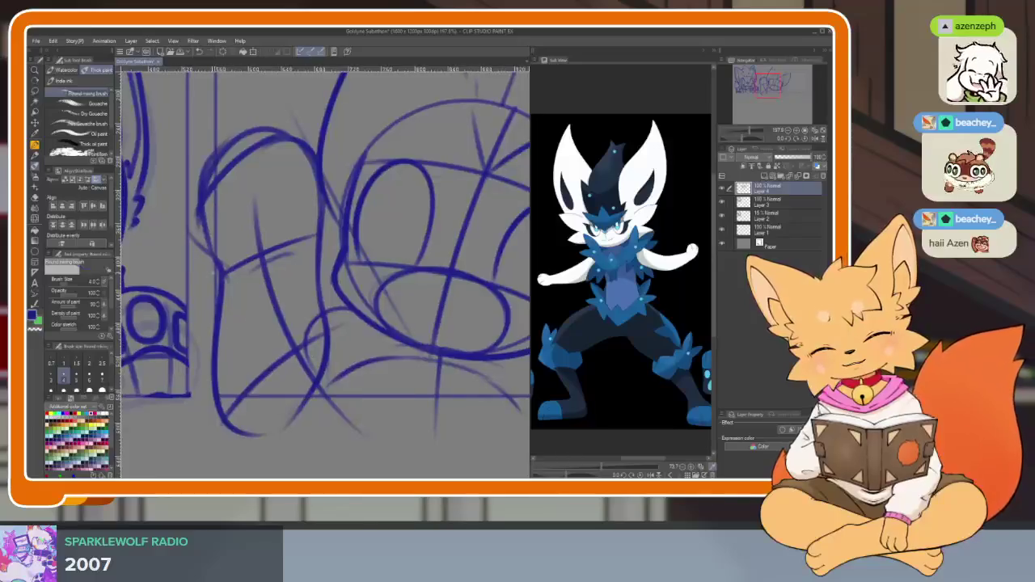
left_click_drag(197, 346, 239, 441)
- Erase stray lines around the arm and hide the palettes
key("e")
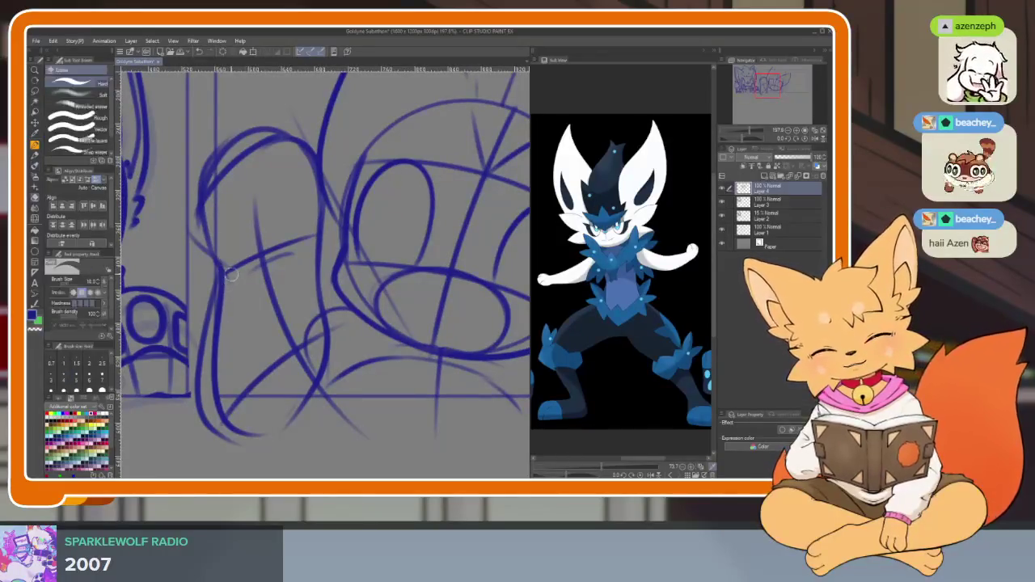
left_click_drag(230, 271, 223, 417)
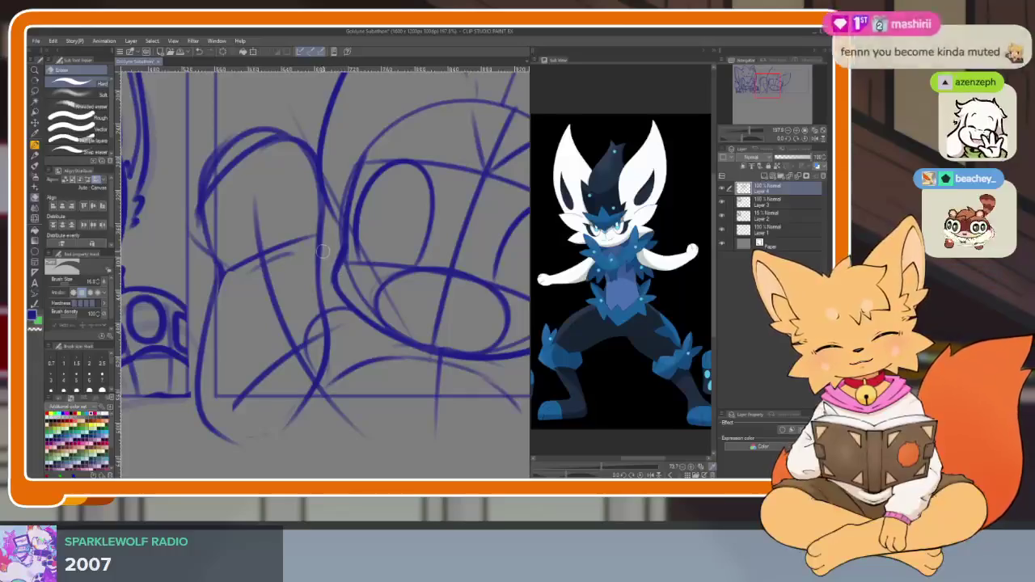
key("b")
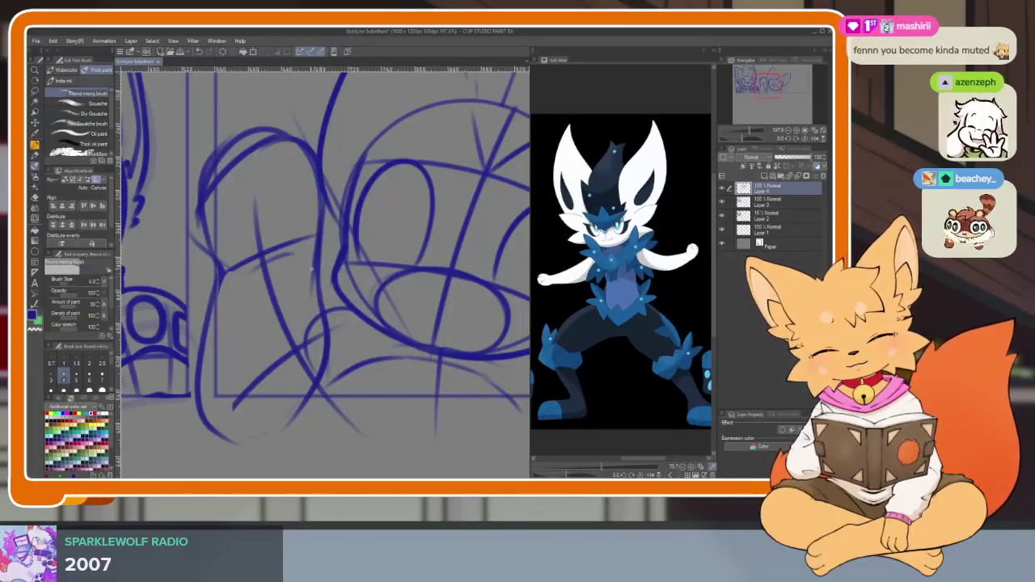
key("e")
left_click_drag(320, 263, 321, 332)
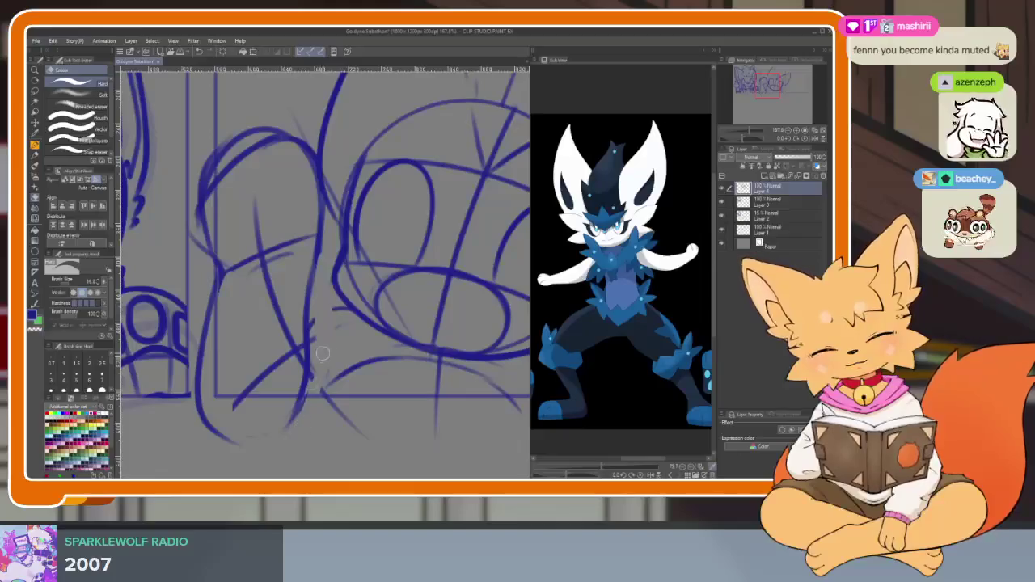
key("b")
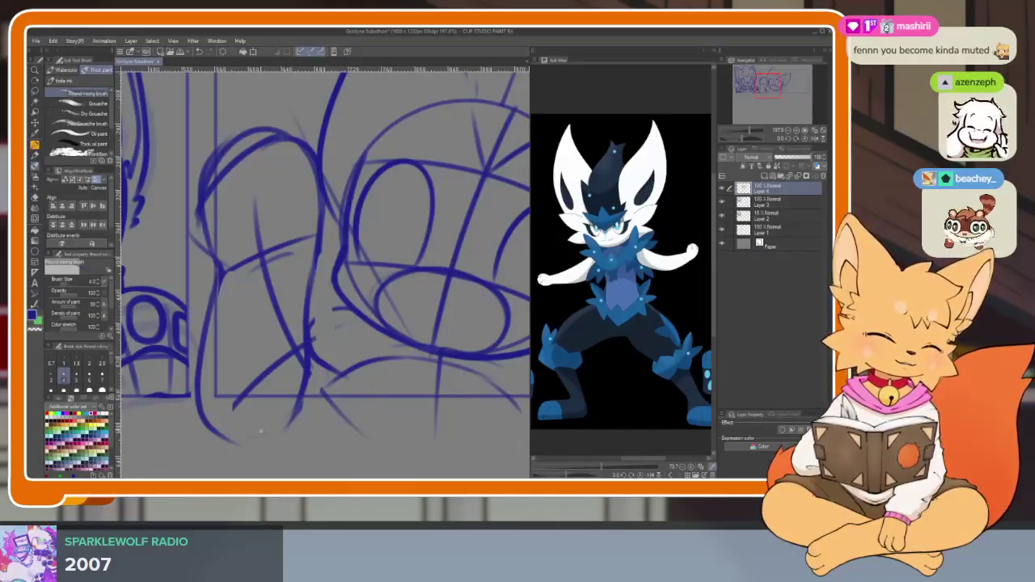
scroll(413, 374, "up", 1)
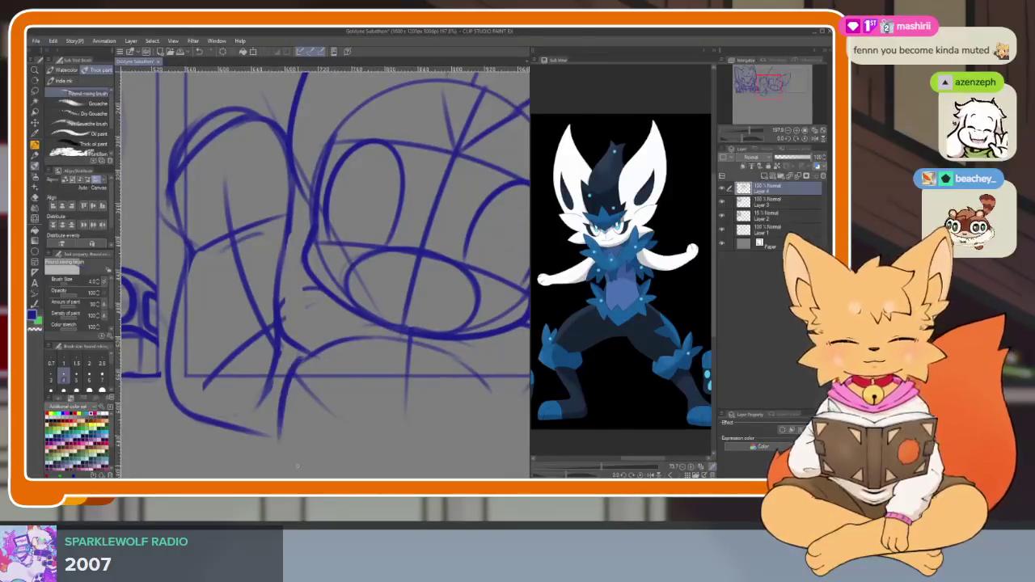
scroll(390, 385, "up", 1)
scroll(390, 385, "down", 2)
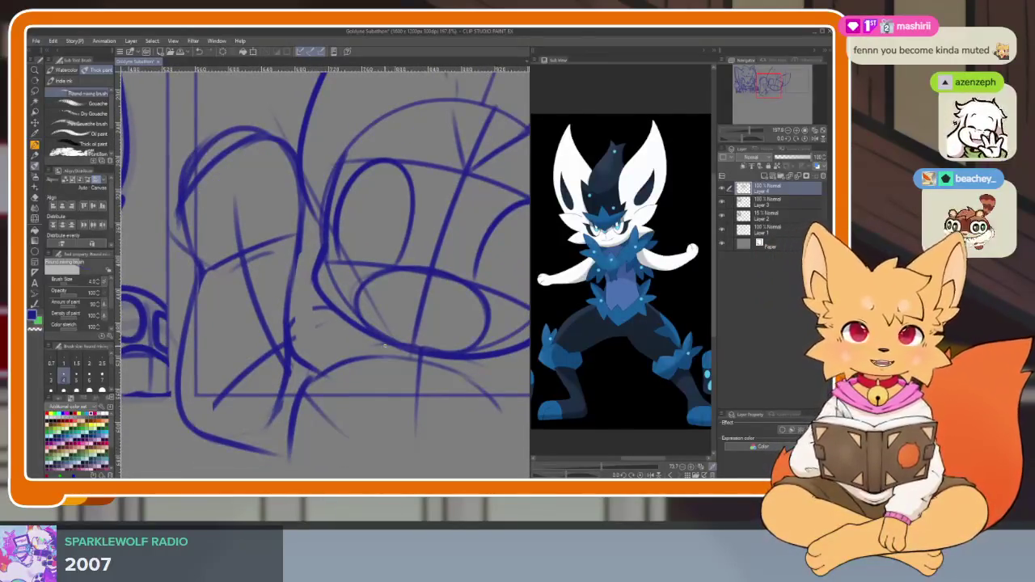
key("Tab")
scroll(486, 364, "down", 3)
scroll(566, 364, "down", 1)
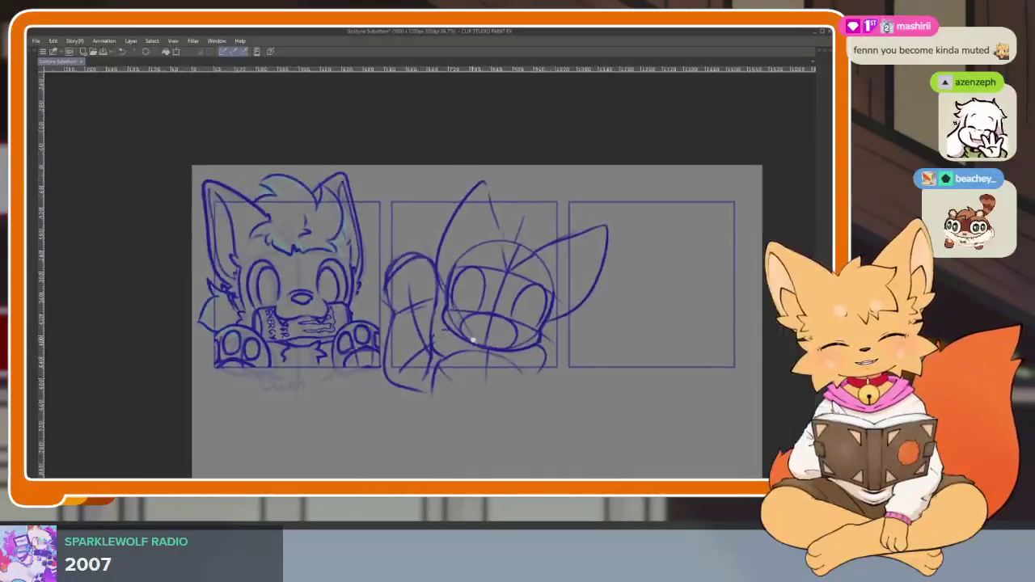
- Lasso-select the raised arm and move it upward
scroll(440, 395, "up", 2)
key("Tab")
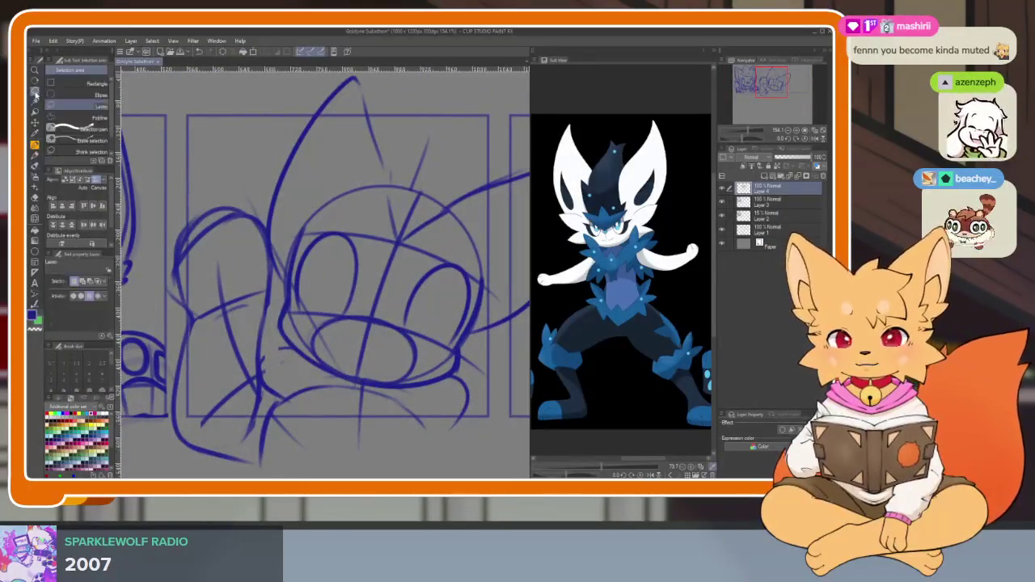
key("Tab")
scroll(328, 240, "down", 1)
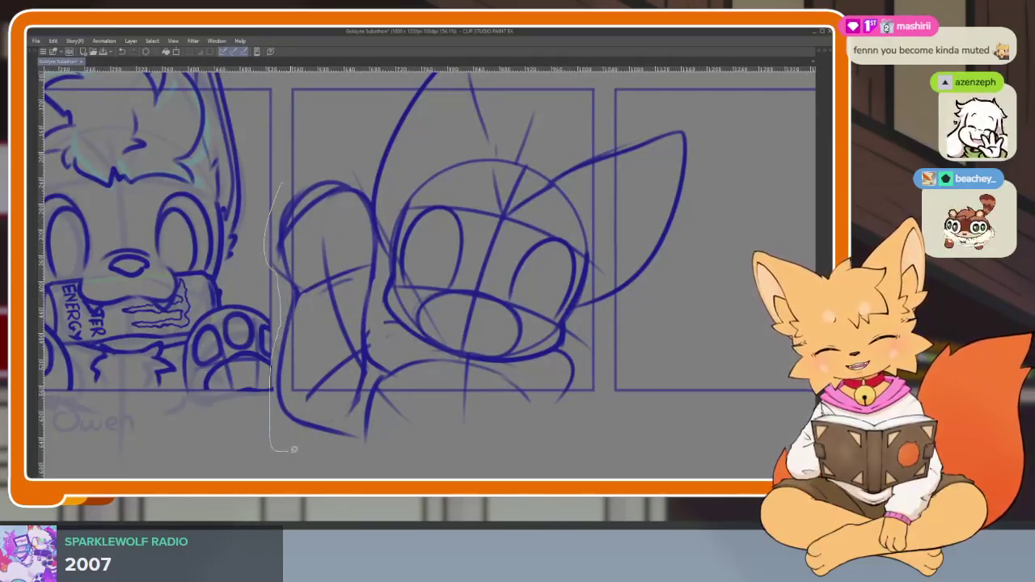
left_click_drag(356, 444, 374, 332)
left_click_drag(382, 248, 358, 152)
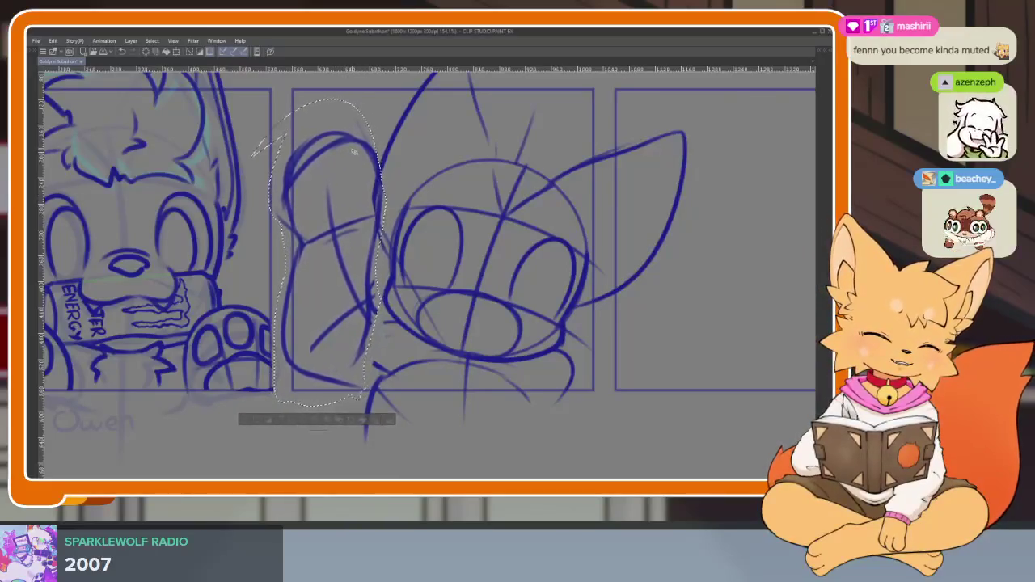
key("ctrl+d")
- Redraw the arm's right edge and add strokes to the lower arm
scroll(348, 202, "up", 2)
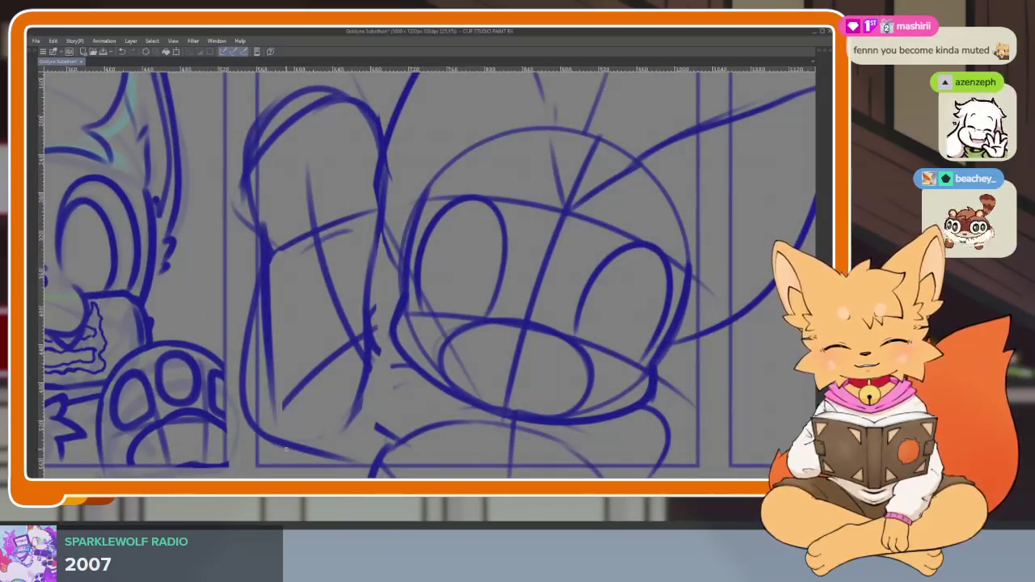
scroll(255, 235, "down", 1)
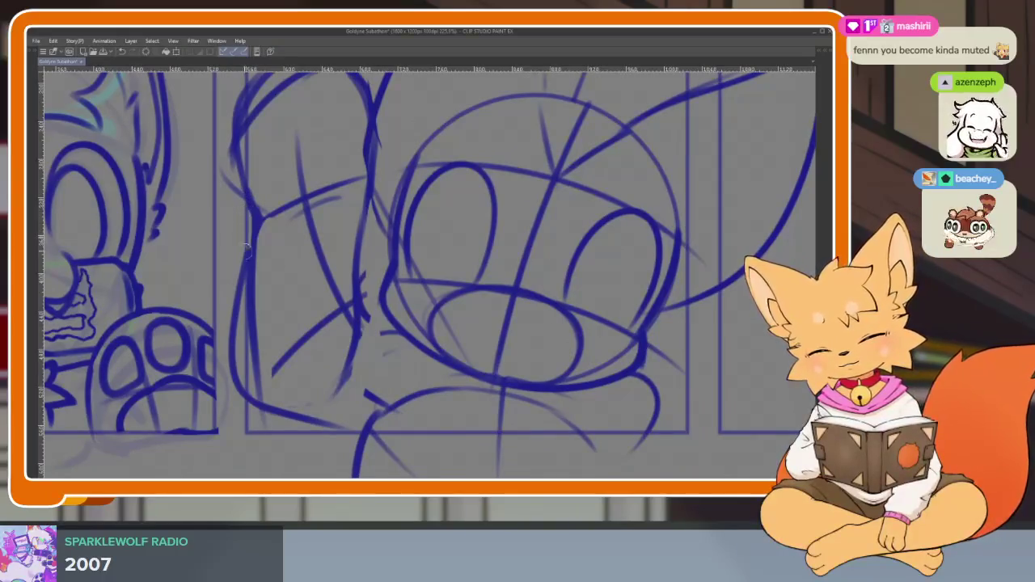
left_click_drag(235, 380, 230, 335)
key("ctrl+z")
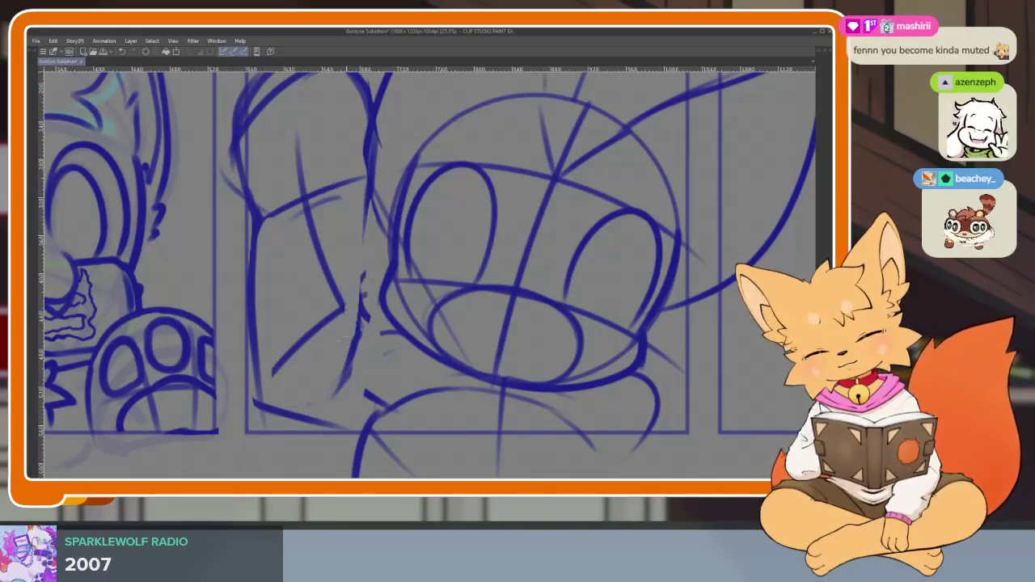
left_click_drag(368, 154, 375, 330)
left_click_drag(372, 221, 375, 354)
left_click_drag(374, 272, 374, 367)
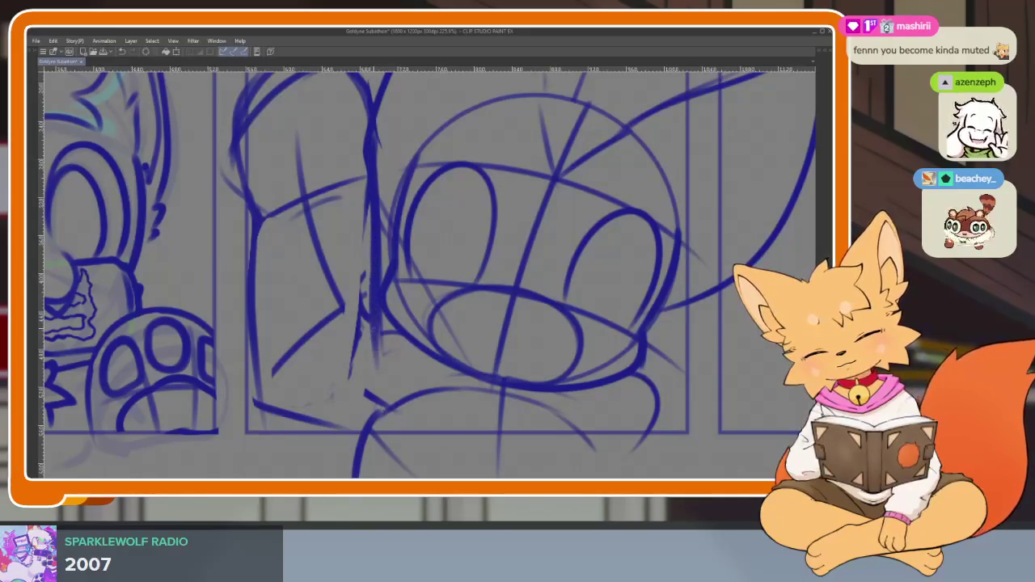
left_click_drag(375, 324, 389, 365)
scroll(388, 340, "down", 1)
mouse_move(257, 291)
left_mouse_down()
mouse_move(240, 361)
mouse_move(331, 458)
left_mouse_up()
scroll(491, 370, "down", 1)
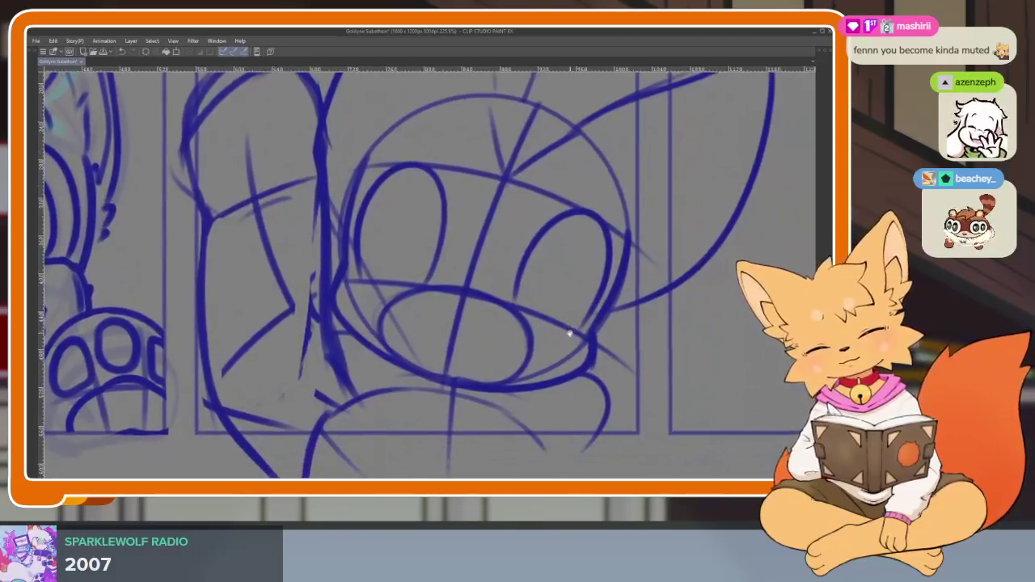
scroll(564, 348, "down", 1)
scroll(558, 350, "down", 1)
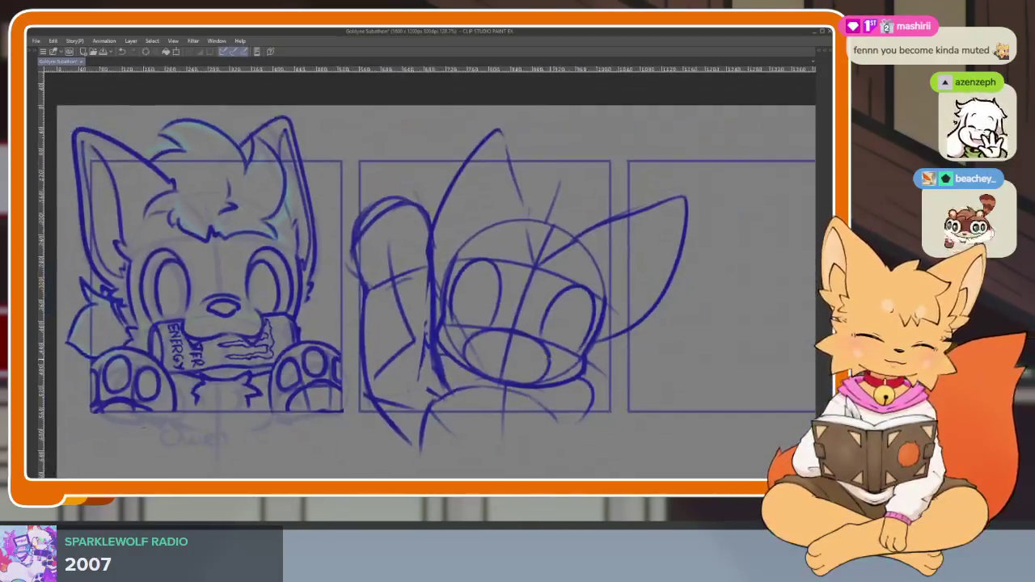
- Rotate and skew the arm relative to the tilted head
key("Tab")
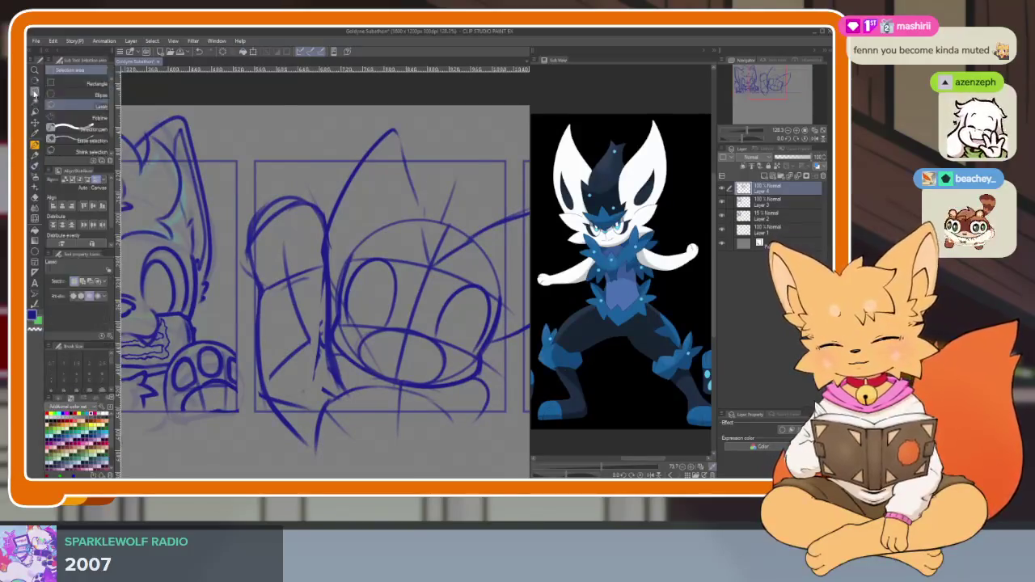
key("Tab")
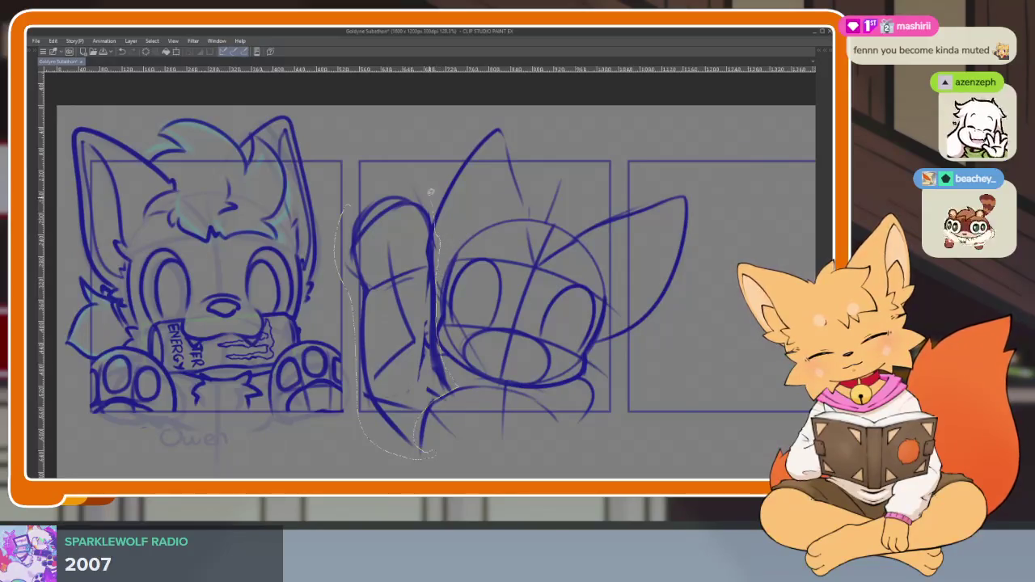
key("ctrl+t")
left_click_drag(390, 168, 379, 180)
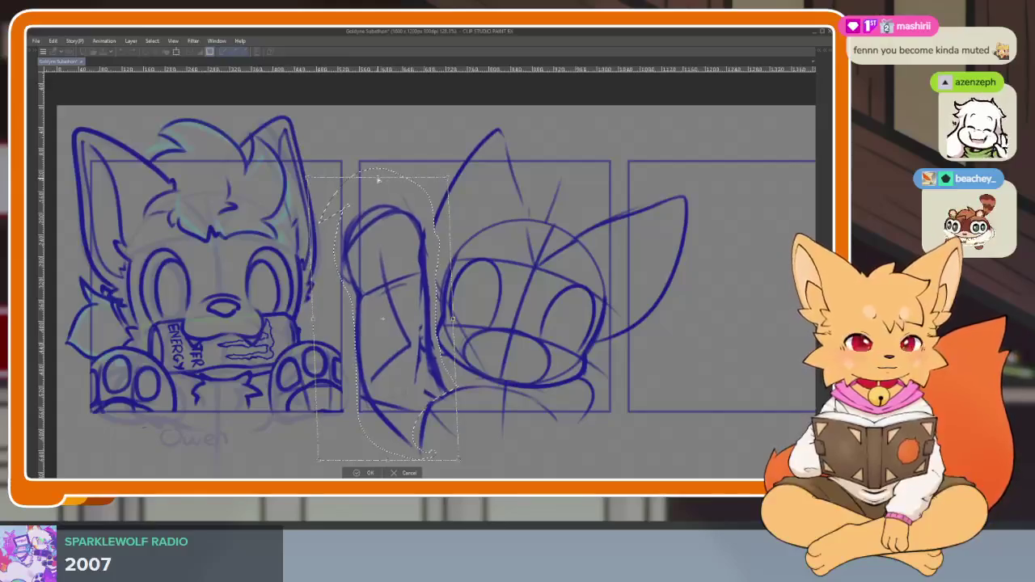
key("Return")
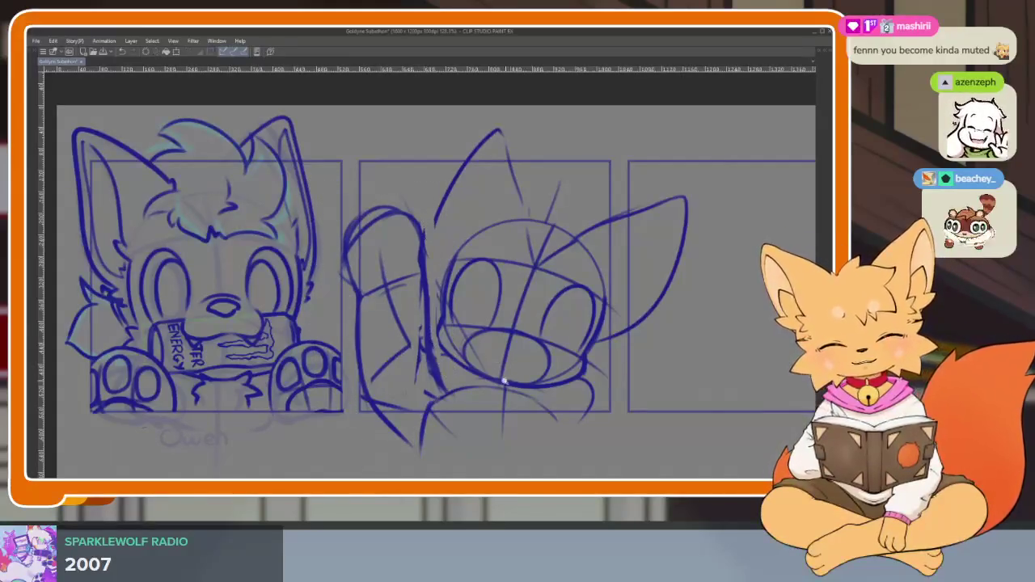
scroll(504, 380, "up", 2)
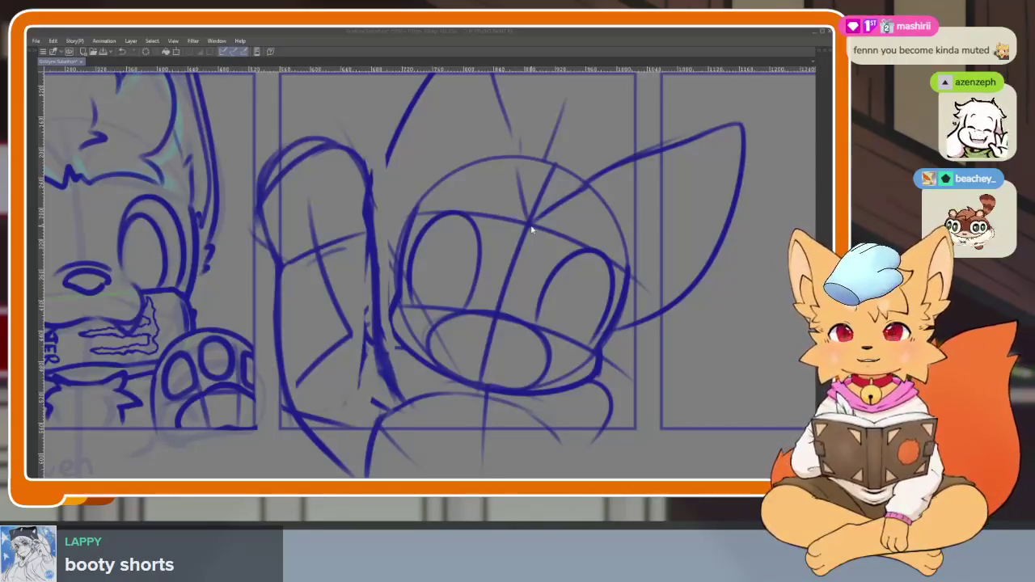
- Erase the thick vertical line in the middle panel and redraw it down the figure
left_click(460, 34)
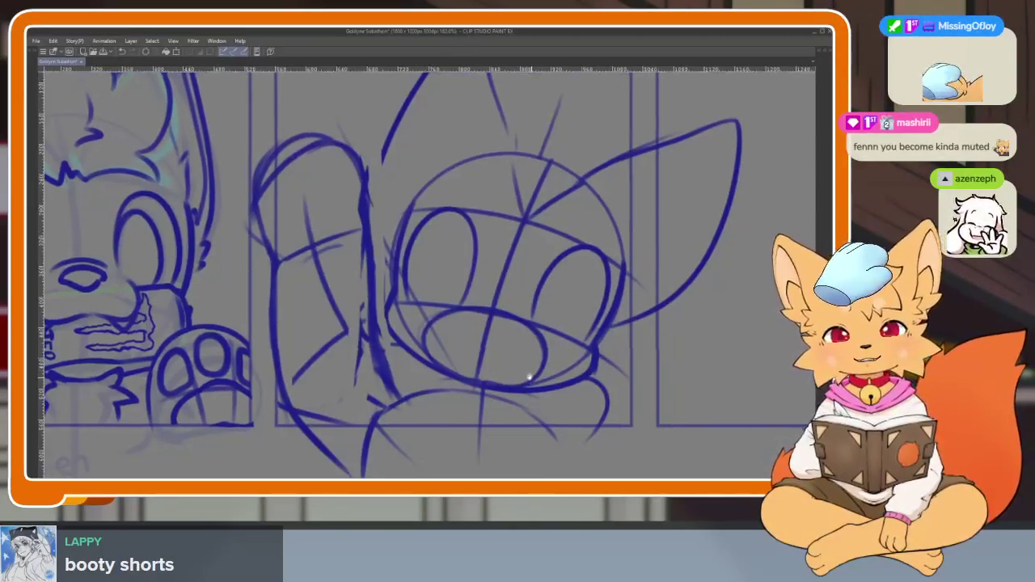
left_click_drag(531, 374, 502, 365)
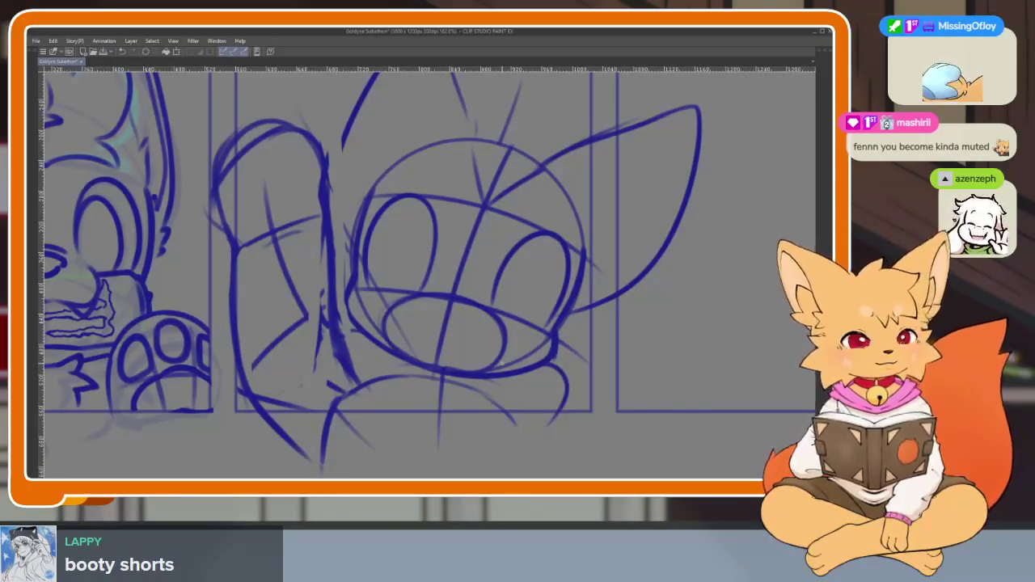
key("ctrl+z")
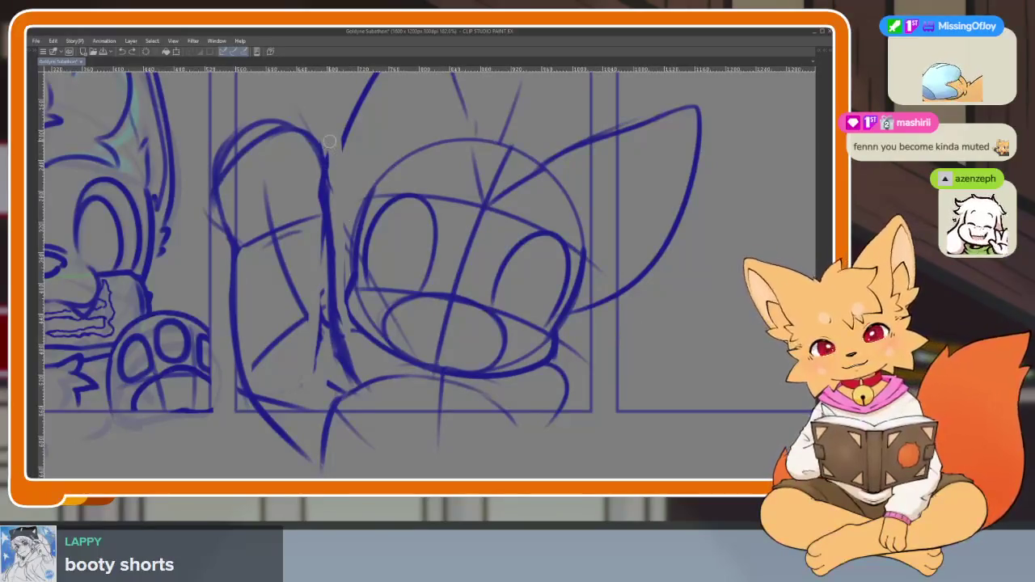
left_click_drag(330, 142, 353, 380)
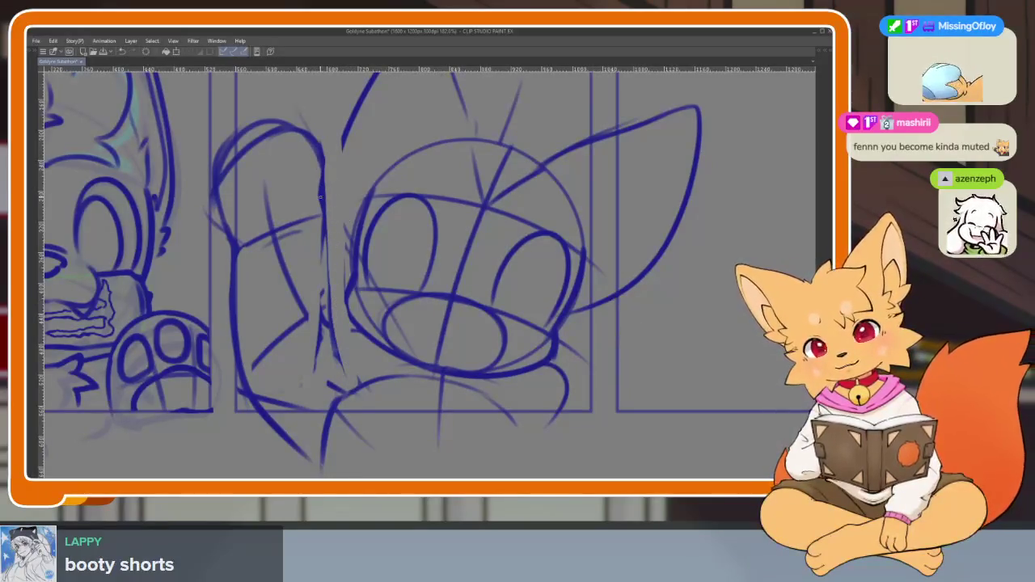
left_click_drag(326, 218, 333, 373)
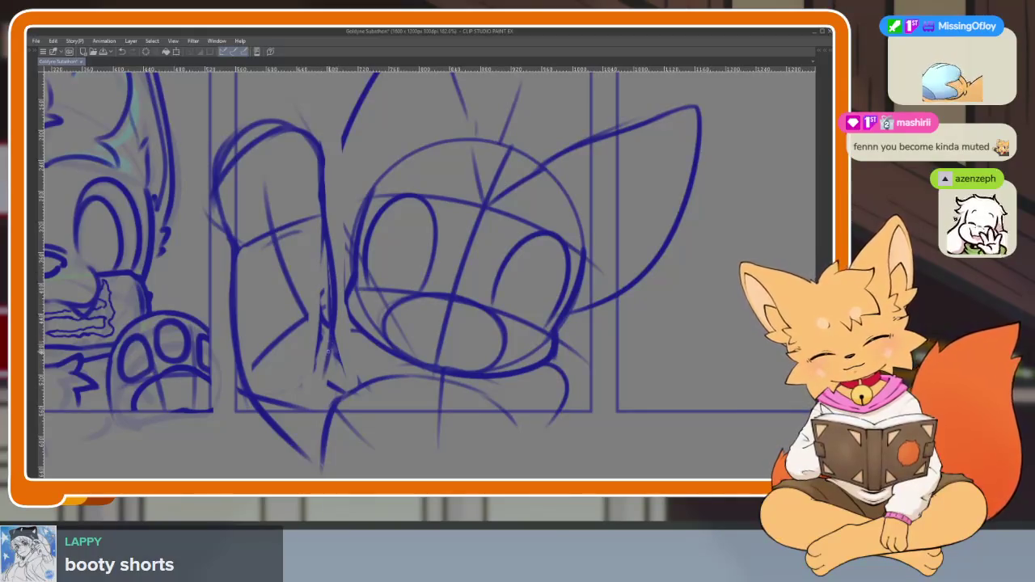
- Redraw the figure's lower curve and the vertical line beside the head
mouse_move(550, 360)
left_mouse_down()
mouse_move(446, 377)
mouse_move(376, 354)
mouse_move(307, 444)
mouse_move(540, 344)
left_mouse_up()
key("ctrl+z")
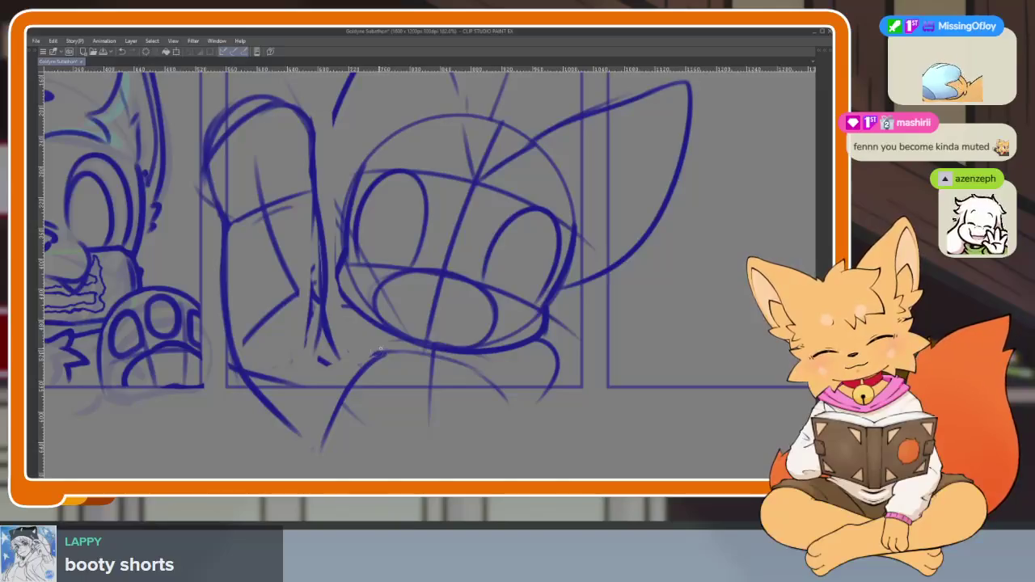
left_click_drag(400, 354, 320, 446)
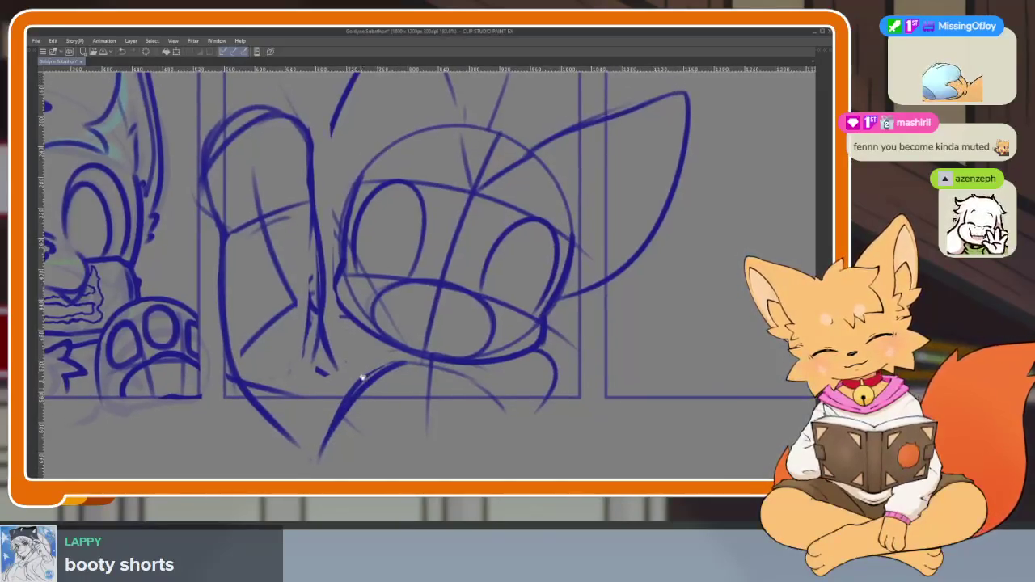
key("ctrl+z")
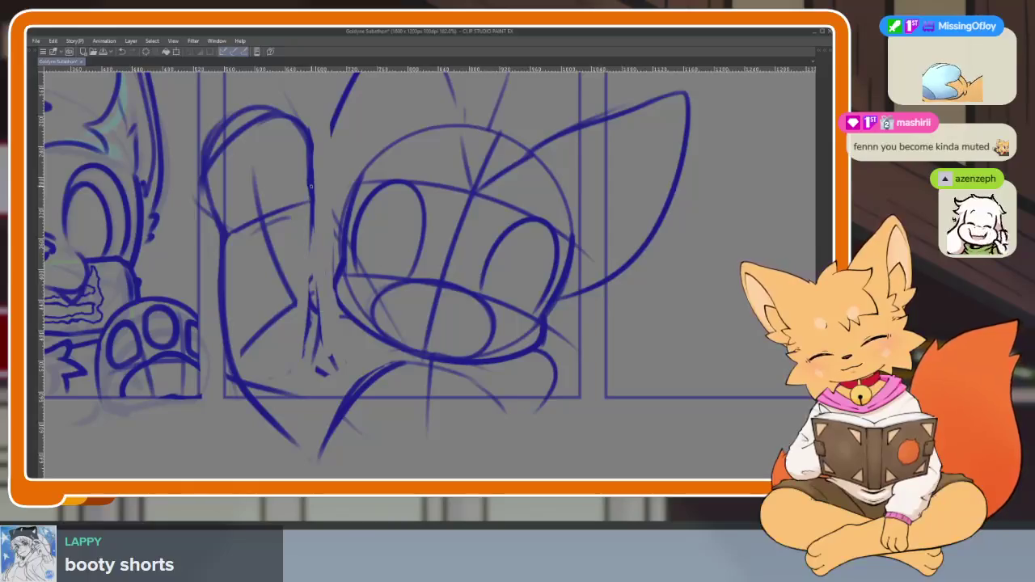
left_click_drag(311, 209, 305, 380)
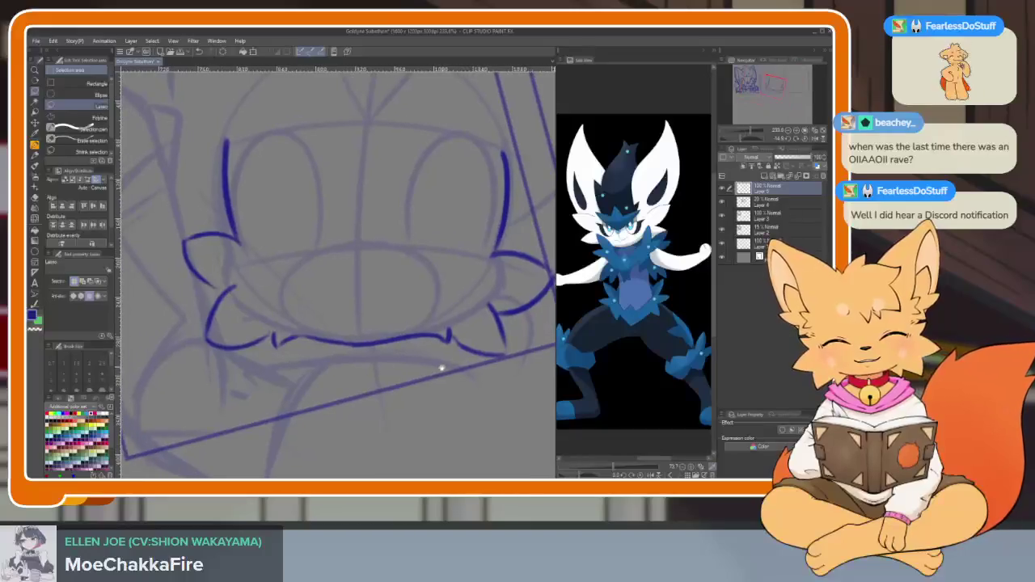
- With the brush, draw fang teeth hanging below the mouth at its left and right ends
scroll(346, 420, "up", 3)
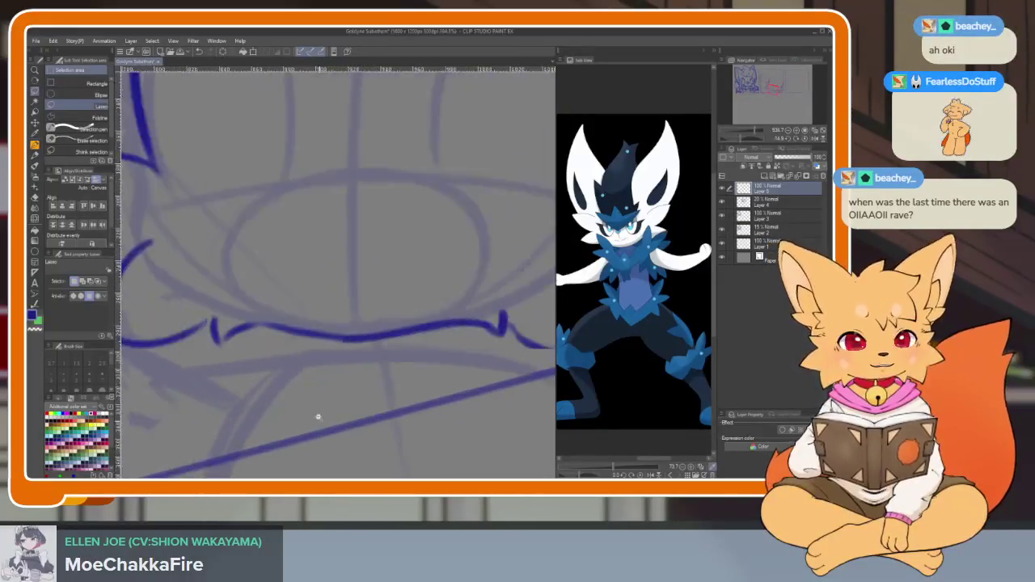
key("b")
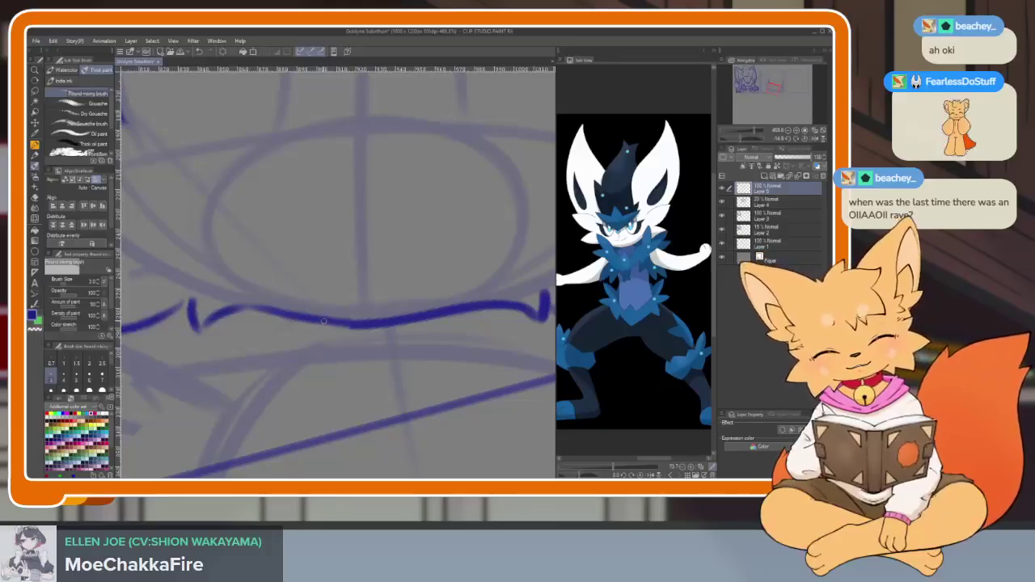
key("ctrl+z")
left_click_drag(323, 319, 311, 346)
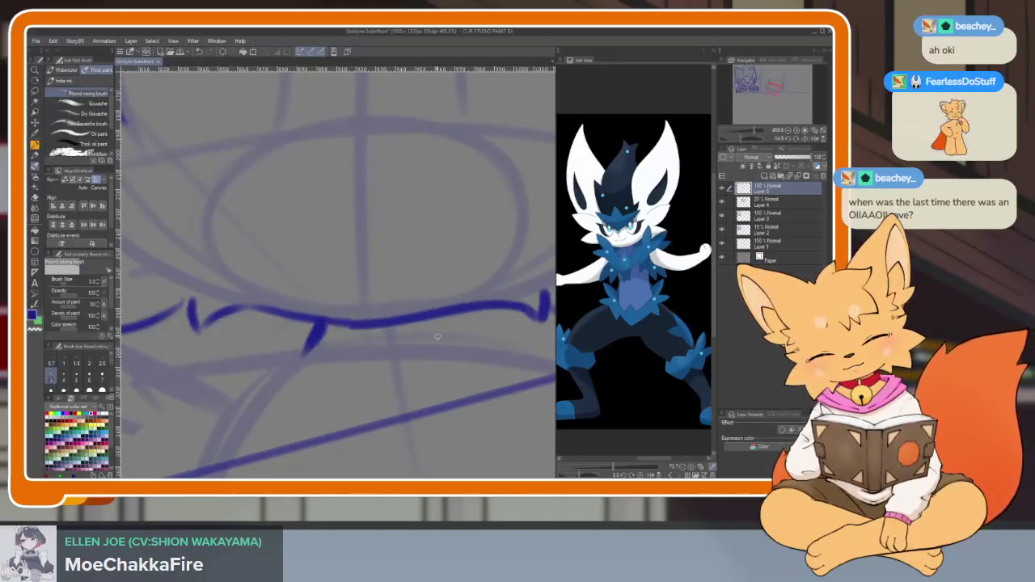
left_click_drag(475, 309, 484, 339)
- Zoom into the mouth and try lower jaw lines along its bottom left
scroll(427, 411, "up", 2)
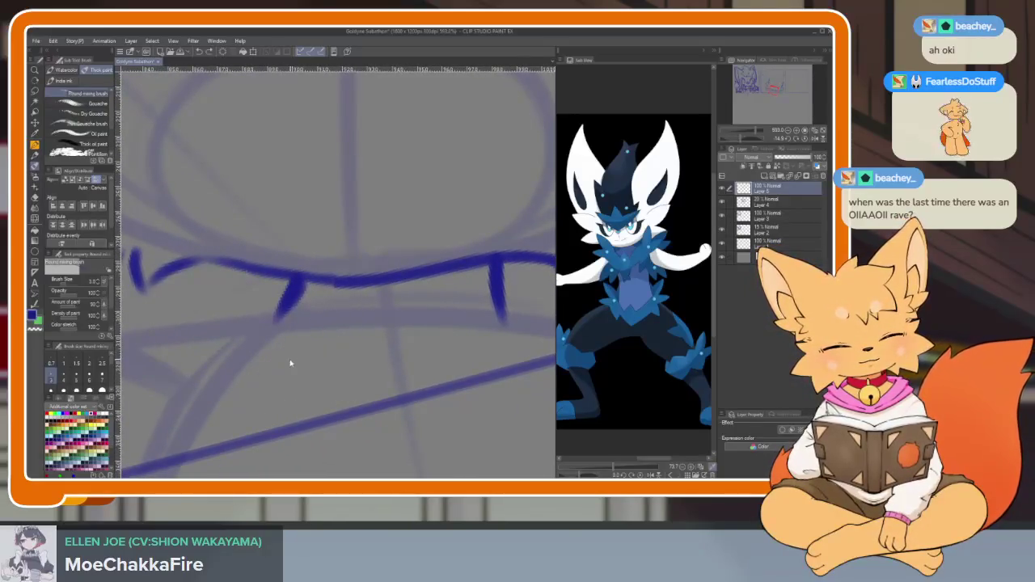
scroll(335, 376, "down", 2)
scroll(304, 393, "up", 1)
scroll(304, 394, "up", 2)
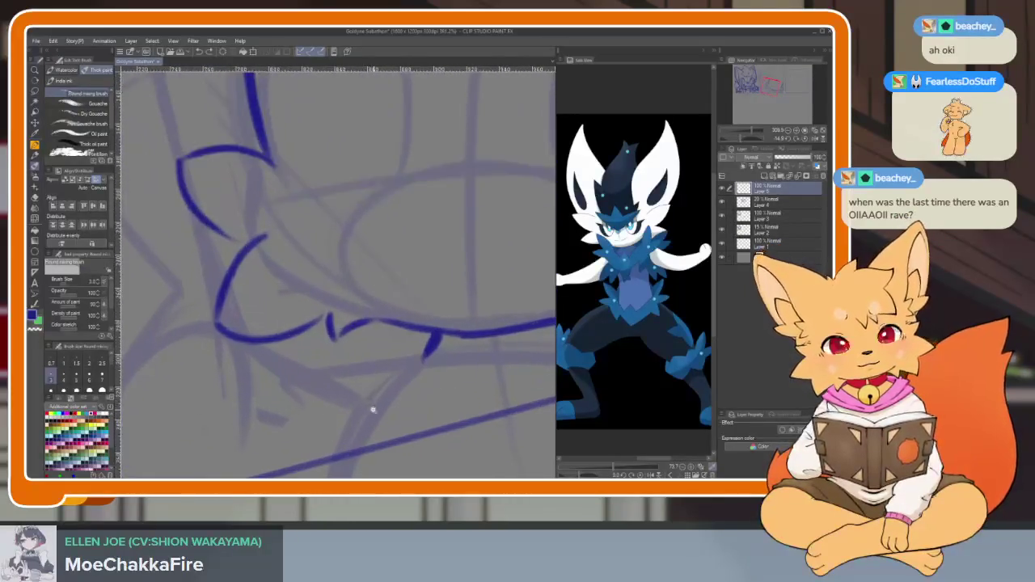
scroll(369, 411, "down", 1)
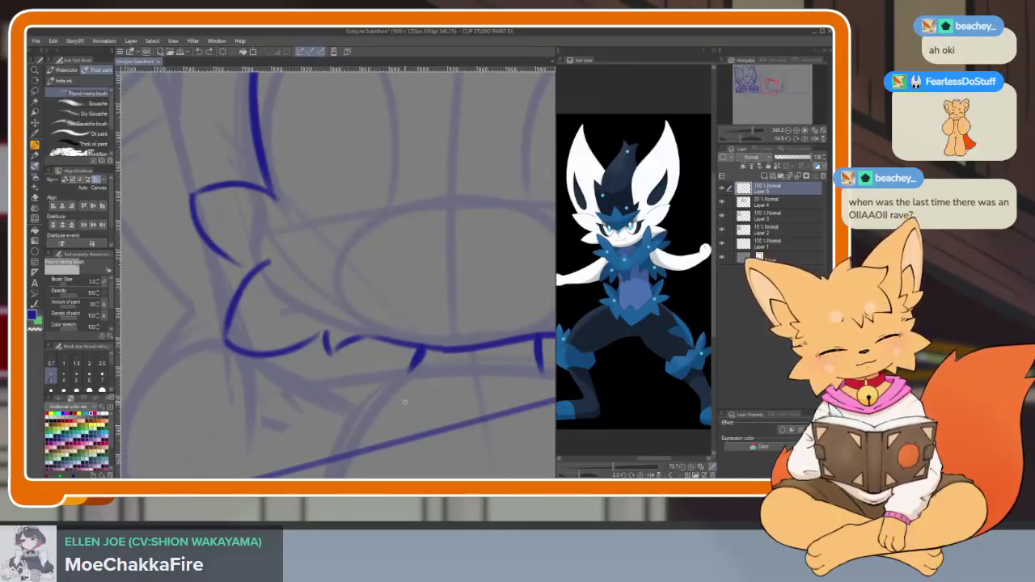
left_click_drag(443, 431, 359, 399)
mouse_move(438, 403)
left_mouse_down()
mouse_move(370, 418)
mouse_move(369, 446)
left_mouse_up()
mouse_move(332, 408)
left_mouse_down()
mouse_move(242, 297)
mouse_move(225, 330)
mouse_move(241, 373)
mouse_move(271, 348)
mouse_move(174, 410)
left_mouse_up()
key("ctrl+z")
key("ctrl+z")
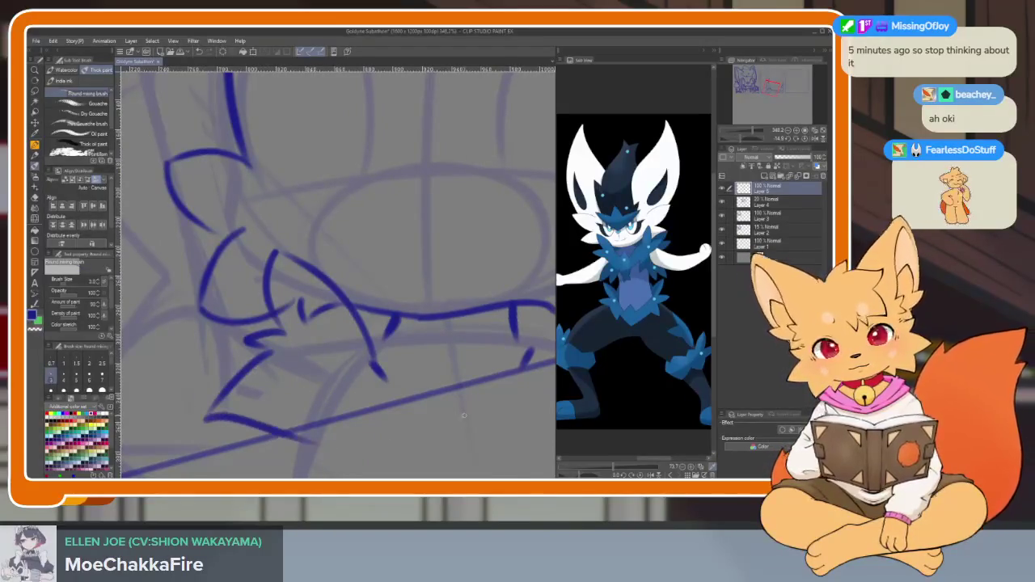
left_click_drag(329, 406, 317, 405)
left_click_drag(198, 418, 320, 429)
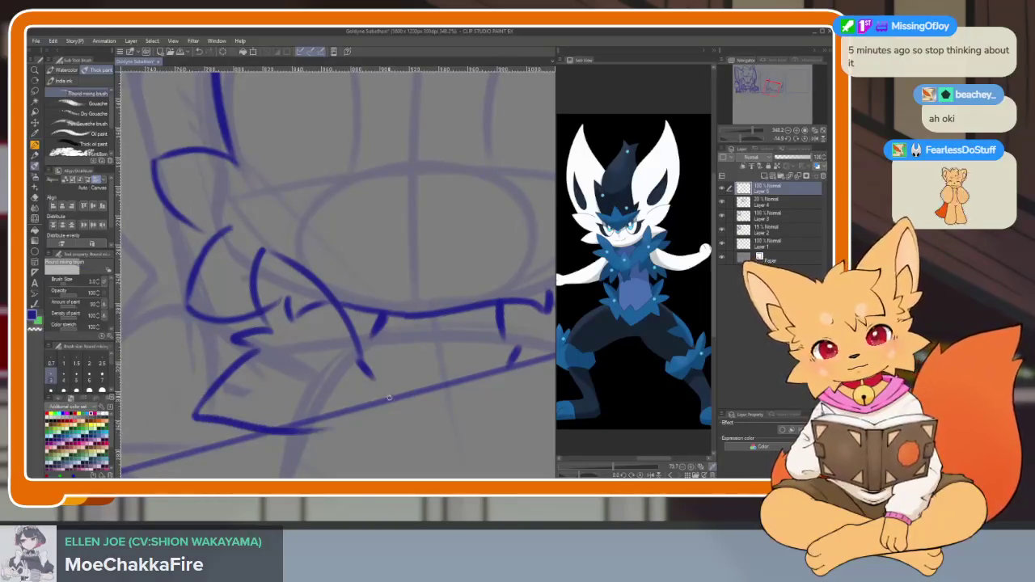
key("ctrl+z")
key("ctrl+z")
key("ctrl+z")
key("ctrl+z")
key("ctrl+z")
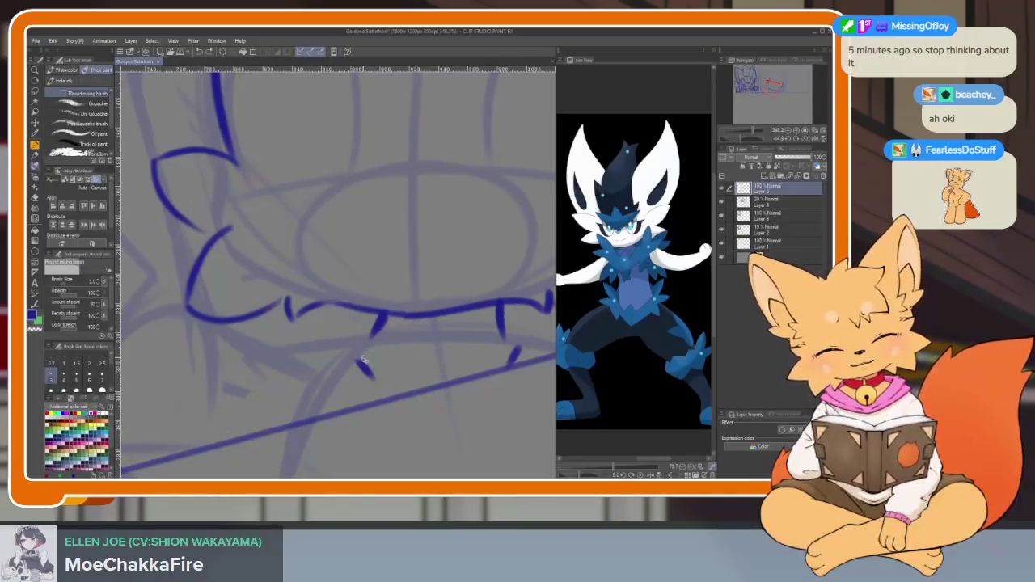
- Add a pointed cheek spike at the mouth corner and a jagged zigzag jaw on the left
left_click_drag(361, 366, 275, 356)
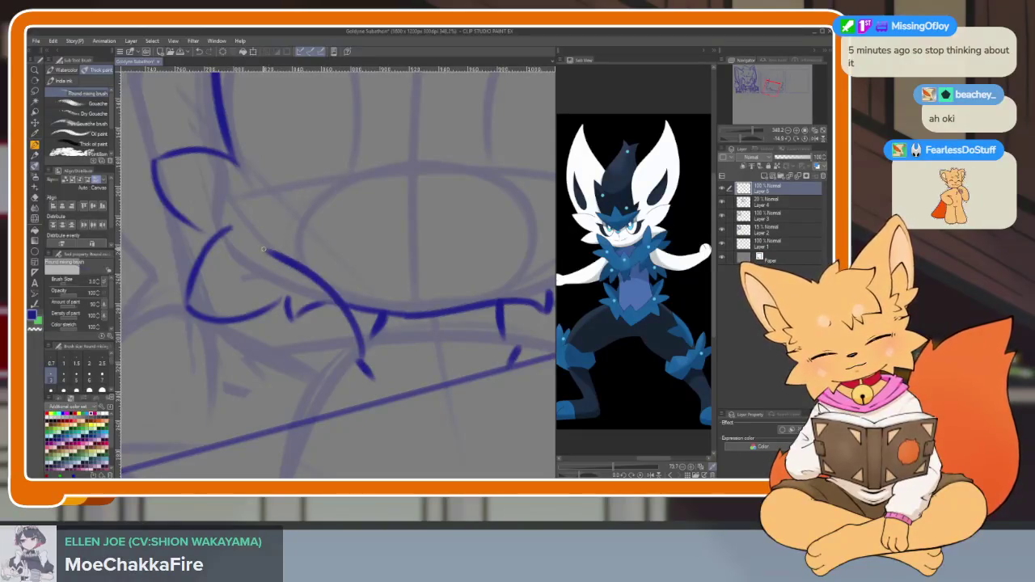
mouse_move(247, 363)
left_mouse_down()
mouse_move(178, 420)
mouse_move(317, 449)
left_mouse_up()
scroll(358, 427, "right", 5)
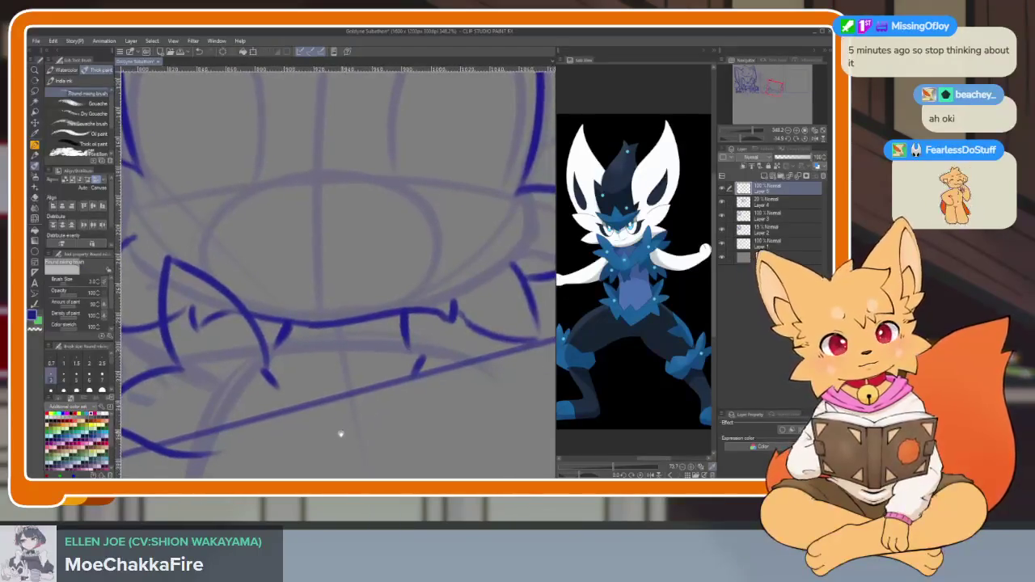
mouse_move(299, 391)
left_mouse_down()
mouse_move(336, 372)
mouse_move(396, 404)
mouse_move(388, 362)
mouse_move(414, 289)
mouse_move(419, 349)
left_mouse_up()
scroll(397, 400, "right", 2)
scroll(396, 397, "right", 1)
scroll(400, 296, "right", 2)
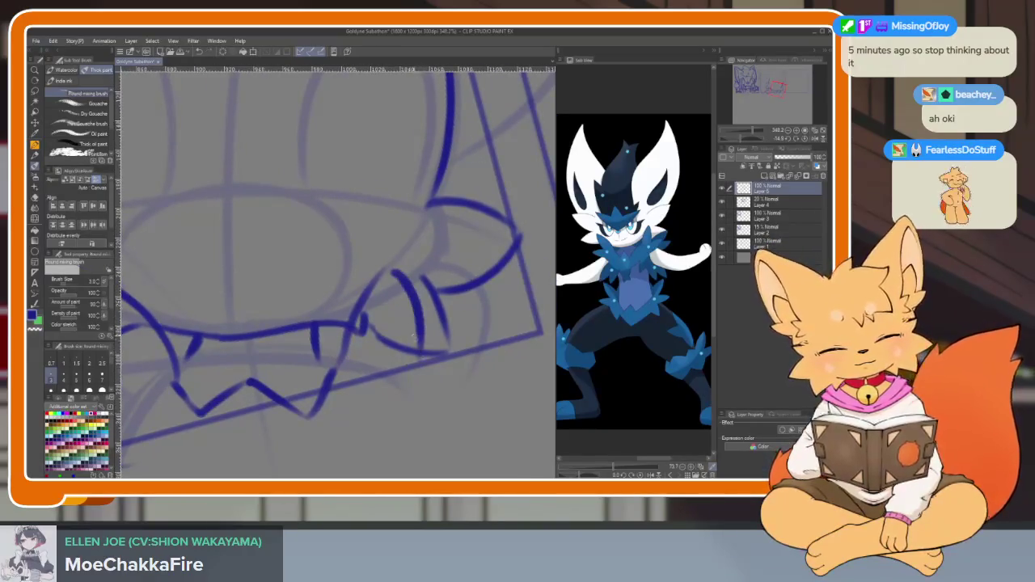
- Redraw the right mouth-corner curve with its spike and a stroke down the jaw's right side
key("ctrl+z")
mouse_move(388, 267)
left_mouse_down()
mouse_move(421, 350)
mouse_move(505, 317)
mouse_move(473, 396)
left_mouse_up()
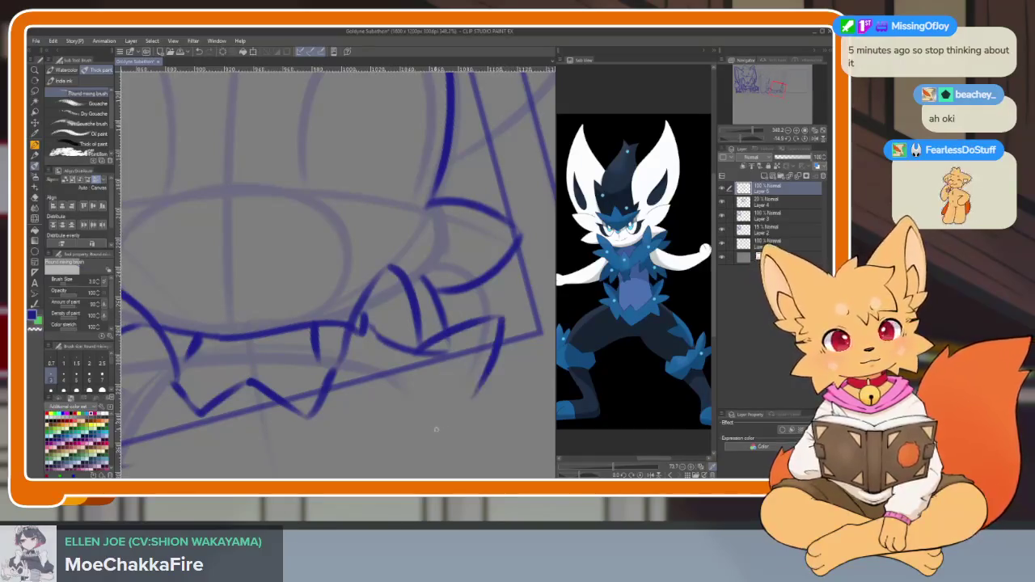
scroll(436, 429, "down", 5)
scroll(432, 354, "up", 4)
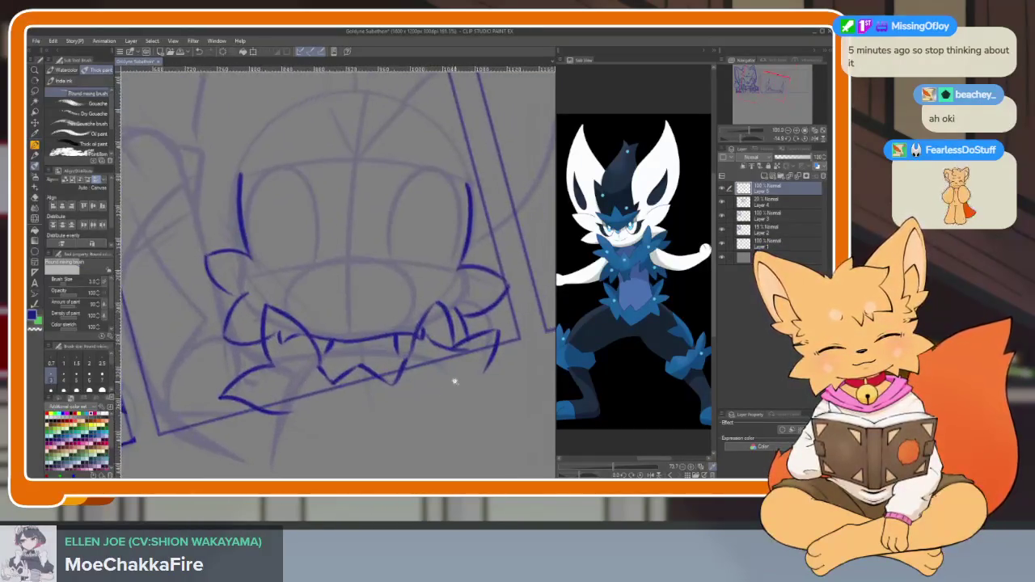
left_click_drag(509, 329, 487, 393)
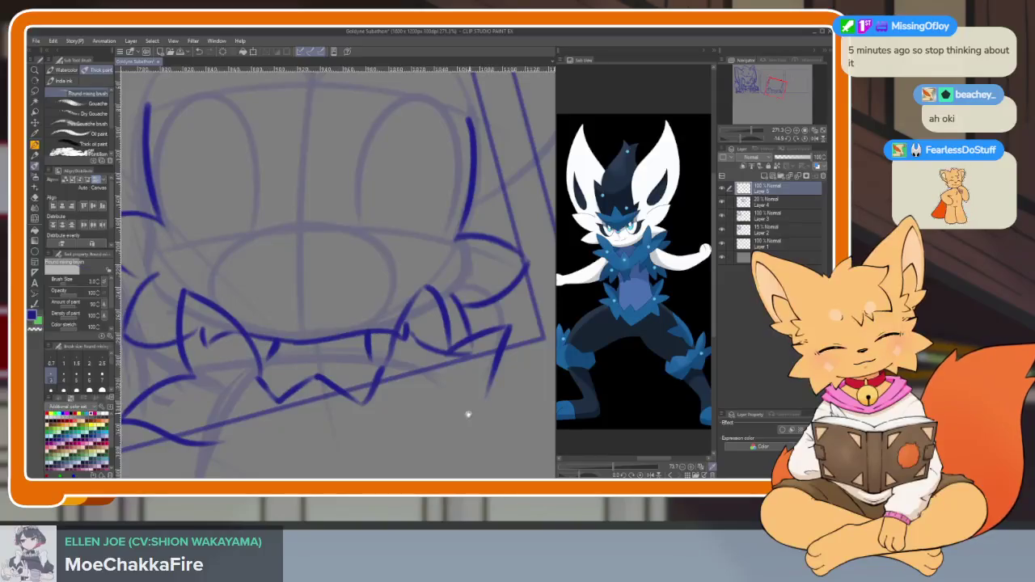
scroll(468, 414, "right", 2)
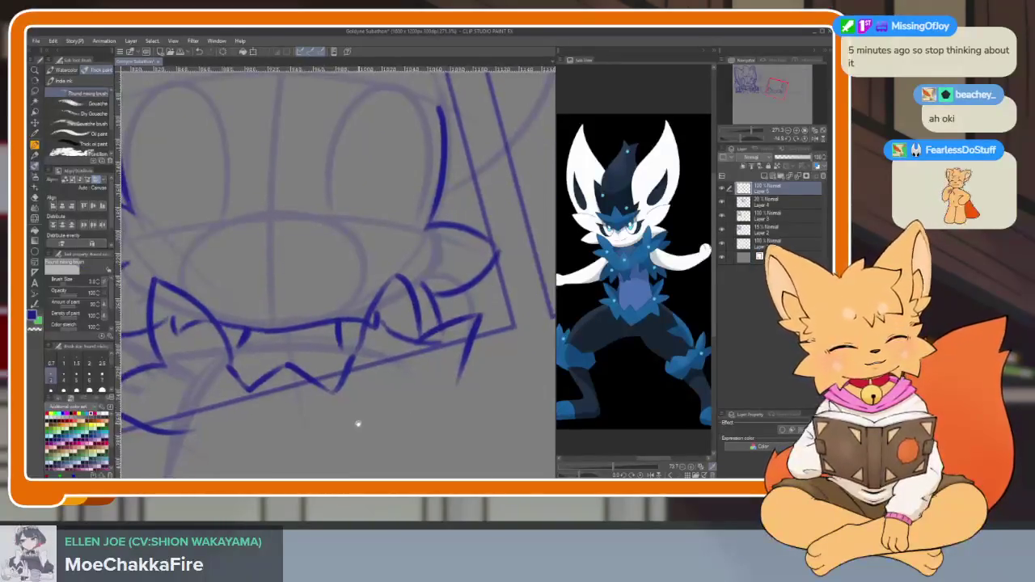
scroll(358, 424, "up", 2)
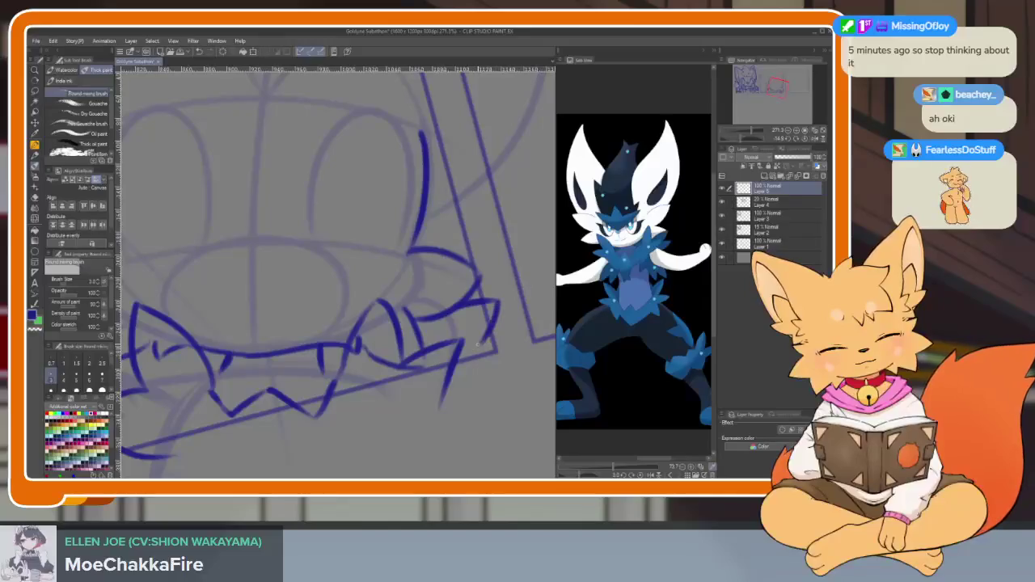
scroll(446, 372, "left", 5)
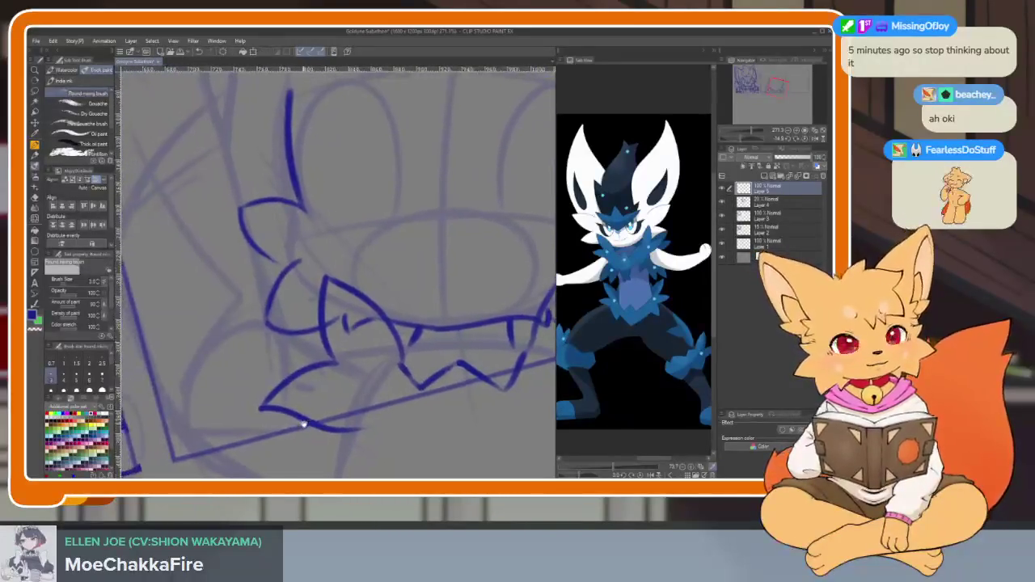
scroll(308, 432, "down", 6)
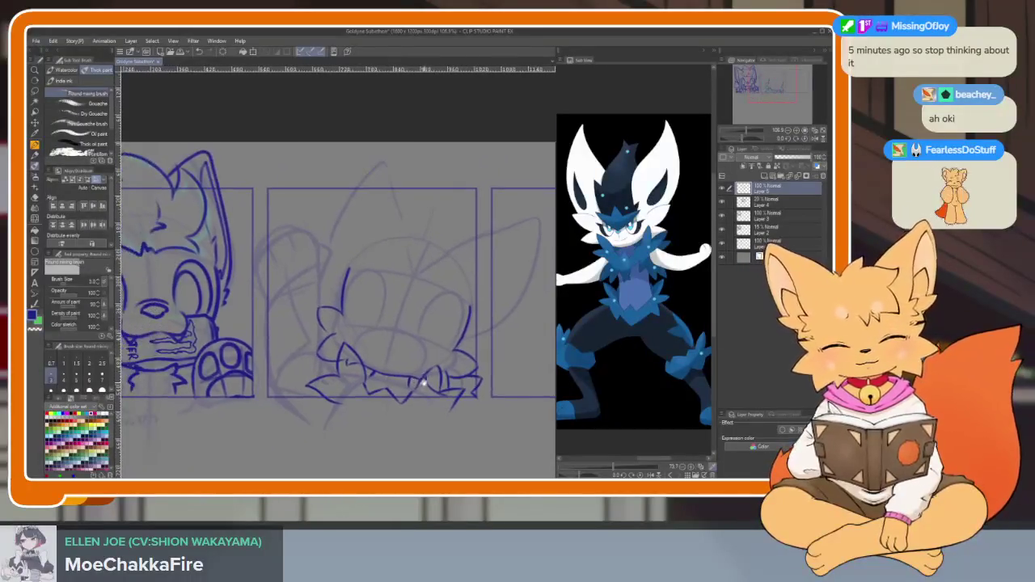
- Erase the small hook stroke on the jagged jaw
scroll(416, 394, "up", 4)
scroll(417, 393, "up", 2)
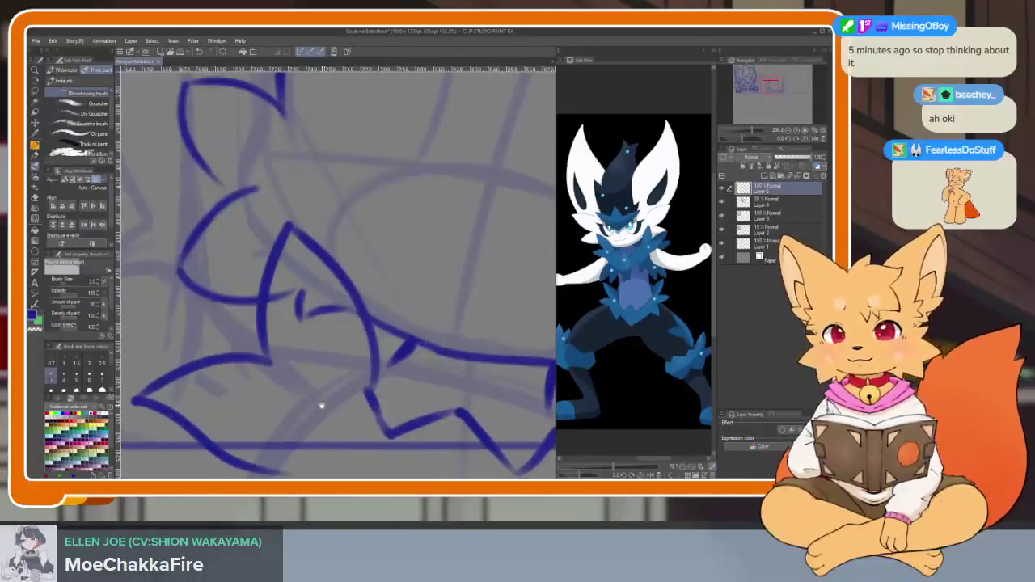
scroll(319, 404, "up", 2)
key("e")
mouse_move(322, 343)
left_mouse_down()
mouse_move(311, 323)
mouse_move(369, 350)
left_mouse_up()
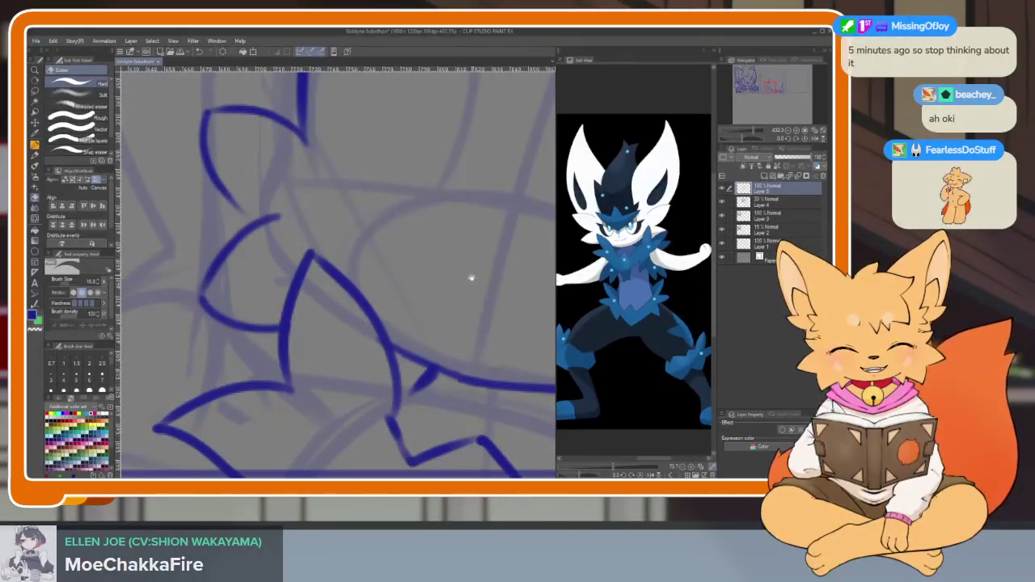
key("b")
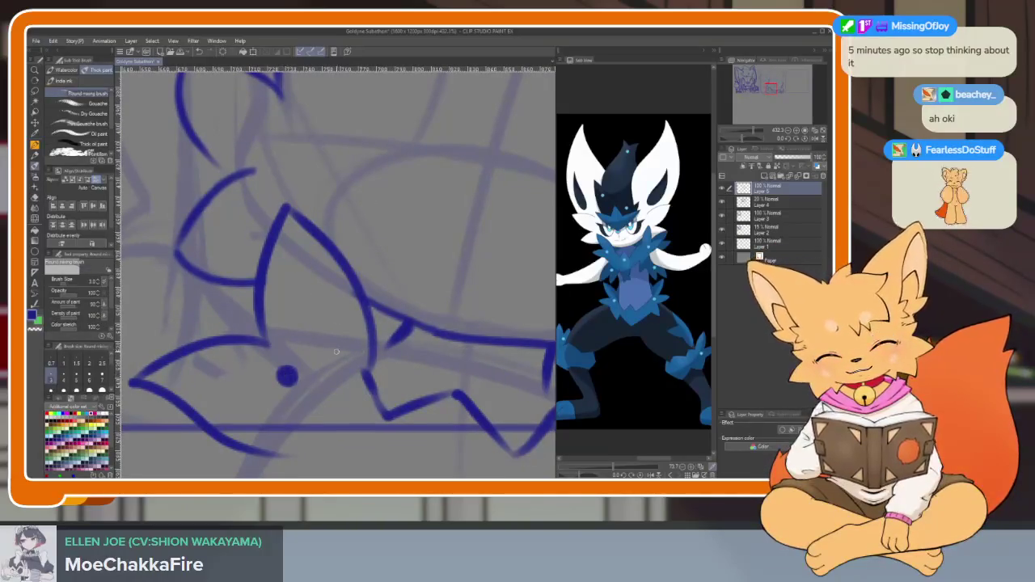
- Draw small circles along the lower outline and erase the stray stroke pieces around them
key("ctrl+z")
left_click_drag(298, 377, 287, 358)
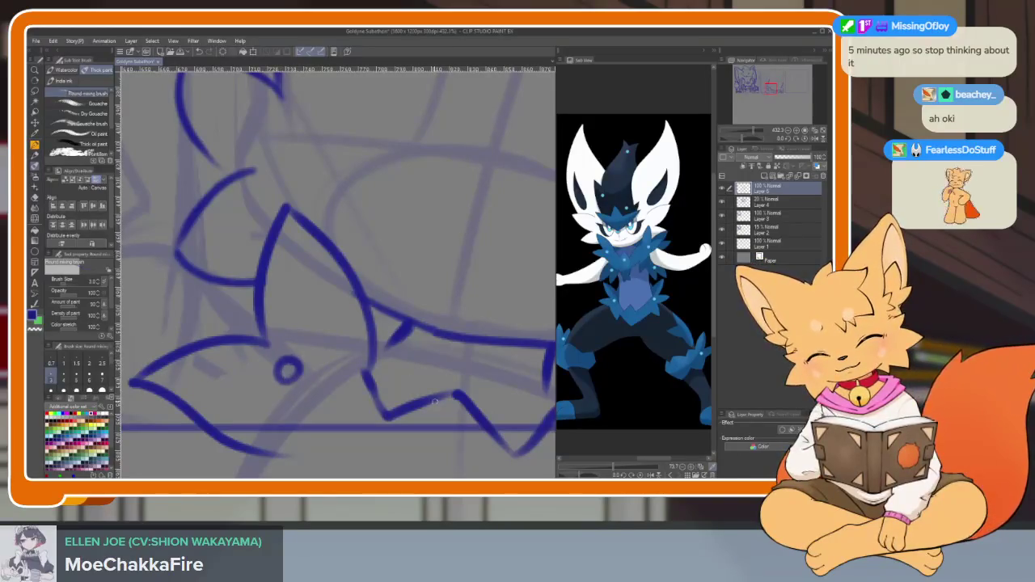
mouse_move(436, 430)
left_mouse_down()
mouse_move(455, 416)
mouse_move(287, 386)
left_mouse_up()
key("e")
left_click_drag(426, 331, 453, 408)
key("b")
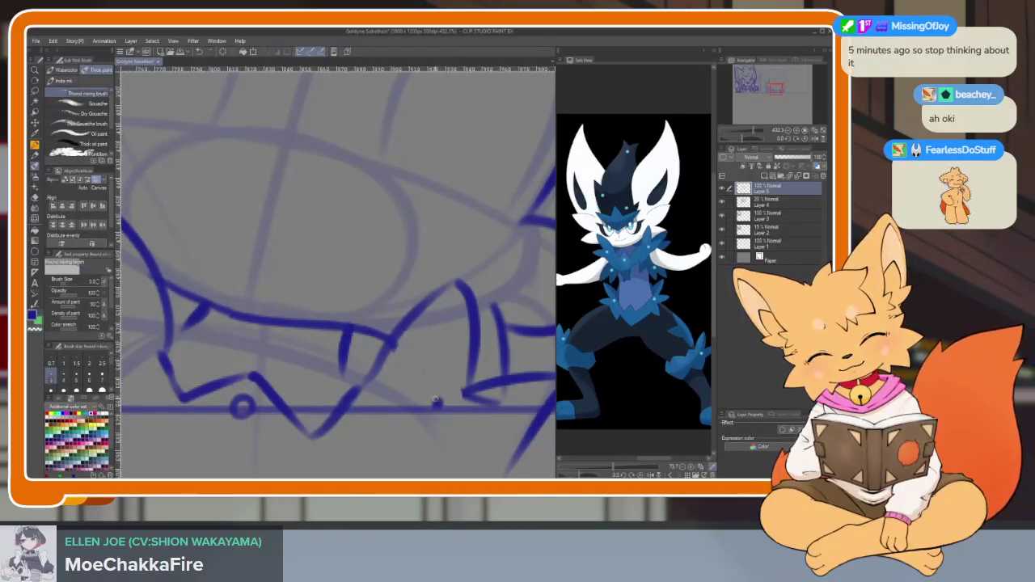
scroll(438, 408, "down", 4)
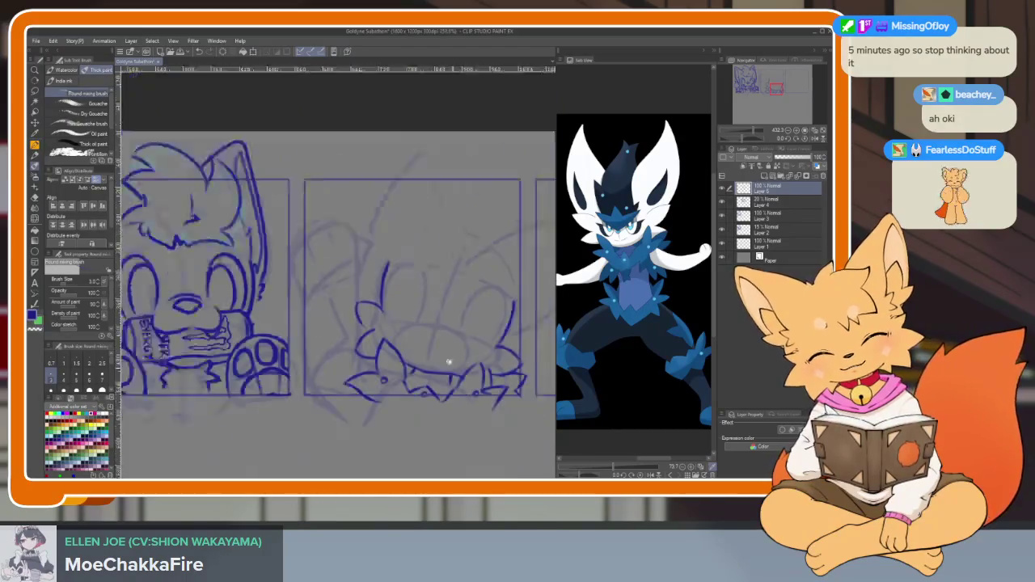
- Extend a vertical outline stroke downward from the character's base in panel 2
scroll(478, 407, "up", 1)
scroll(436, 413, "up", 2)
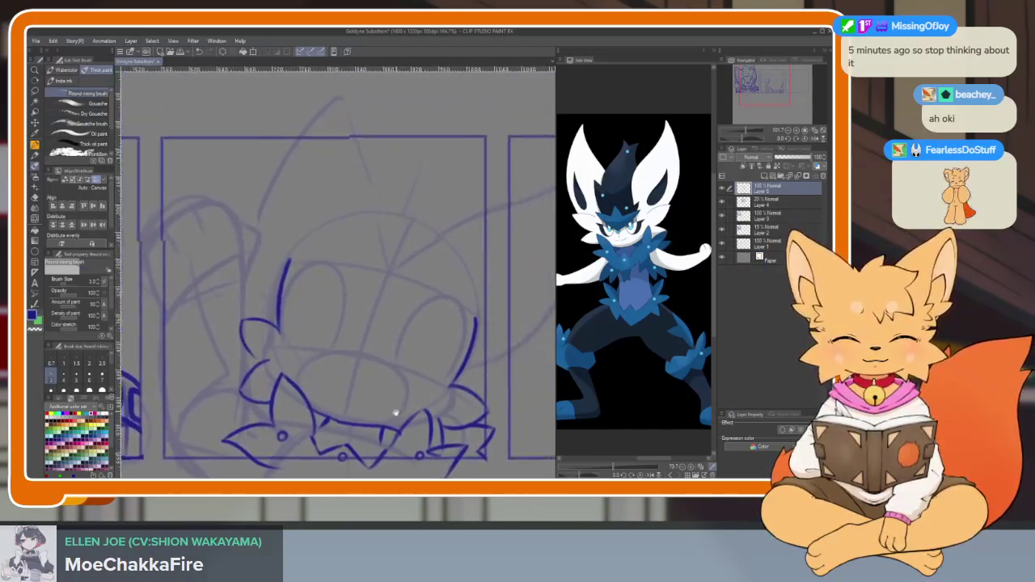
scroll(416, 418, "down", 2)
scroll(404, 424, "up", 1)
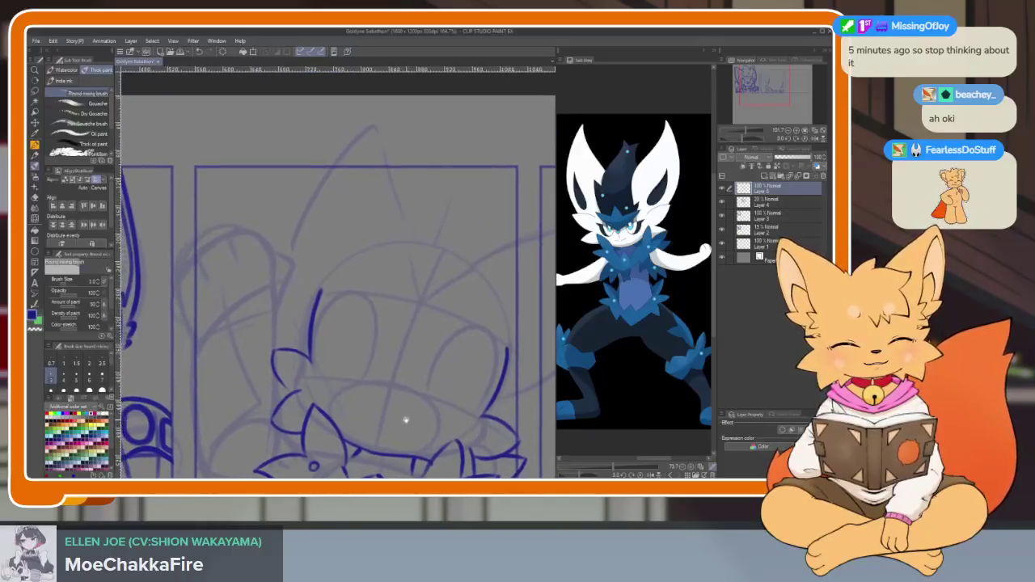
scroll(421, 422, "down", 2)
scroll(420, 421, "down", 2)
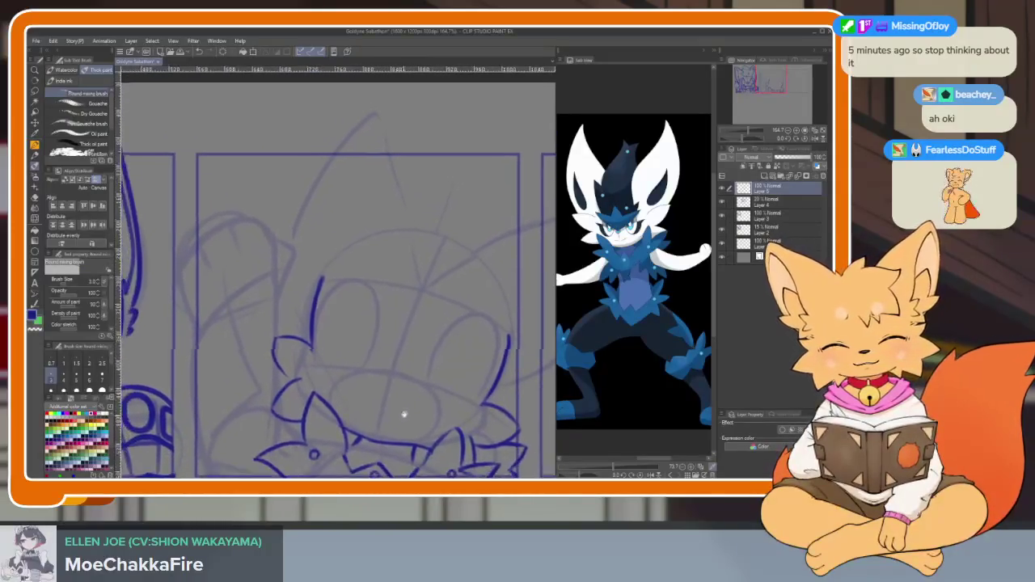
scroll(427, 388, "left", 2)
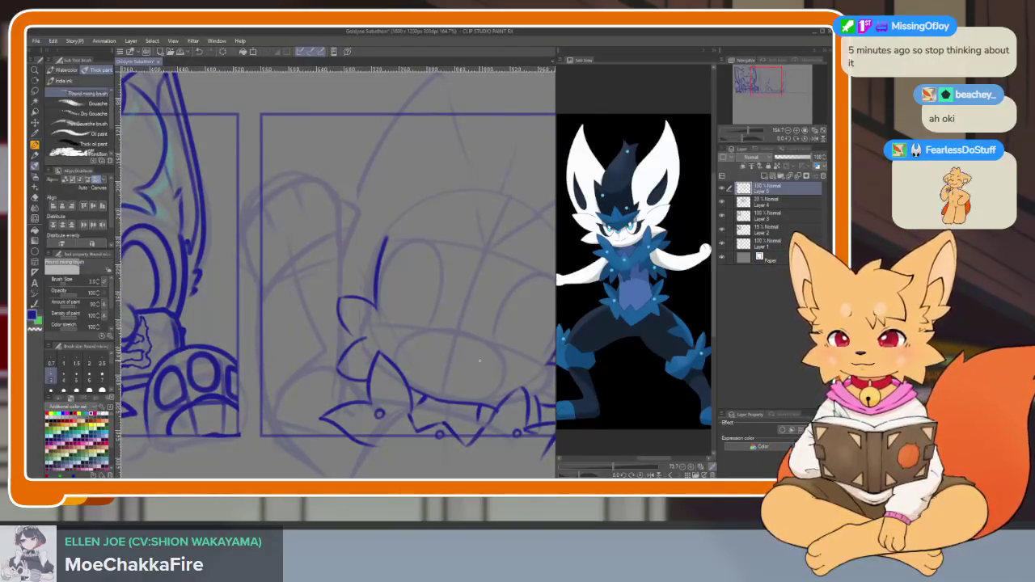
scroll(479, 361, "right", 2)
scroll(468, 372, "right", 2)
scroll(461, 384, "right", 1)
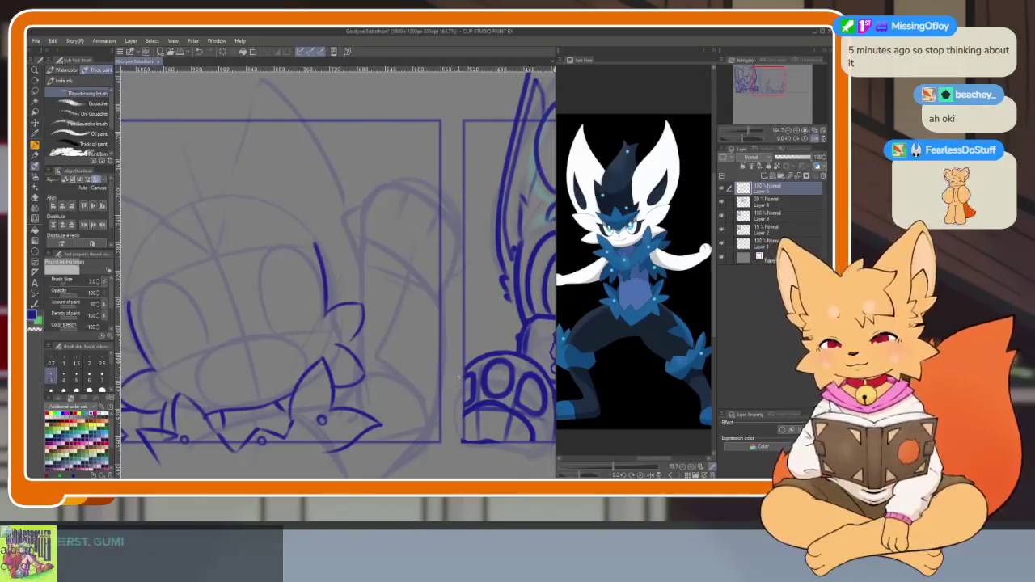
scroll(358, 363, "right", 10)
scroll(370, 358, "down", 1)
scroll(367, 370, "down", 1)
scroll(366, 370, "up", 1)
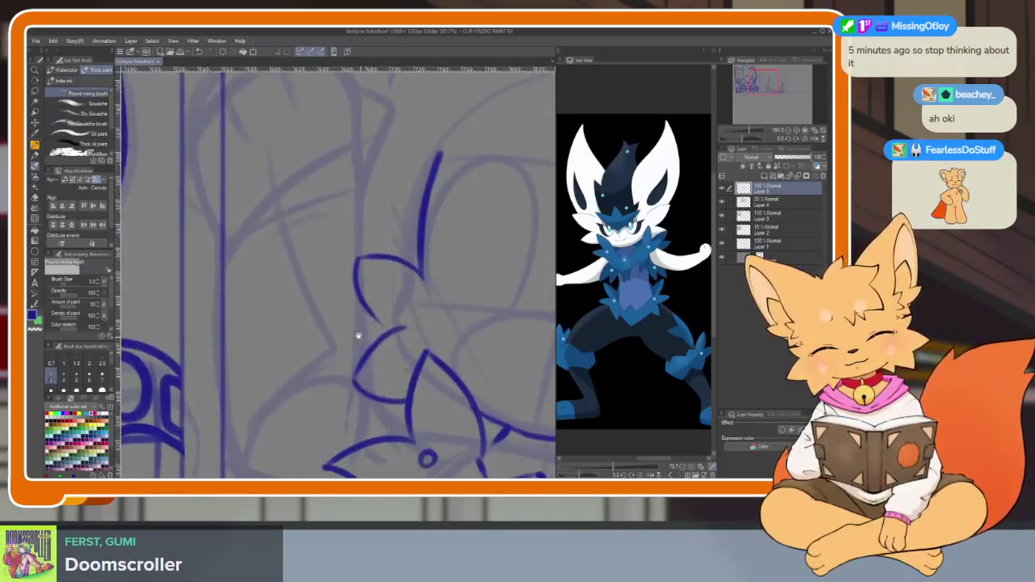
scroll(355, 337, "up", 2)
scroll(337, 393, "up", 1)
scroll(351, 407, "up", 2)
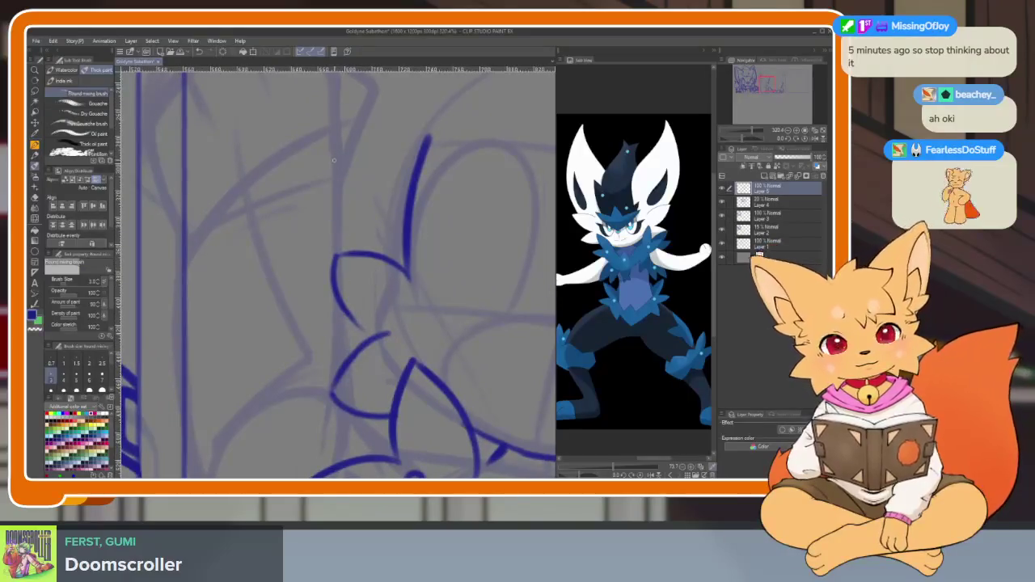
left_click_drag(338, 209, 362, 398)
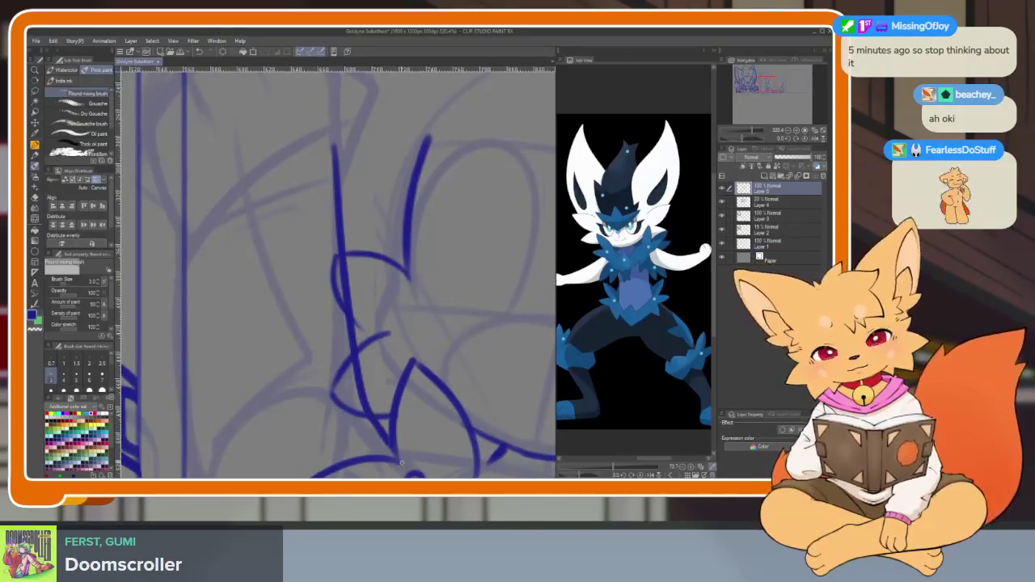
- Draw a long vertical outline stroke, redrawing it until it reaches toward the panel bottom
scroll(418, 270, "down", 1)
scroll(421, 271, "down", 1)
scroll(323, 202, "down", 1)
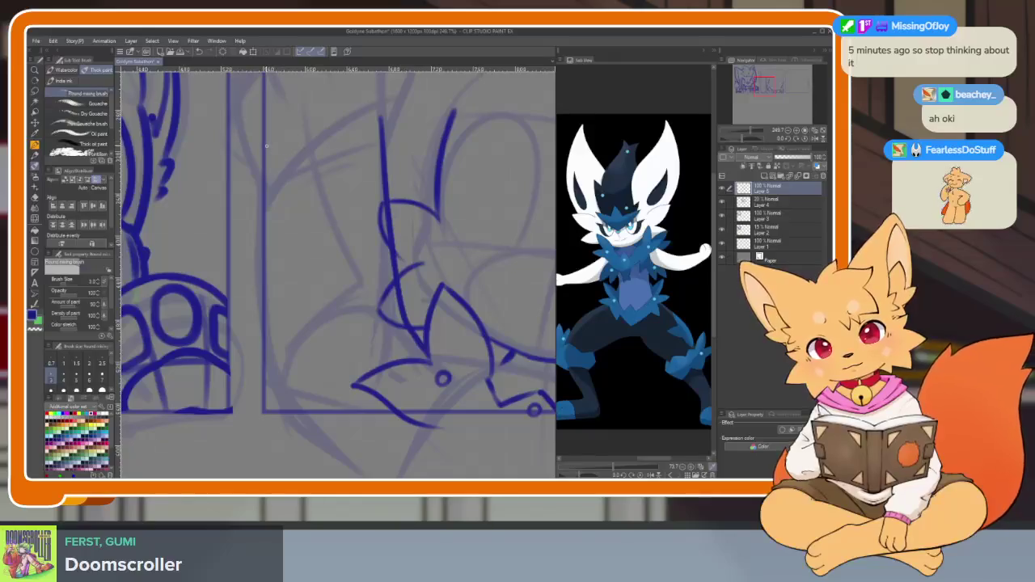
left_click_drag(272, 191, 330, 445)
scroll(476, 306, "down", 4)
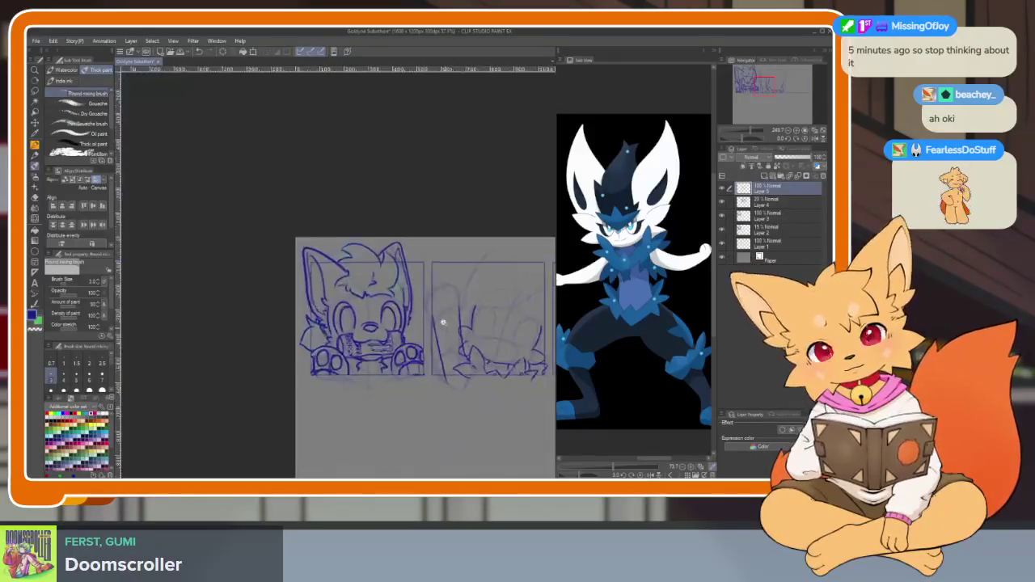
scroll(476, 305, "up", 4)
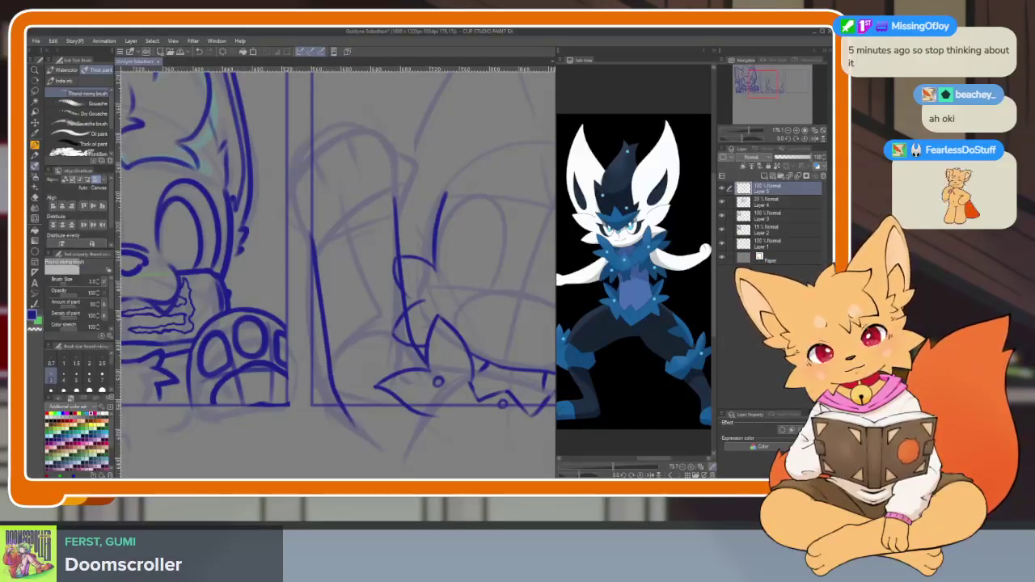
key("ctrl+z")
left_click_drag(309, 233, 346, 385)
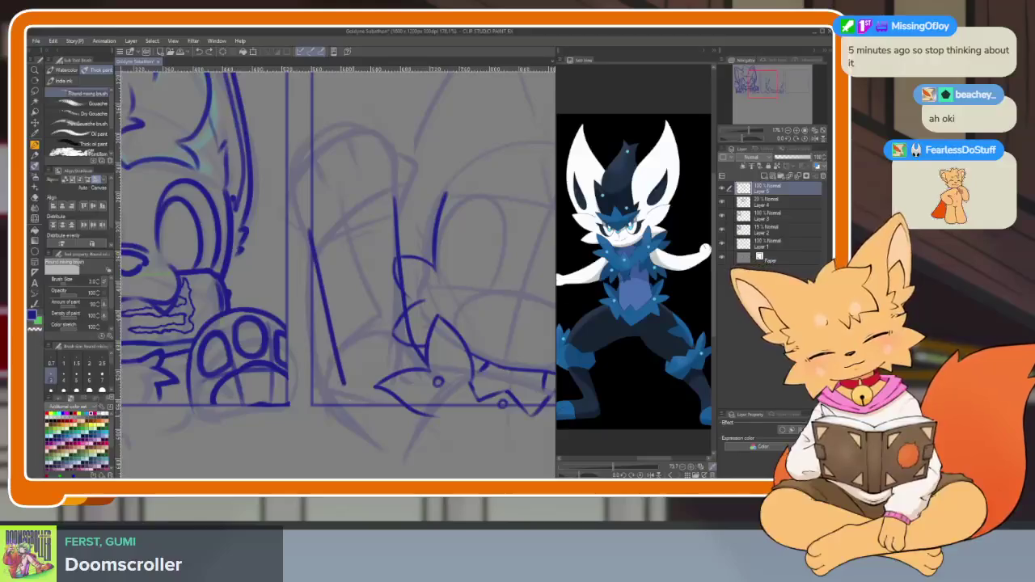
key("ctrl+z")
left_click_drag(323, 322, 356, 426)
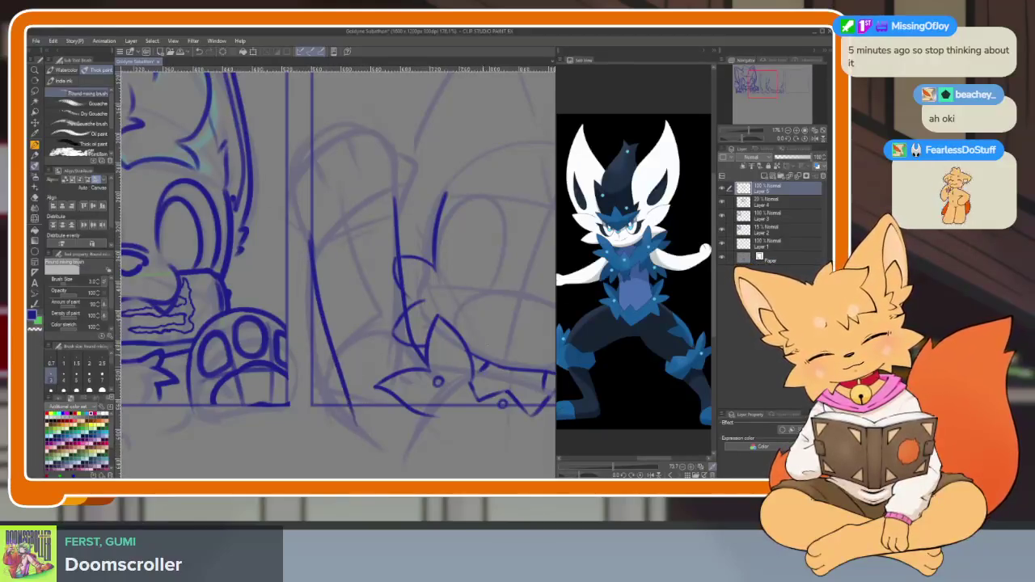
scroll(404, 272, "up", 4)
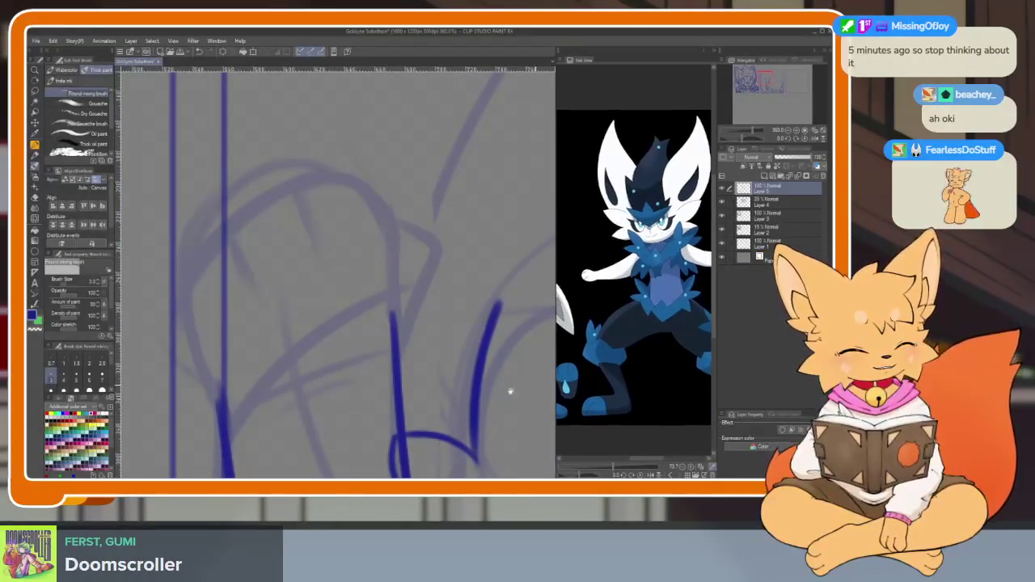
- Draw the rounded arch curve and extend its right side downward
left_click_drag(397, 340, 420, 260)
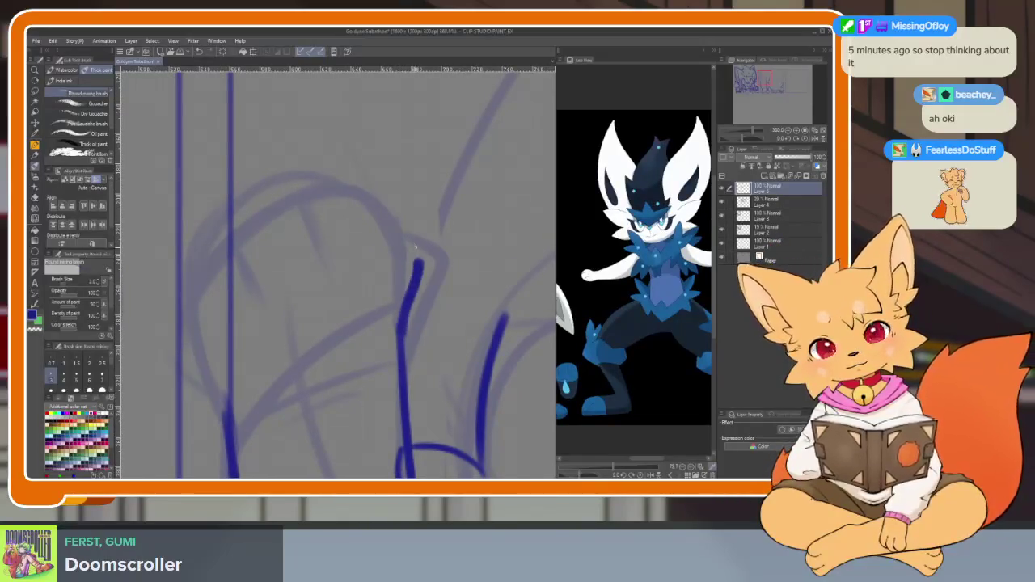
key("ctrl+z")
mouse_move(227, 422)
left_mouse_down()
mouse_move(194, 319)
mouse_move(365, 205)
left_mouse_up()
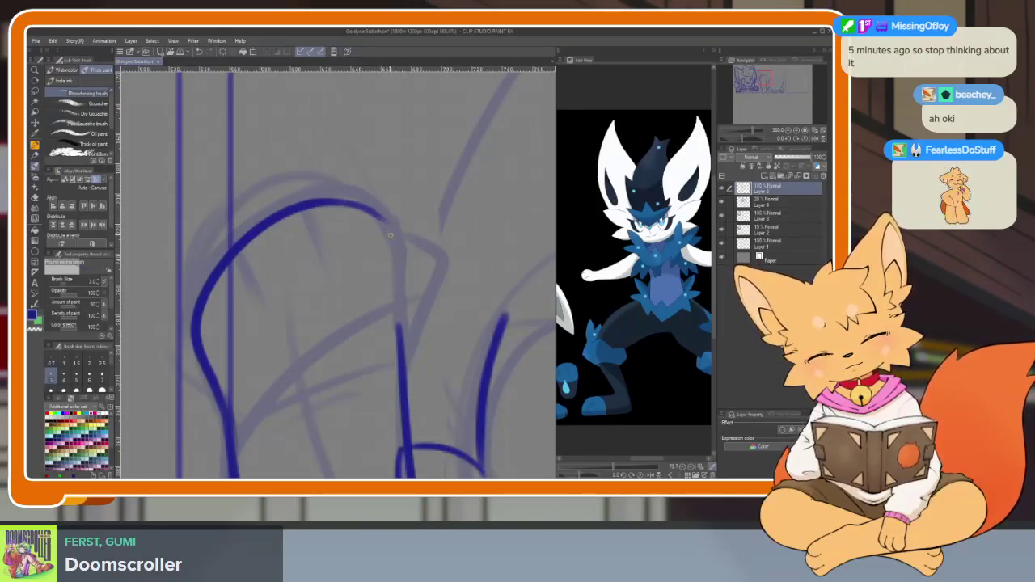
left_click_drag(419, 269, 402, 368)
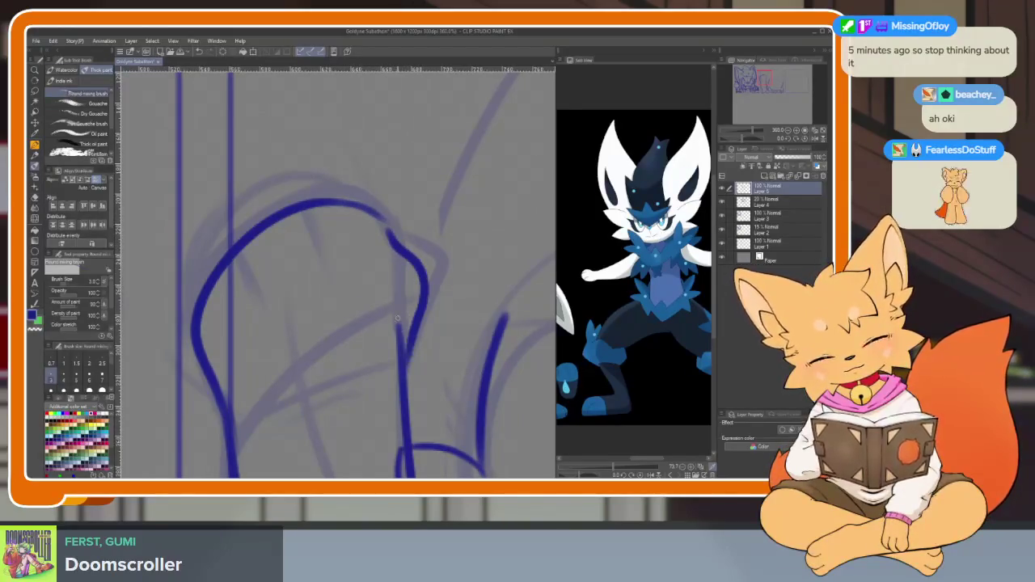
key("e")
key("b")
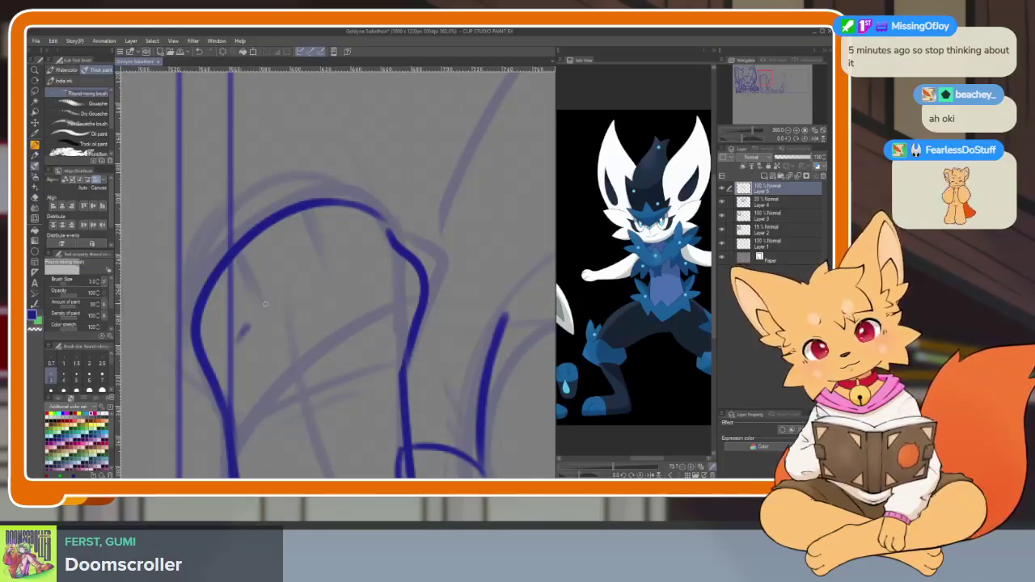
- Add a thicker diagonal line and two short inner lines inside the arch
left_click_drag(265, 304, 363, 259)
key("ctrl+z")
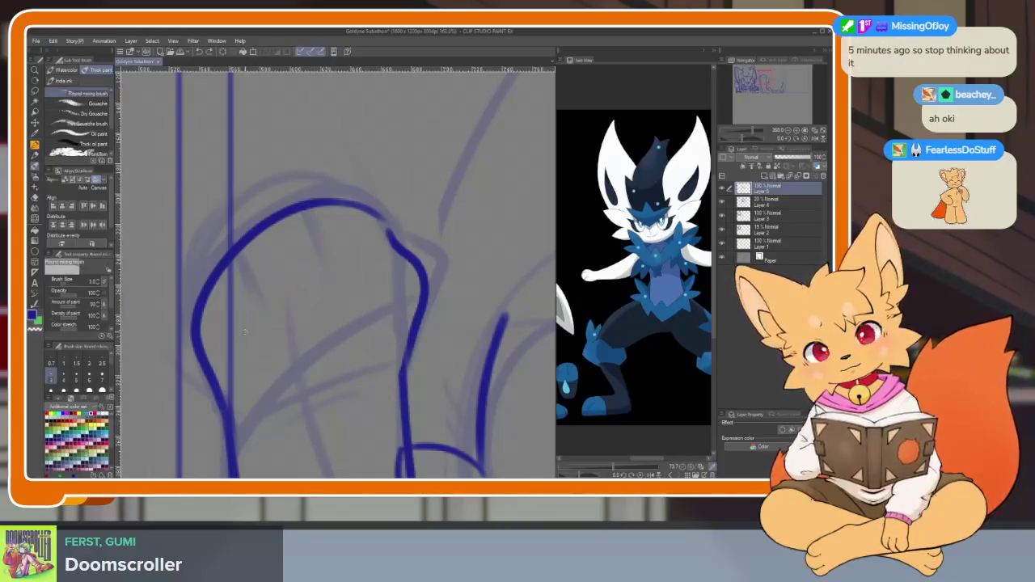
left_click_drag(242, 334, 363, 269)
key("ctrl+z")
left_click_drag(239, 253, 288, 304)
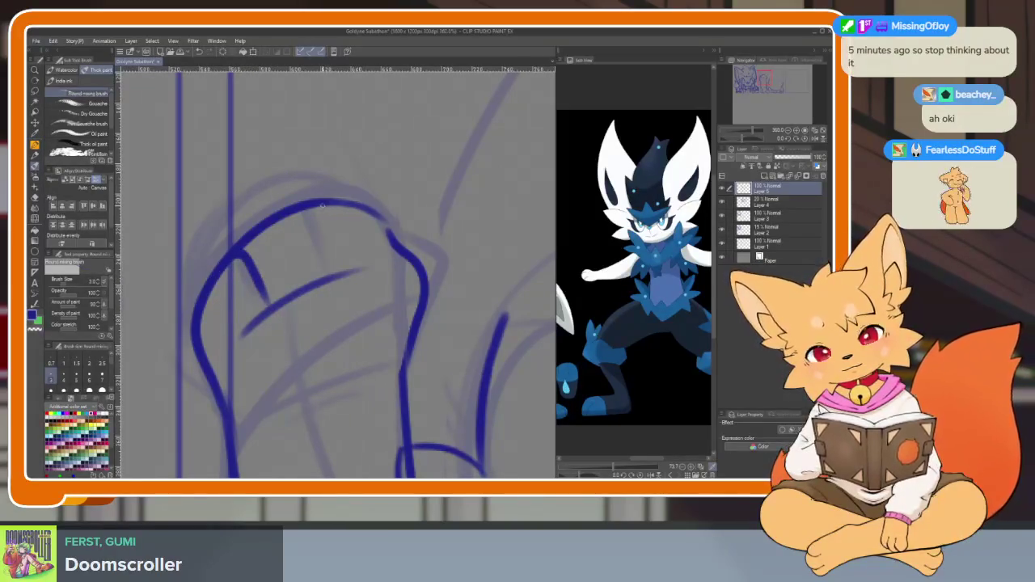
left_click_drag(321, 265, 323, 279)
key("ctrl+z")
left_click_drag(310, 211, 333, 275)
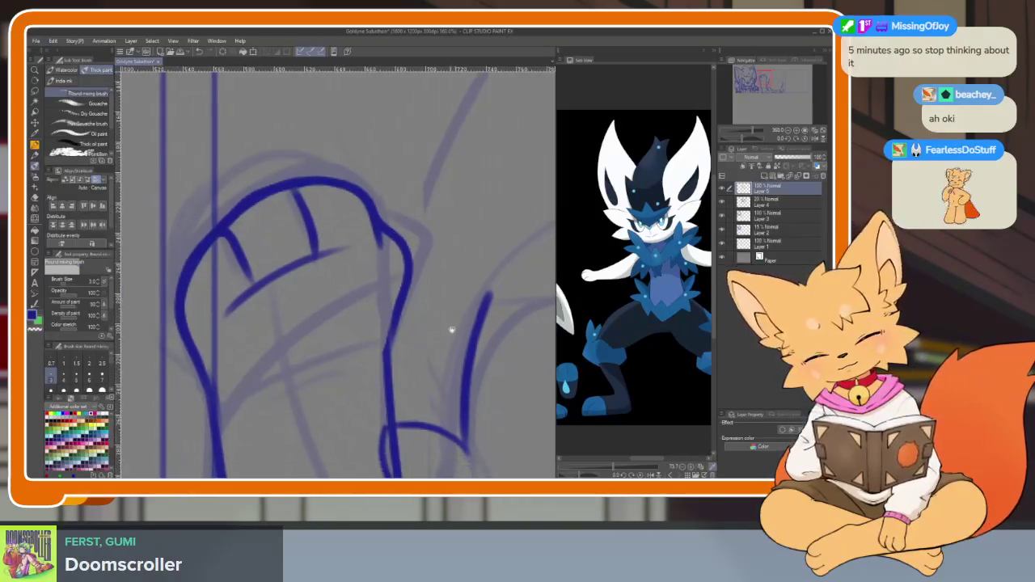
- Draw an oval pad loop inside the arch, reframing the reference image
left_click_drag(452, 331, 430, 308)
left_click_drag(599, 324, 675, 275)
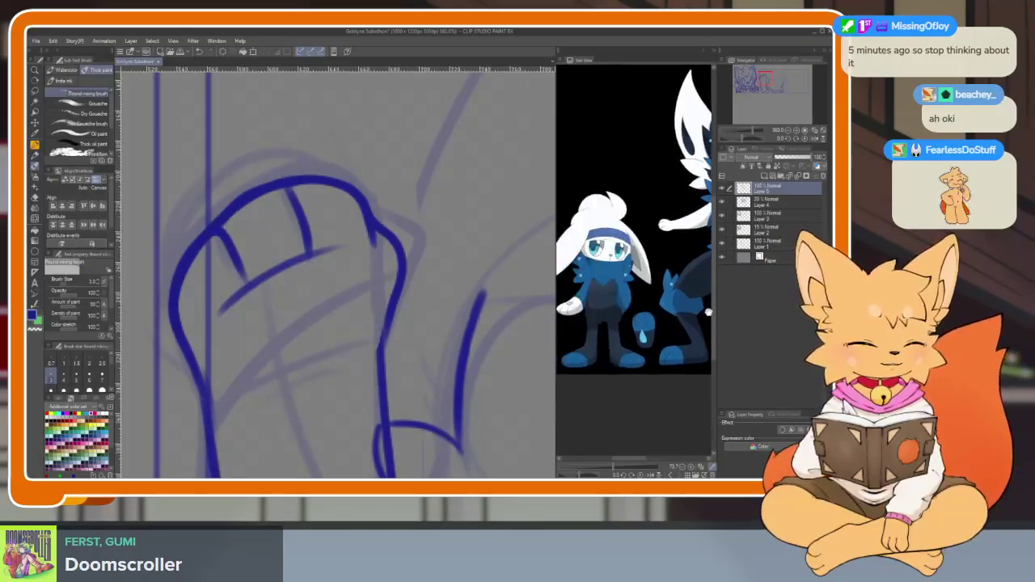
left_click_drag(336, 362, 343, 359)
scroll(343, 358, "up", 3)
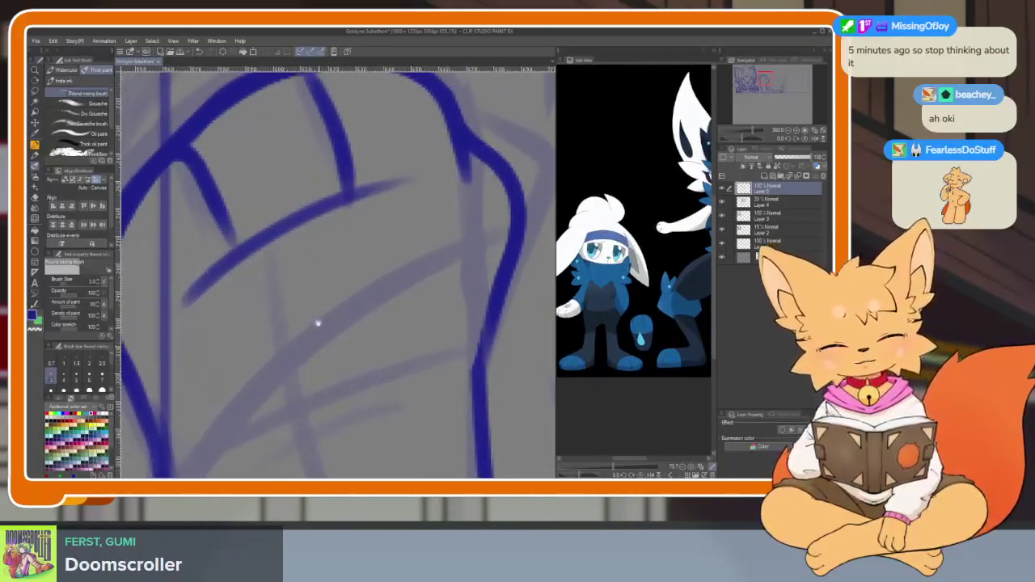
mouse_move(291, 263)
left_mouse_down()
mouse_move(399, 253)
mouse_move(230, 372)
left_mouse_up()
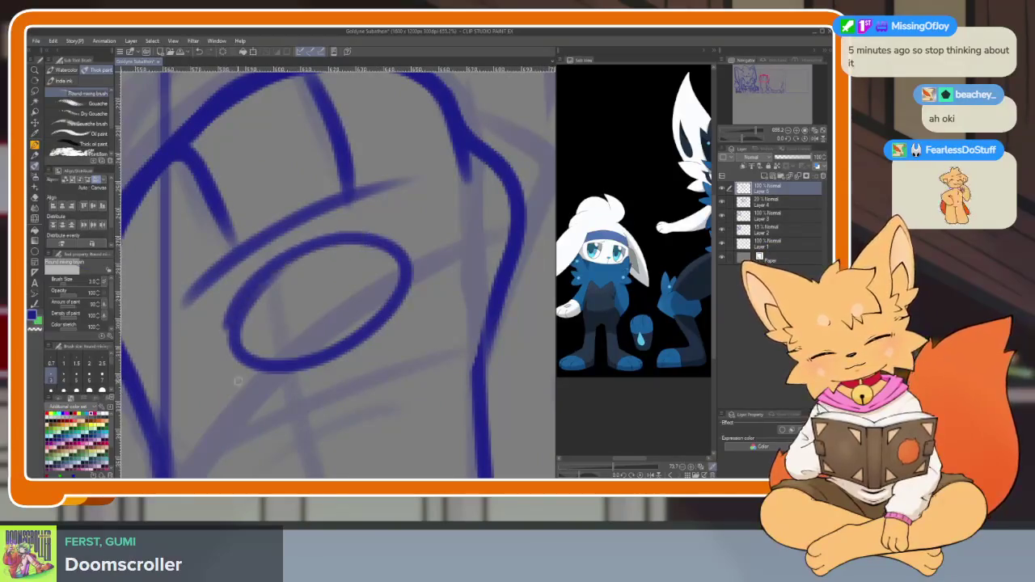
scroll(231, 372, "down", 5)
scroll(388, 296, "up", 4)
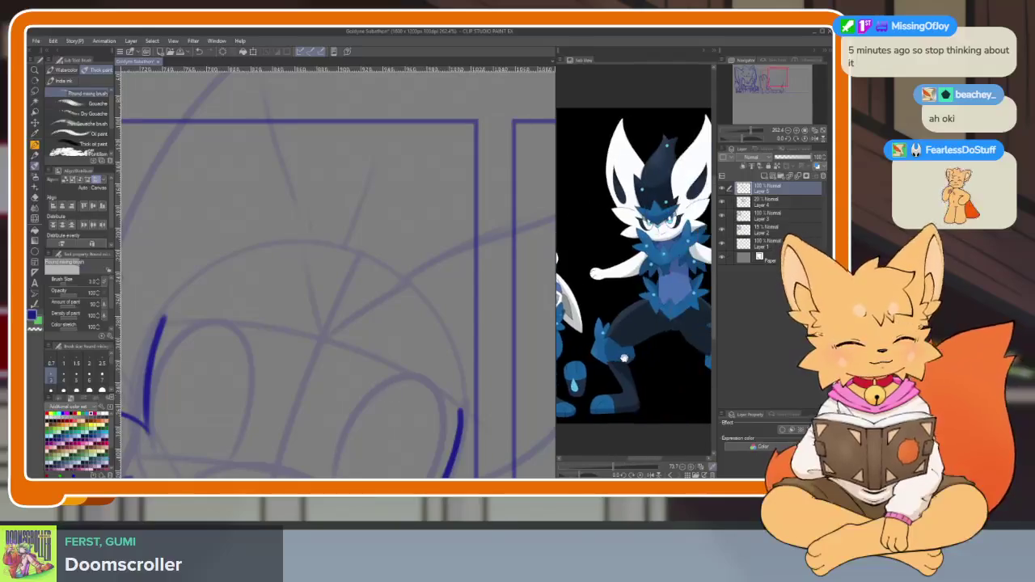
left_click_drag(335, 417, 352, 393)
scroll(364, 388, "up", 2)
scroll(364, 402, "up", 2)
scroll(347, 418, "up", 1)
scroll(335, 422, "up", 2)
scroll(344, 410, "down", 2)
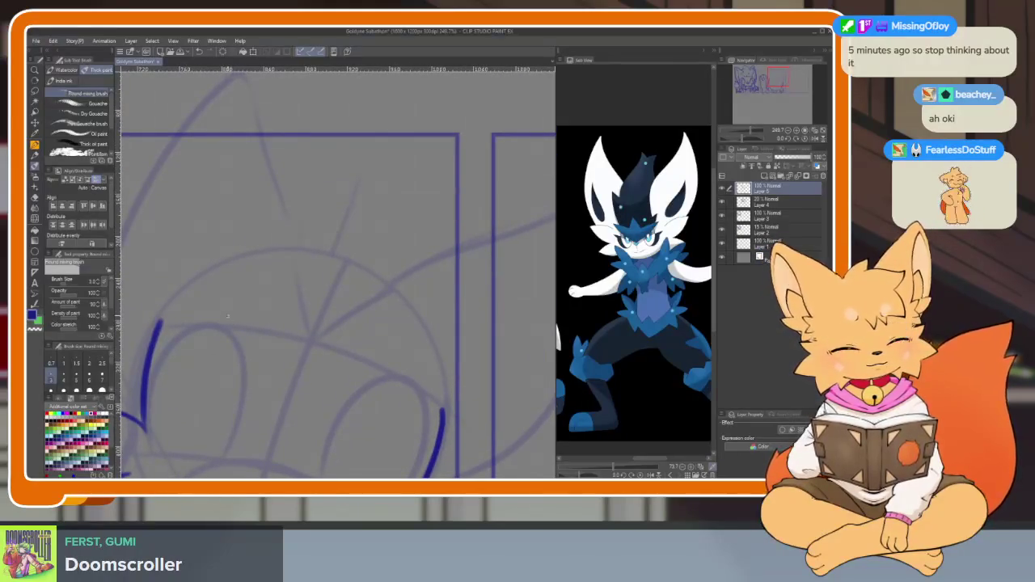
- Ink the angled upper brow stroke across the guideline circles
mouse_move(212, 302)
left_mouse_down()
mouse_move(293, 373)
mouse_move(440, 360)
left_mouse_up()
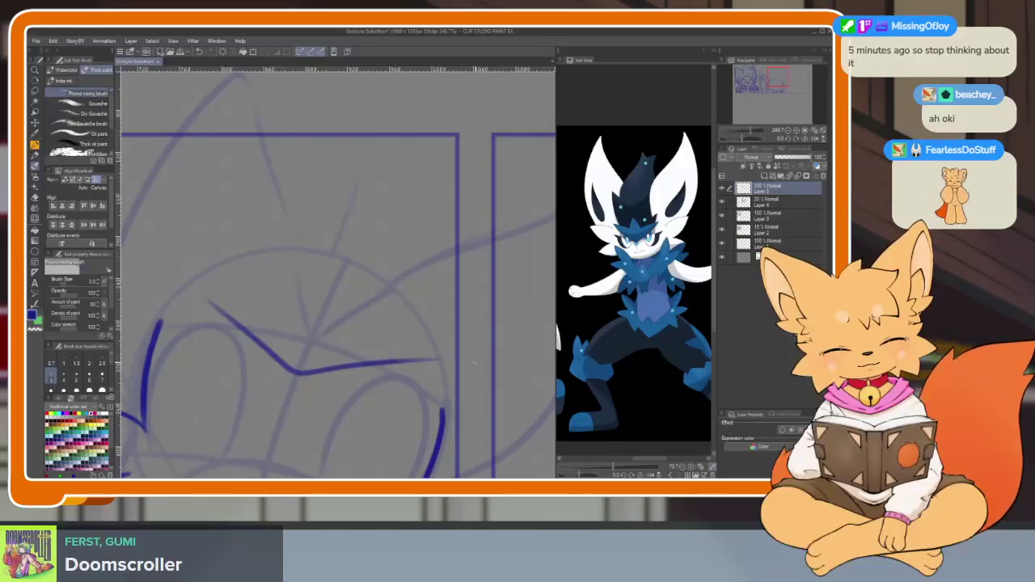
key("ctrl+z")
left_click_drag(206, 293, 437, 368)
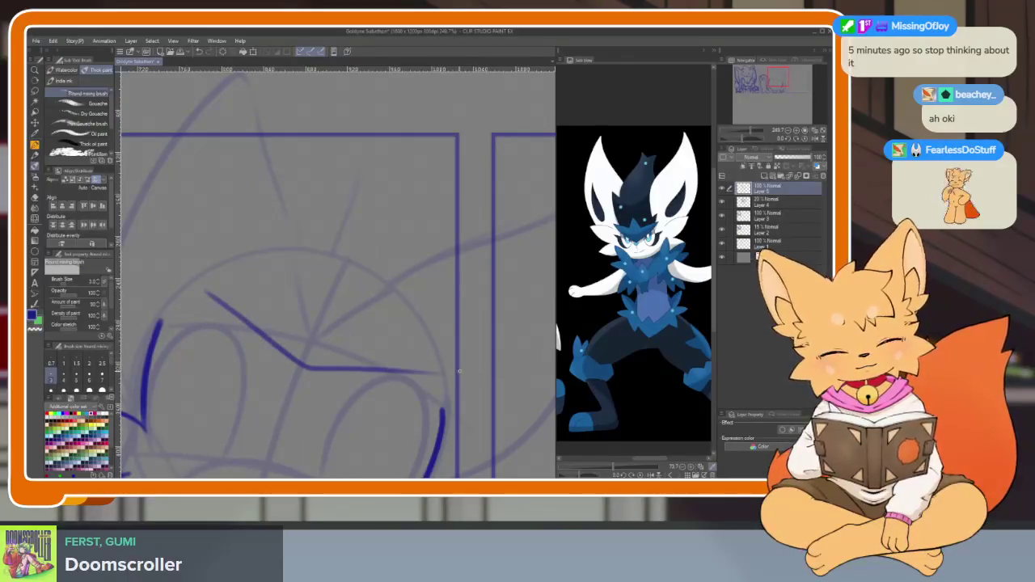
scroll(428, 420, "up", 1)
scroll(429, 424, "up", 1)
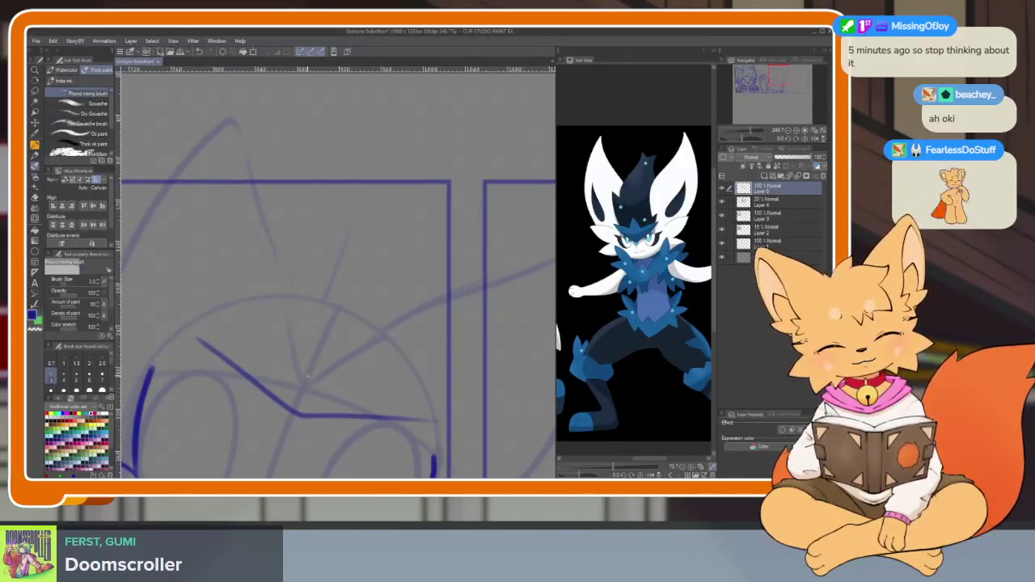
scroll(413, 418, "right", 1)
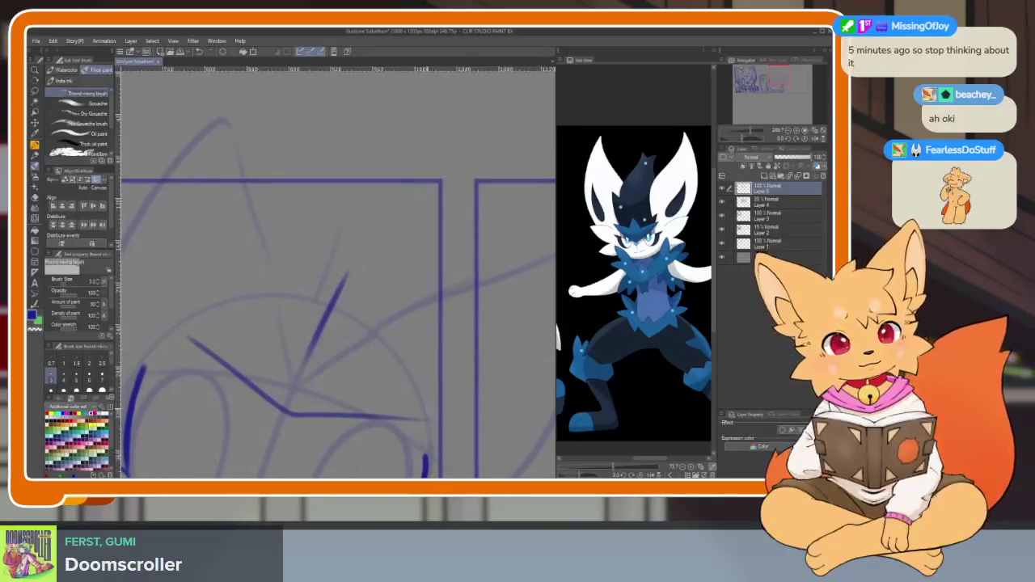
left_click_drag(435, 415, 379, 374)
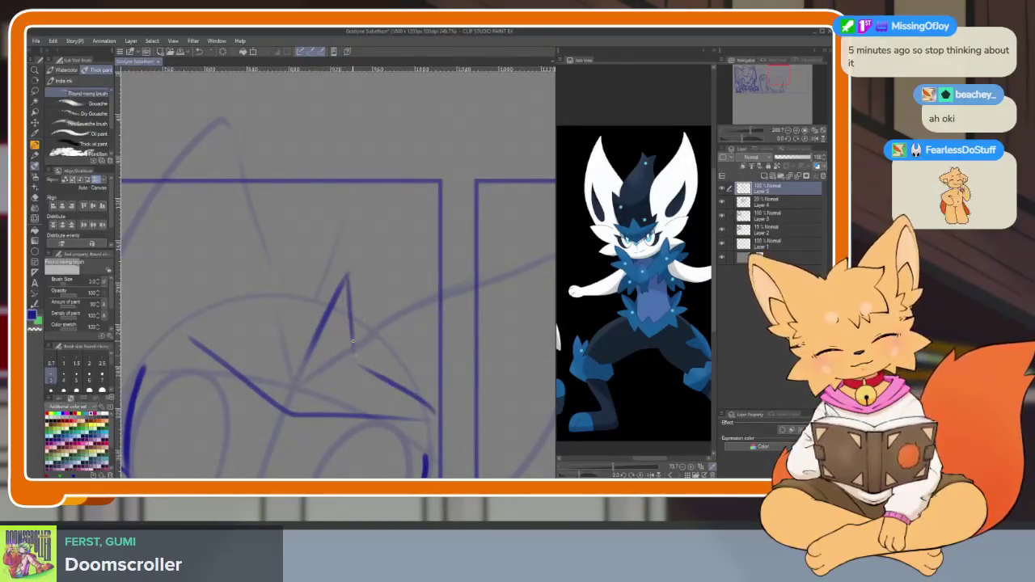
scroll(380, 404, "down", 1)
key("ctrl+z")
key("ctrl+z")
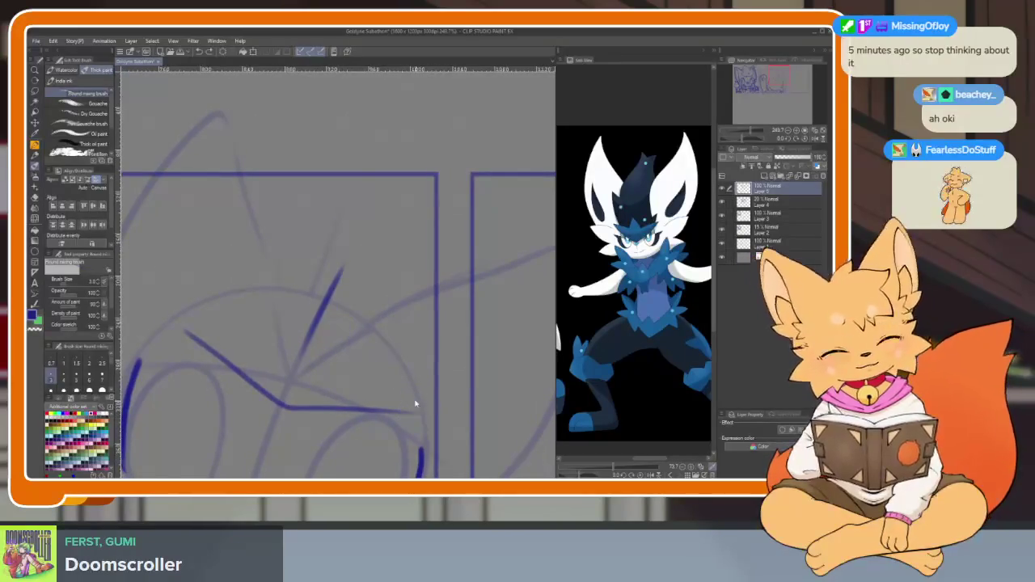
- Draw the curved lower edge of the spiky brow
key("ctrl+z")
key("ctrl+z")
left_click_drag(279, 423, 414, 399)
key("ctrl+z")
left_click_drag(270, 432, 422, 404)
key("ctrl+z")
left_click_drag(279, 434, 424, 407)
- Add a shorter diagonal stroke on the brow's left side
left_click_drag(176, 338, 253, 420)
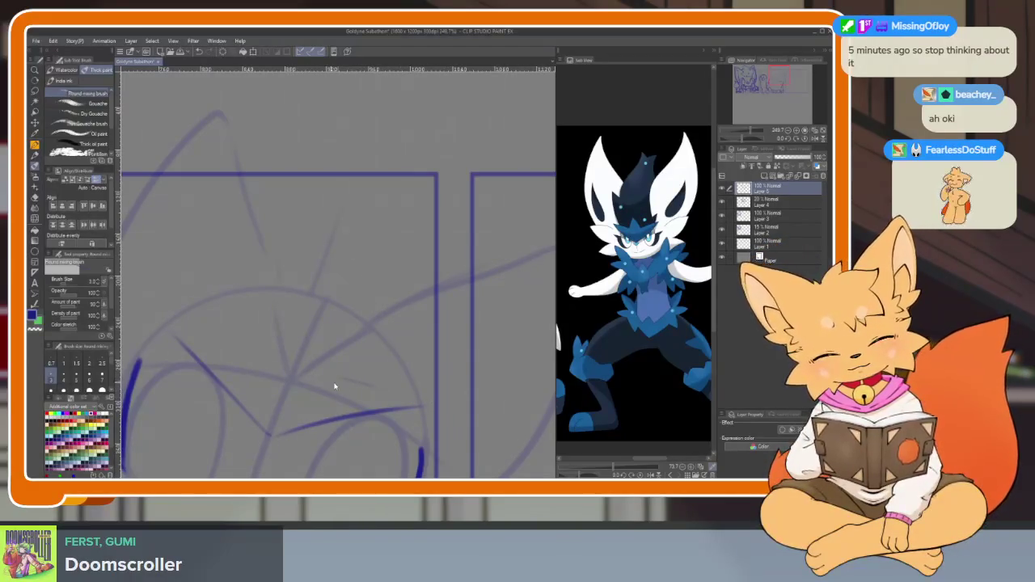
mouse_move(175, 328)
left_mouse_down()
mouse_move(226, 352)
mouse_move(298, 305)
mouse_move(331, 356)
left_mouse_up()
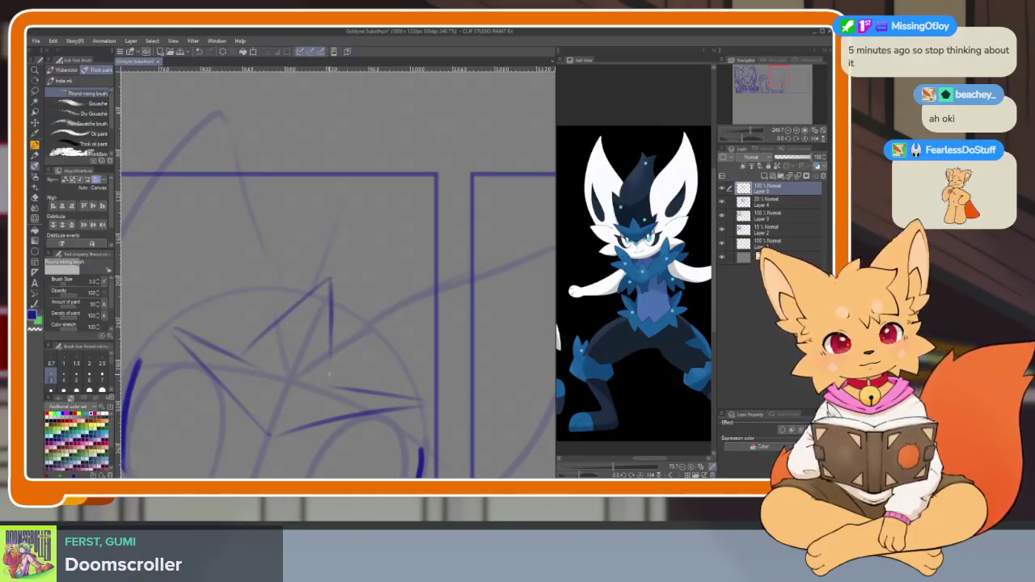
key("ctrl+z")
key("ctrl+z")
mouse_move(252, 361)
left_mouse_down()
mouse_move(315, 301)
mouse_move(333, 378)
left_mouse_up()
scroll(332, 293, "down", 4)
scroll(370, 302, "down", 1)
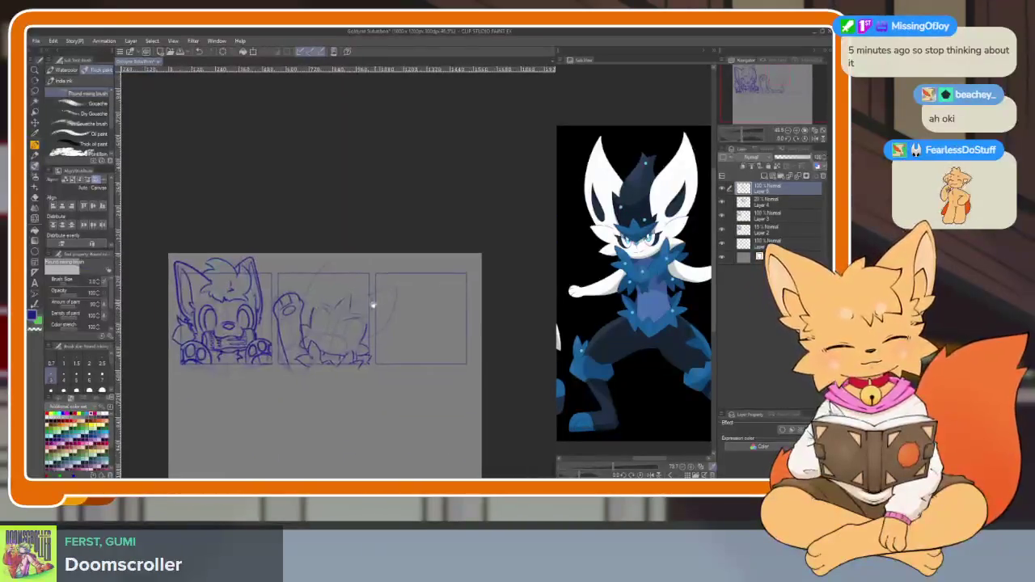
- Finish the star-shaped brow's diagonal point, redrawing it after an undo
scroll(388, 358, "up", 5)
left_click_drag(231, 312, 320, 435)
key("ctrl+z")
left_click_drag(231, 314, 317, 426)
left_click_drag(251, 351, 301, 421)
mouse_move(232, 309)
left_mouse_down()
mouse_move(275, 340)
mouse_move(395, 269)
mouse_move(388, 368)
mouse_move(485, 390)
mouse_move(311, 431)
left_mouse_up()
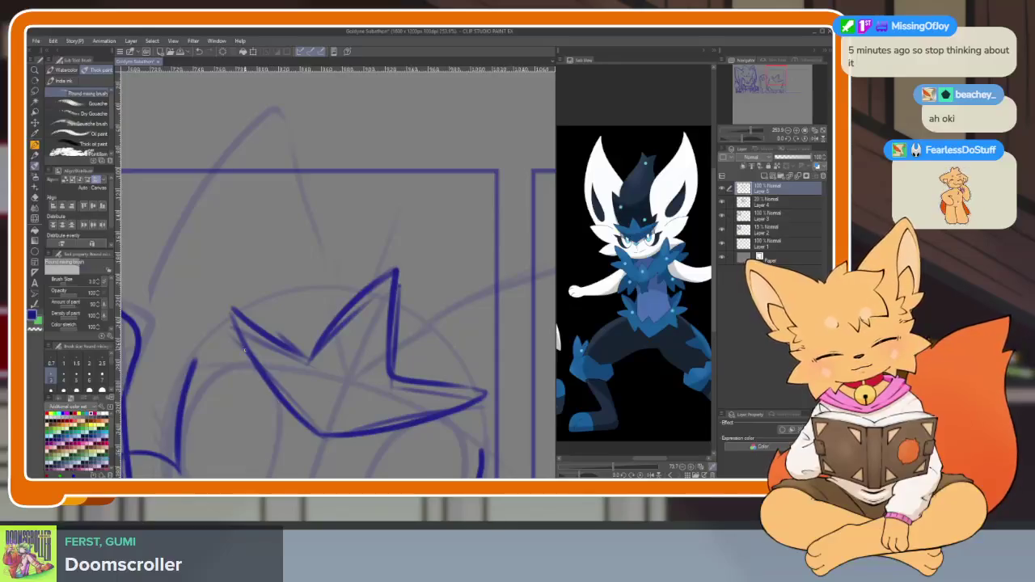
- Ink the head's top arc and right edge with its hook, undoing false starts
scroll(453, 351, "down", 5)
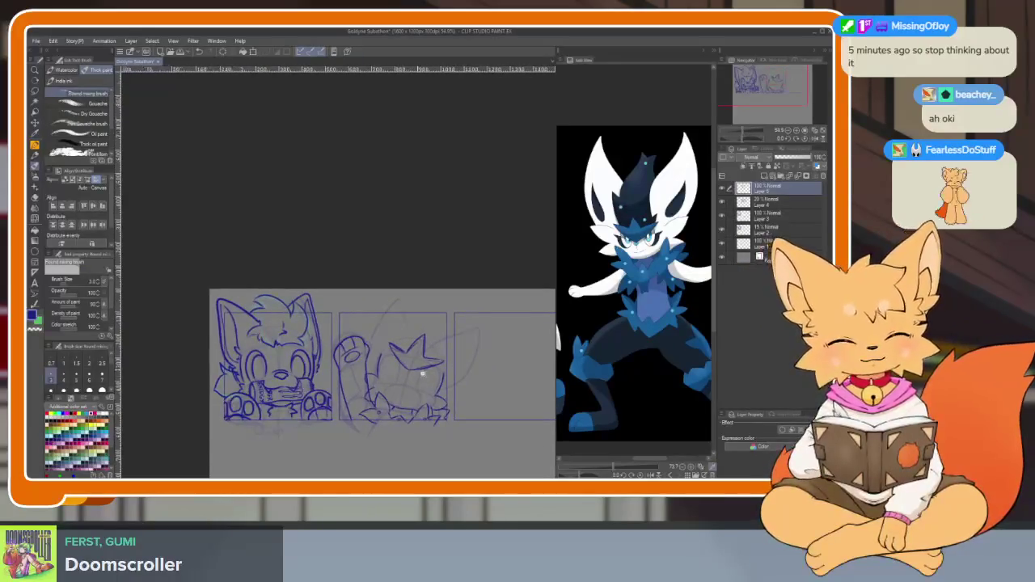
scroll(452, 351, "up", 2)
scroll(411, 358, "up", 2)
scroll(393, 388, "up", 1)
left_click_drag(294, 306, 284, 355)
key("ctrl+z")
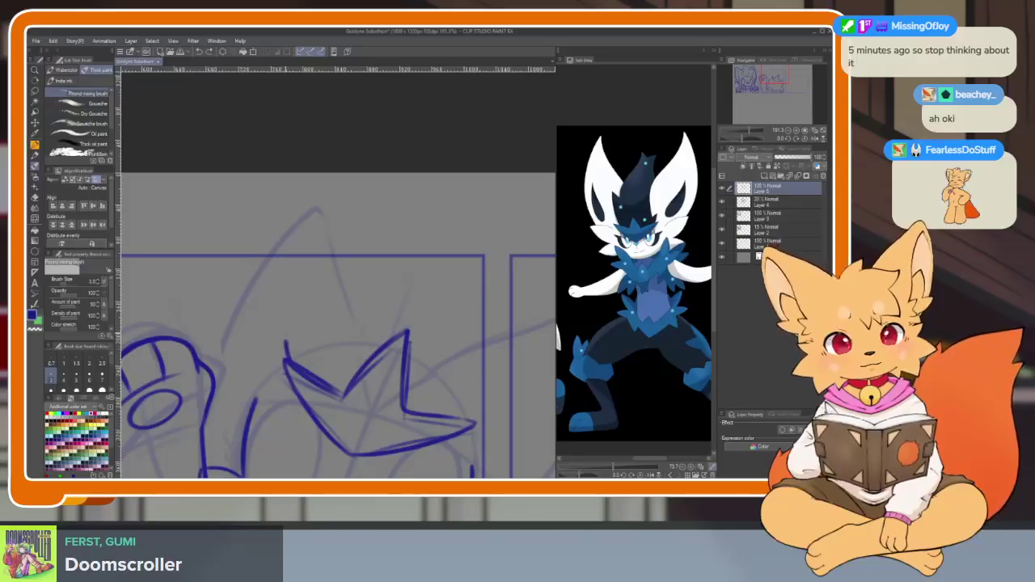
mouse_move(296, 341)
left_mouse_down()
mouse_move(371, 242)
mouse_move(488, 218)
left_mouse_up()
key("ctrl+z")
mouse_move(344, 293)
left_mouse_down()
mouse_move(481, 252)
mouse_move(479, 331)
left_mouse_up()
left_click_drag(484, 367, 444, 365)
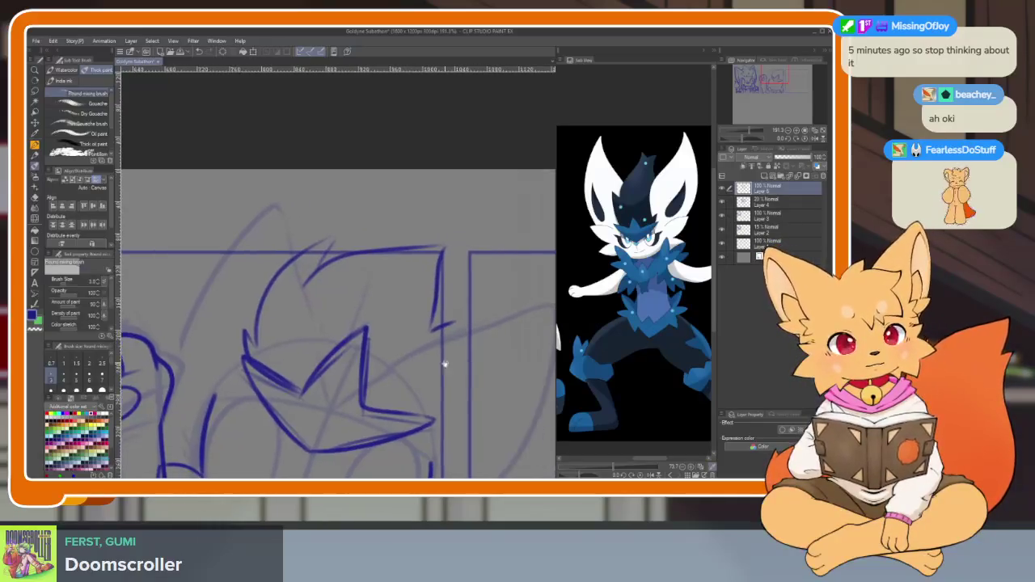
scroll(467, 354, "up", 1)
scroll(473, 353, "down", 3)
scroll(473, 357, "up", 3)
left_click_drag(469, 301, 441, 372)
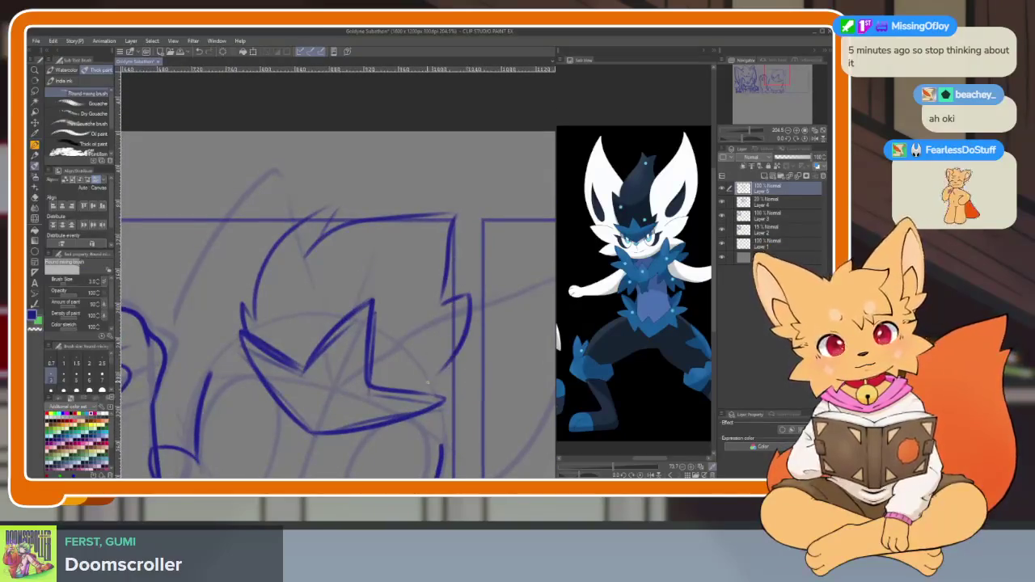
mouse_move(241, 375)
left_mouse_down()
mouse_move(309, 354)
mouse_move(309, 337)
left_mouse_up()
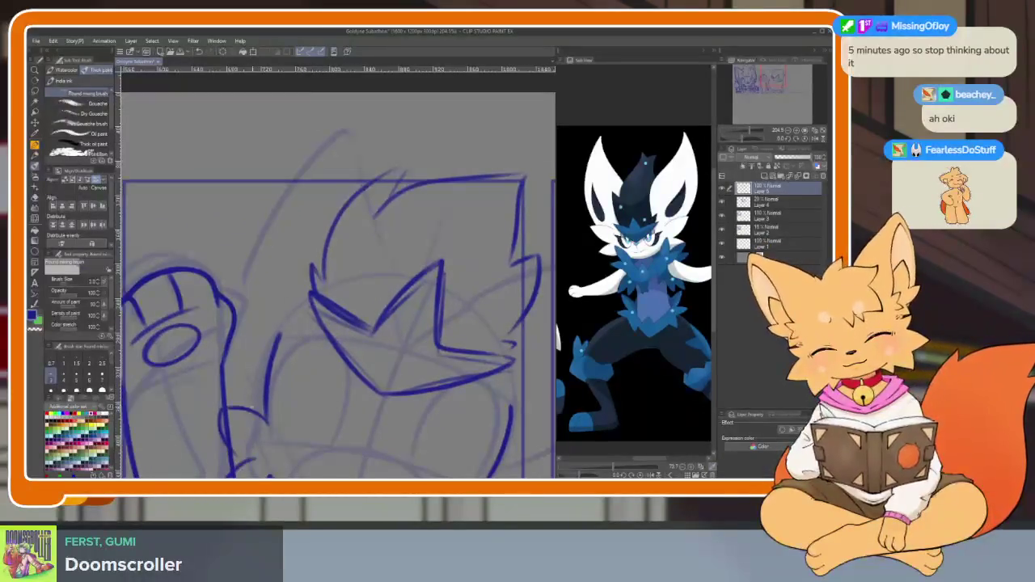
- Ink both tall pointed ears with their outer edges and inner contour lines
left_click_drag(374, 204, 370, 233)
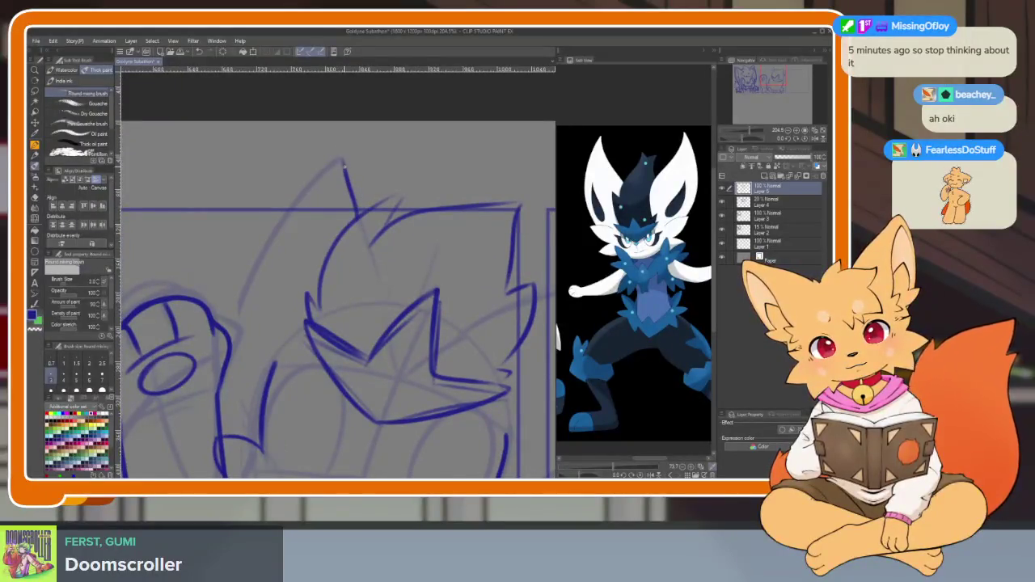
mouse_move(339, 162)
left_mouse_down()
mouse_move(251, 265)
mouse_move(238, 419)
mouse_move(251, 437)
left_mouse_up()
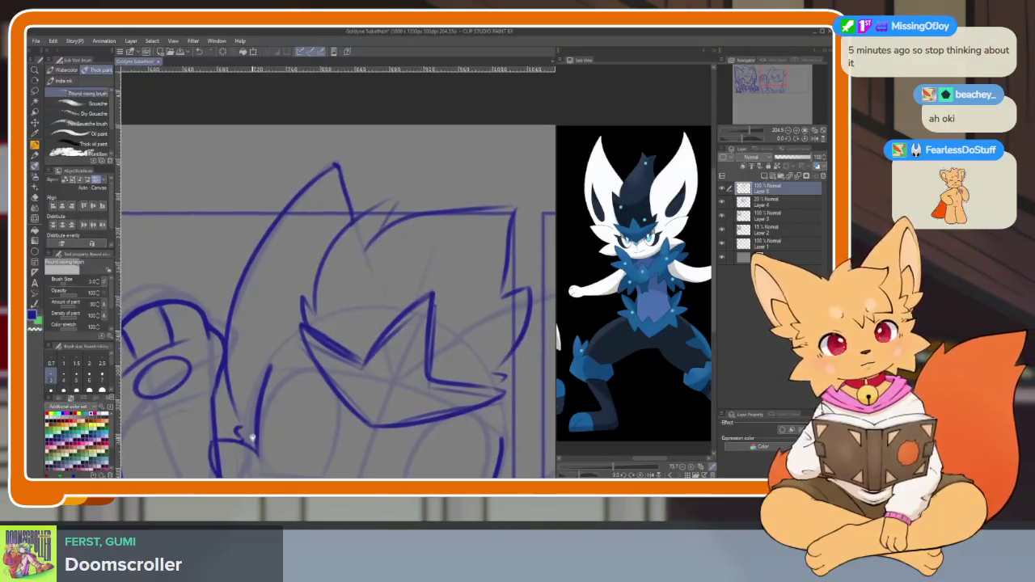
mouse_move(289, 241)
left_mouse_down()
mouse_move(257, 370)
mouse_move(287, 248)
left_mouse_up()
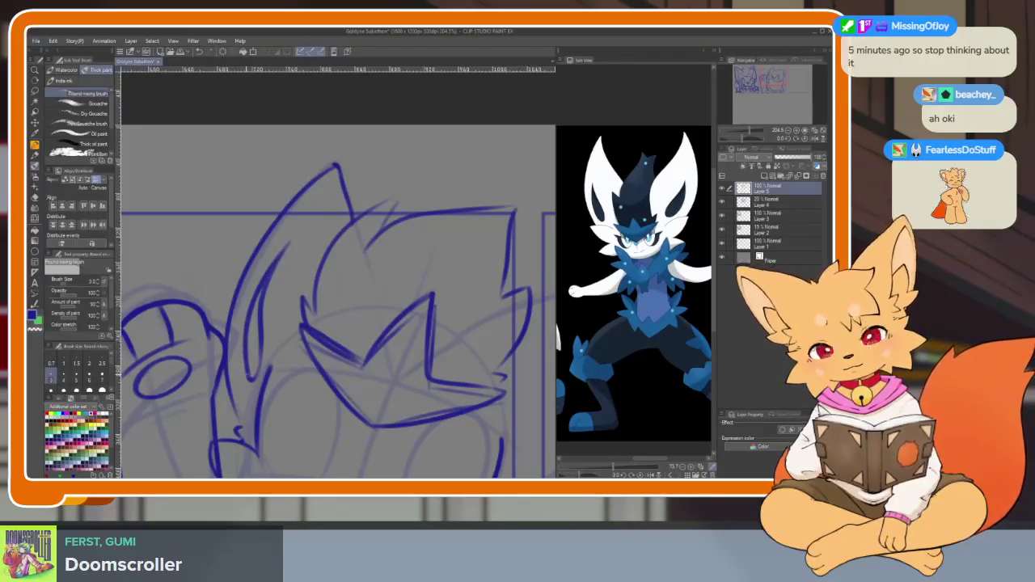
scroll(321, 350, "down", 5)
scroll(465, 351, "up", 1)
scroll(465, 351, "up", 3)
scroll(455, 347, "up", 1)
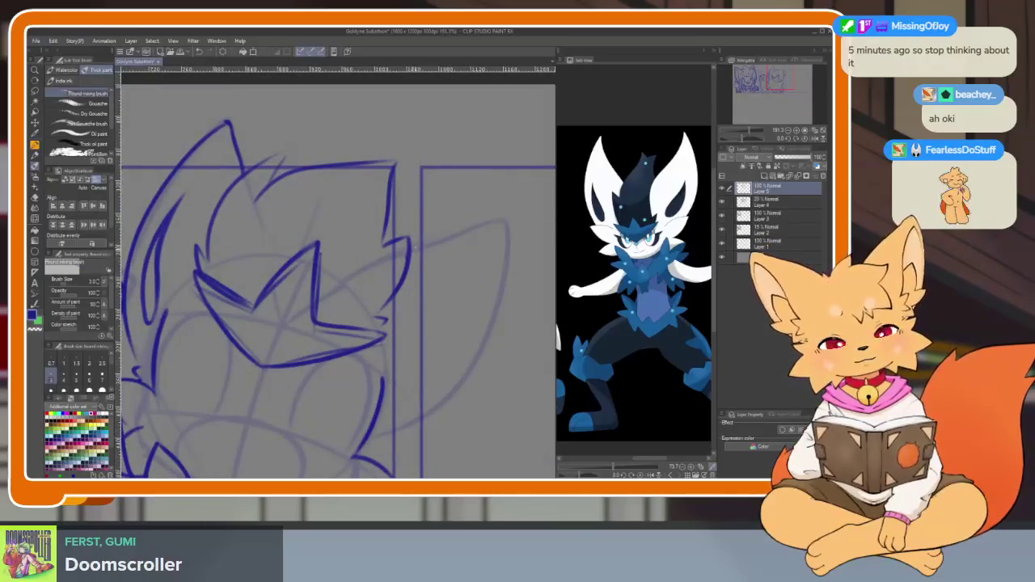
left_click_drag(501, 224, 380, 438)
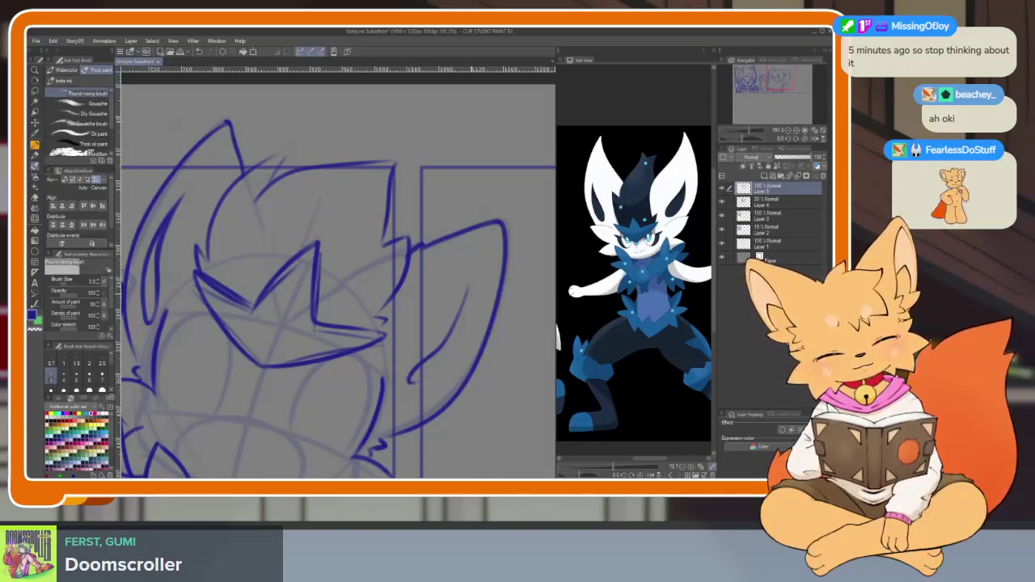
left_click_drag(465, 322, 454, 351)
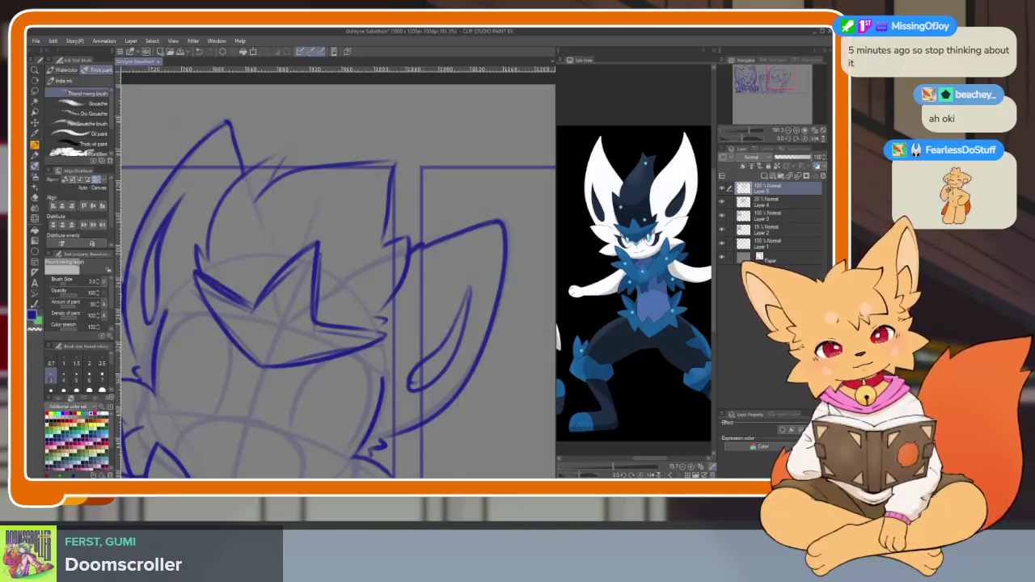
scroll(339, 283, "down", 3)
scroll(491, 303, "up", 3)
scroll(295, 382, "up", 2)
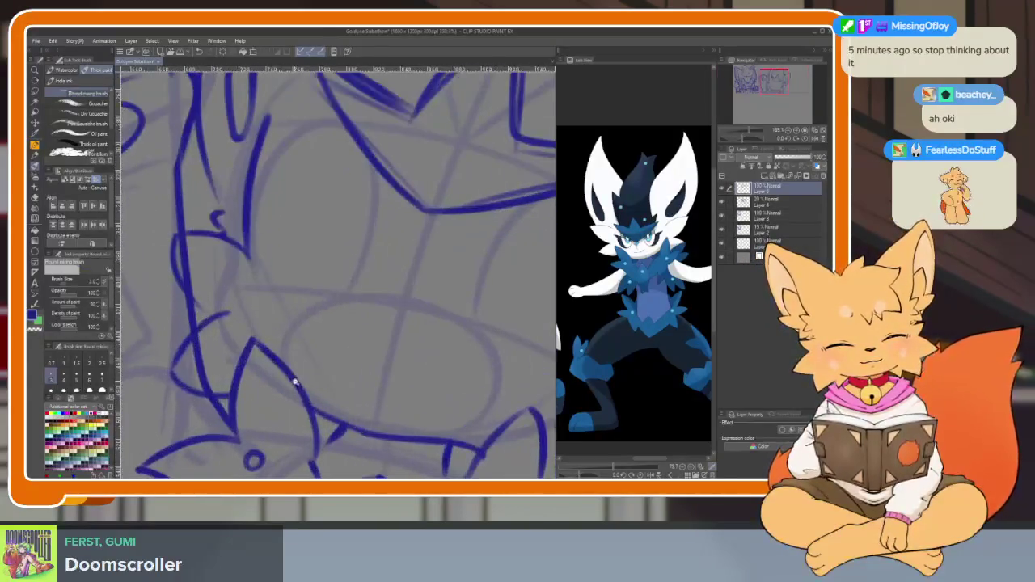
- Zoom in and ink the small nose and wavy mouth, retrying strokes with undo
scroll(295, 383, "up", 1)
scroll(452, 377, "up", 2)
scroll(461, 410, "up", 1)
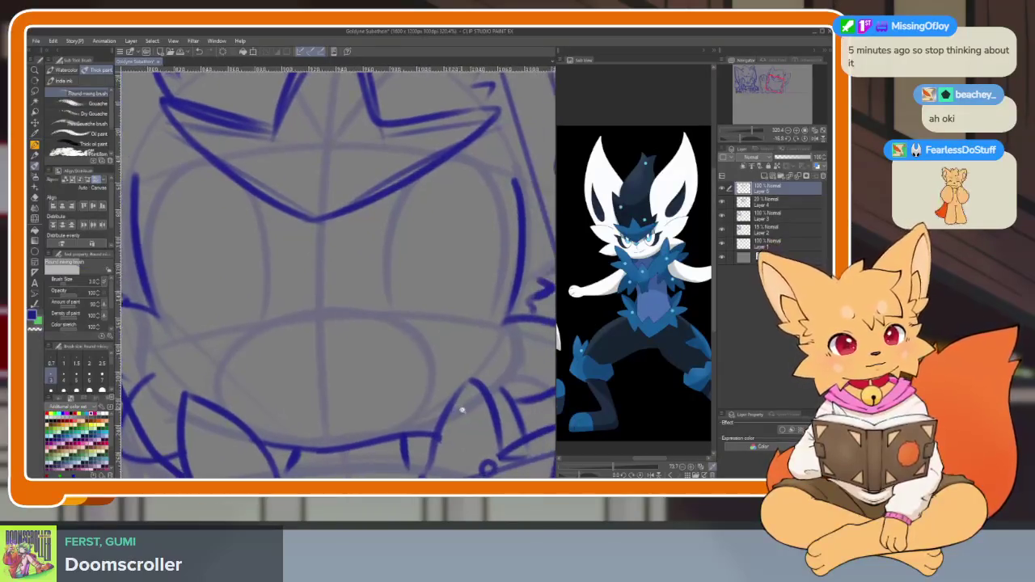
scroll(393, 429, "up", 1)
left_click_drag(349, 321, 296, 331)
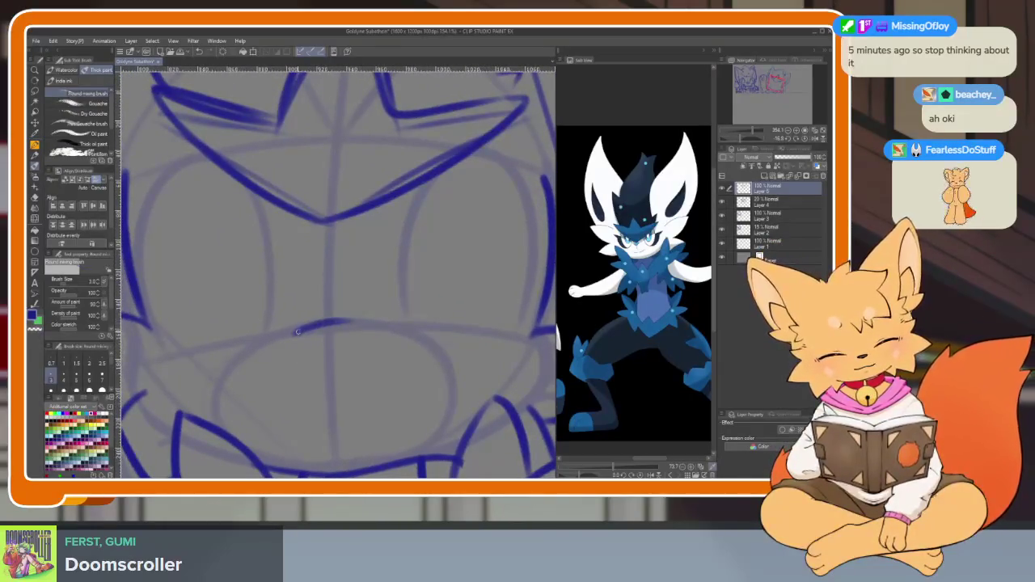
left_click_drag(360, 330, 290, 338)
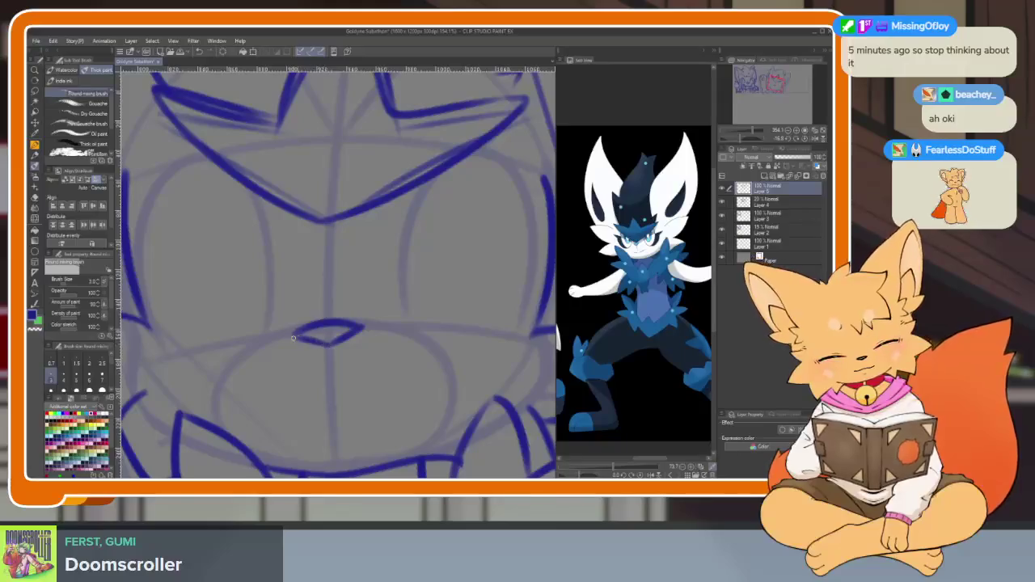
scroll(409, 423, "up", 3)
mouse_move(165, 346)
left_mouse_down()
mouse_move(194, 370)
mouse_move(362, 368)
mouse_move(388, 355)
mouse_move(461, 281)
mouse_move(457, 347)
mouse_move(307, 356)
mouse_move(159, 344)
left_mouse_up()
key("ctrl+z")
mouse_move(467, 341)
left_mouse_down()
mouse_move(371, 425)
mouse_move(194, 401)
left_mouse_up()
key("ctrl+z")
mouse_move(454, 356)
left_mouse_down()
mouse_move(417, 396)
mouse_move(177, 377)
left_mouse_up()
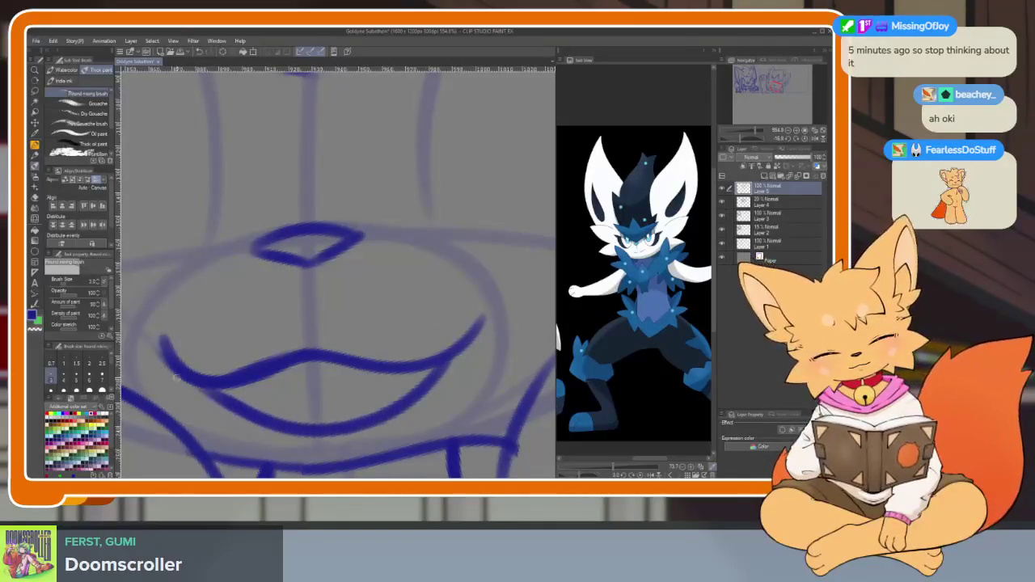
- Ink the oval outline of the left eye beneath the star brow
scroll(374, 338, "down", 8)
scroll(374, 338, "up", 8)
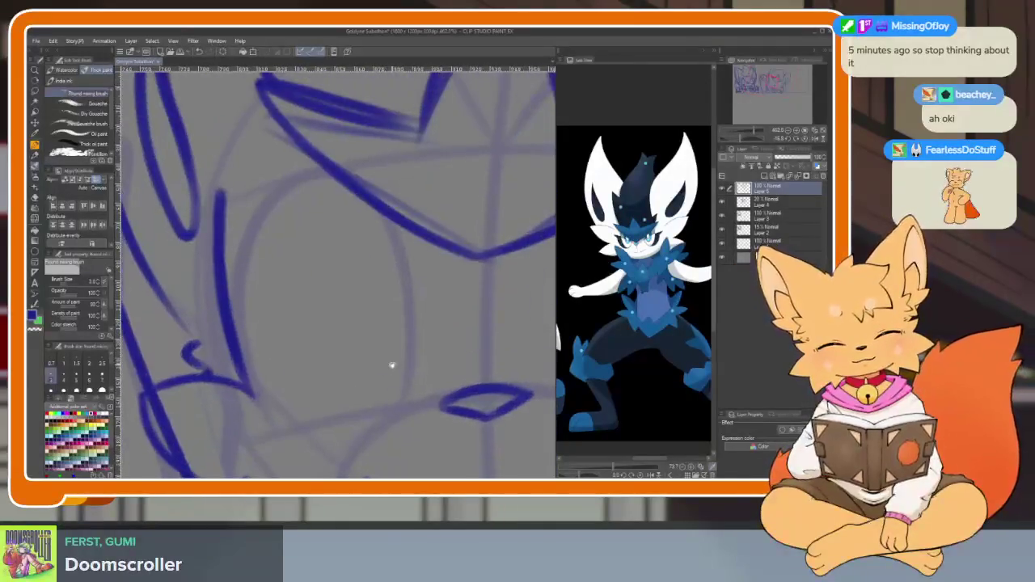
mouse_move(401, 405)
left_mouse_down()
mouse_move(413, 323)
mouse_move(259, 231)
left_mouse_up()
left_click_drag(237, 281, 263, 408)
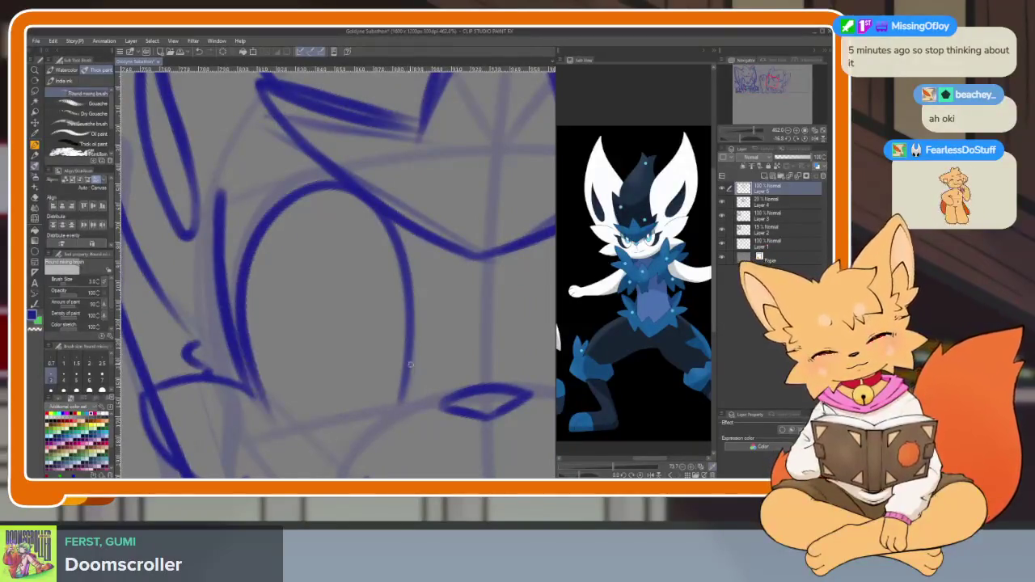
mouse_move(394, 402)
left_mouse_down()
mouse_move(386, 243)
mouse_move(295, 380)
mouse_move(408, 271)
mouse_move(303, 348)
left_mouse_up()
- Ink the right eye oval, redrawing it until it matches the left one
mouse_move(315, 400)
left_mouse_down()
mouse_move(296, 369)
mouse_move(377, 383)
mouse_move(329, 271)
mouse_move(389, 222)
mouse_move(485, 324)
mouse_move(453, 422)
left_mouse_up()
scroll(407, 418, "up", 2)
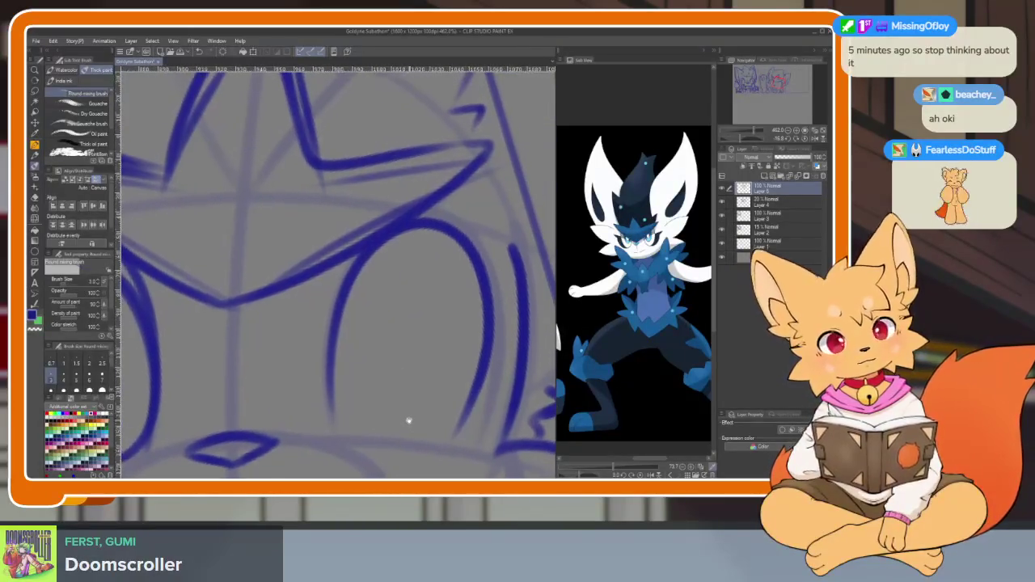
mouse_move(353, 291)
left_mouse_down()
mouse_move(452, 323)
mouse_move(333, 380)
mouse_move(339, 317)
left_mouse_up()
key("ctrl+minus")
scroll(448, 347, "up", 3)
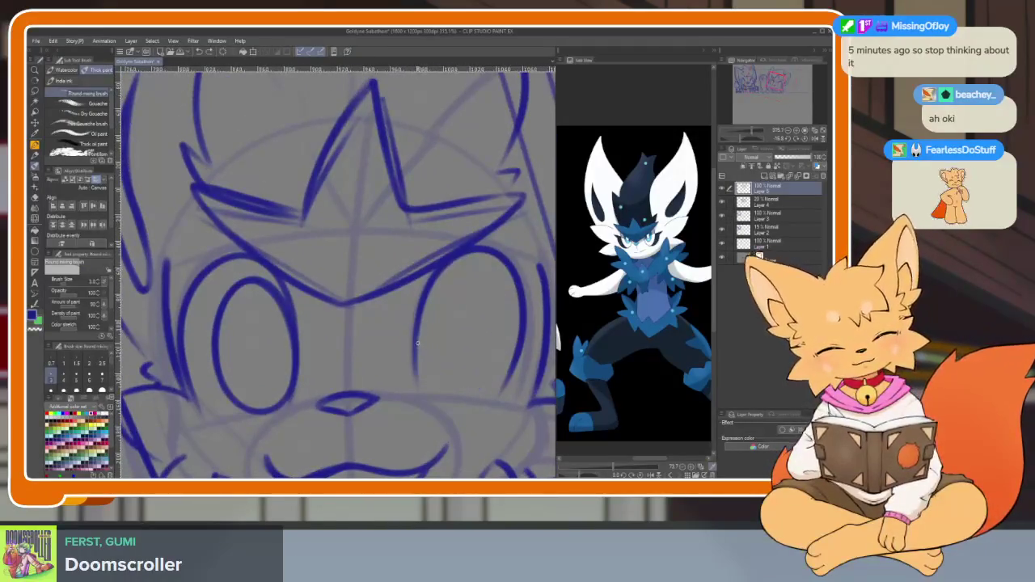
mouse_move(443, 273)
left_mouse_down()
mouse_move(489, 352)
mouse_move(412, 364)
mouse_move(485, 275)
mouse_move(490, 303)
left_mouse_up()
scroll(468, 363, "down", 3)
scroll(468, 363, "up", 2)
scroll(445, 332, "up", 2)
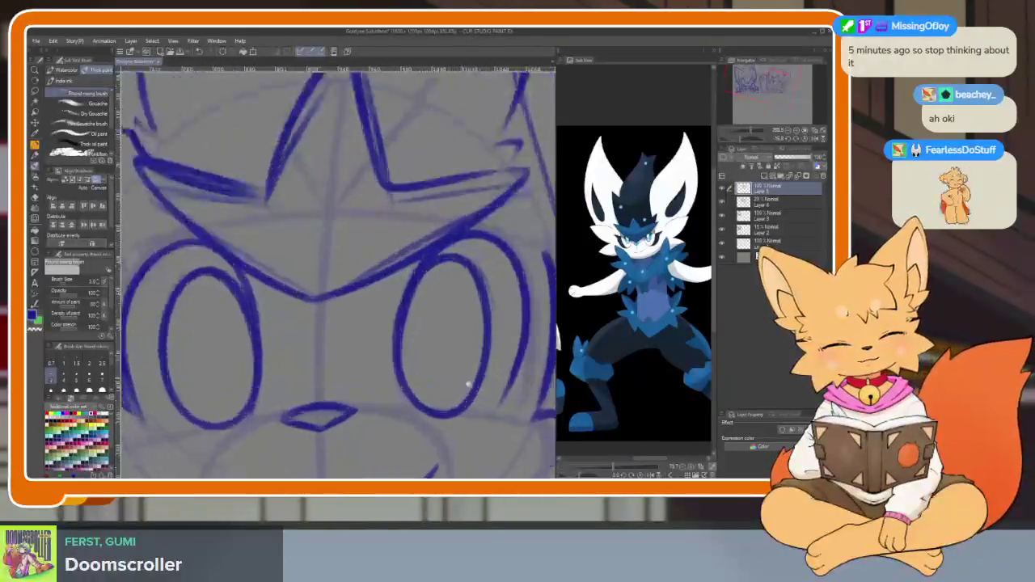
scroll(409, 274, "up", 2)
mouse_move(429, 240)
left_mouse_down()
mouse_move(497, 299)
mouse_move(400, 412)
mouse_move(433, 247)
left_mouse_up()
scroll(448, 422, "down", 3)
scroll(448, 422, "up", 3)
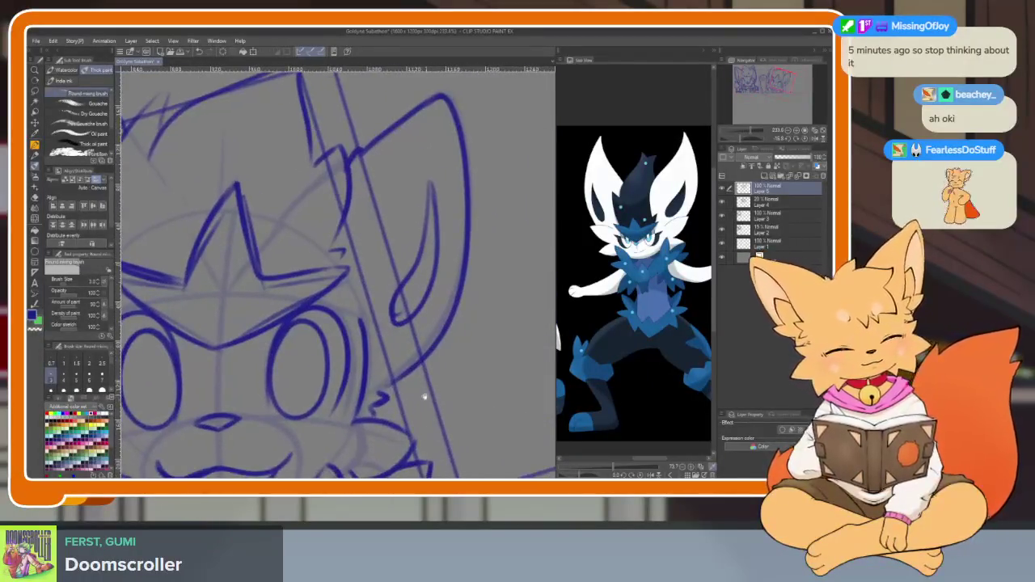
scroll(351, 429, "up", 1)
scroll(351, 429, "up", 1)
scroll(634, 283, "up", 2)
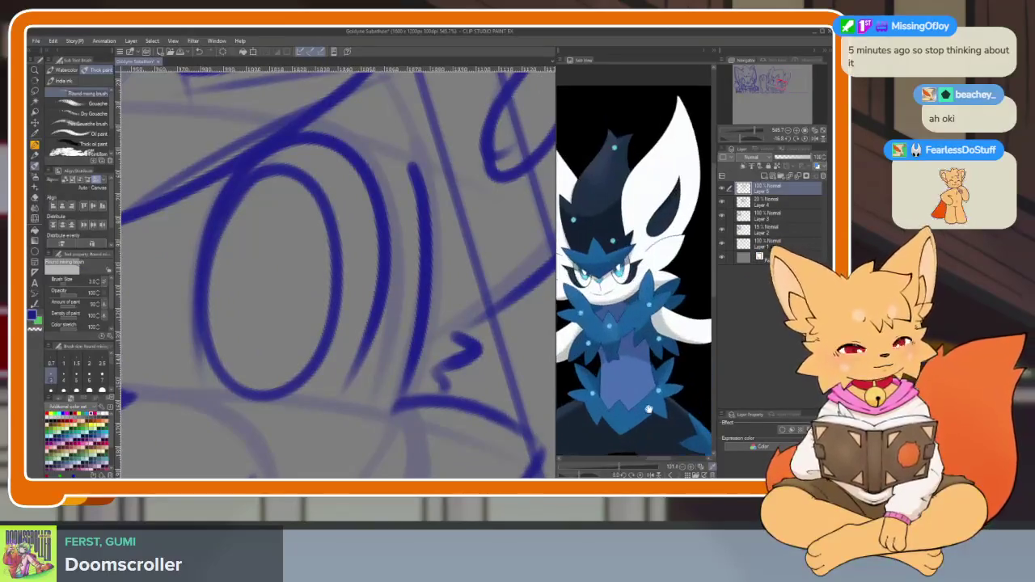
- Add rim and lash strokes beside the eye and outline its lower edge
scroll(634, 283, "up", 1)
left_click_drag(340, 410, 326, 390)
left_click_drag(400, 150, 387, 372)
left_click_drag(370, 278, 412, 284)
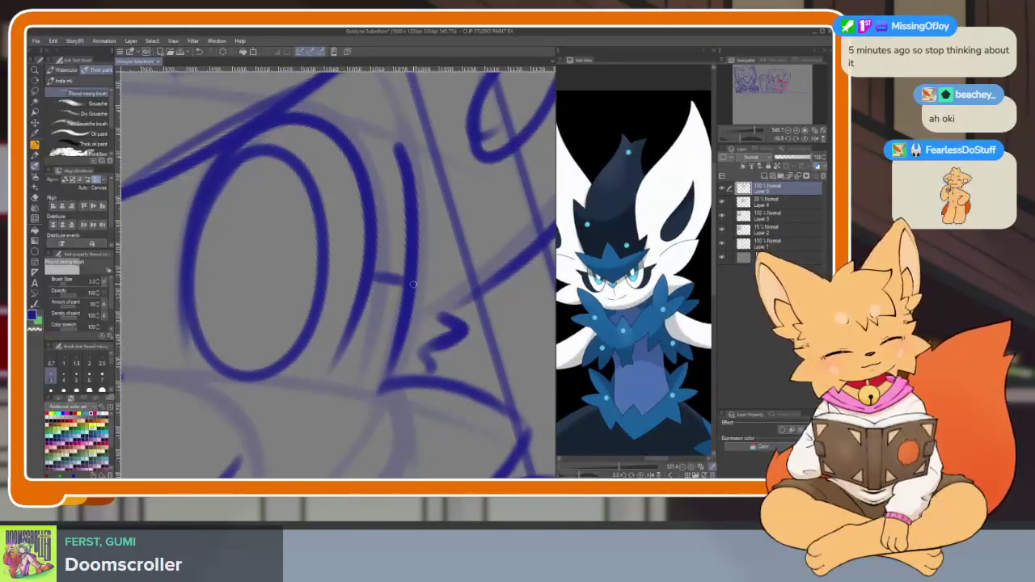
mouse_move(344, 368)
left_mouse_down()
mouse_move(430, 309)
mouse_move(372, 358)
mouse_move(287, 386)
mouse_move(388, 400)
left_mouse_up()
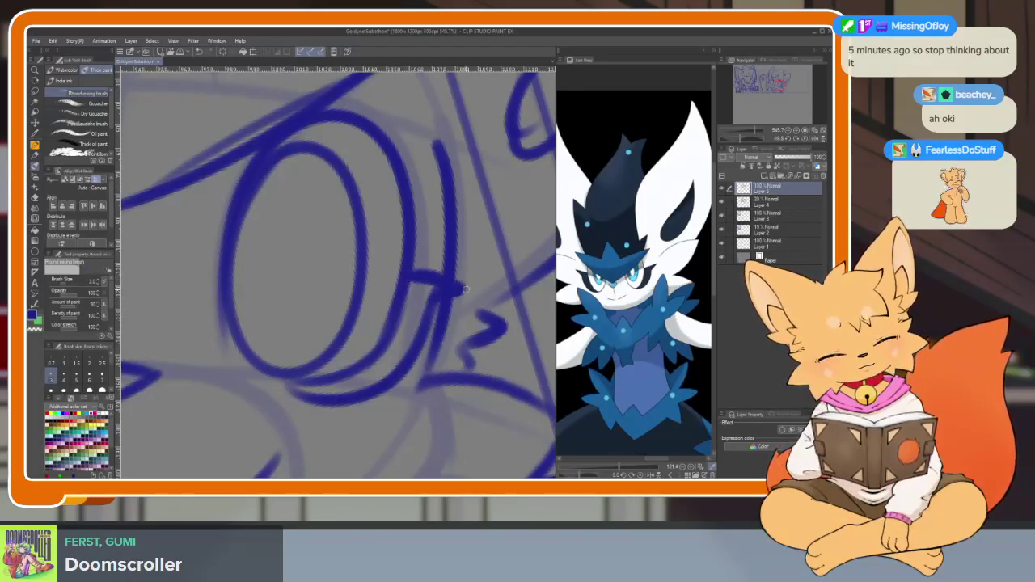
mouse_move(431, 304)
left_mouse_down()
mouse_move(377, 373)
mouse_move(277, 382)
left_mouse_up()
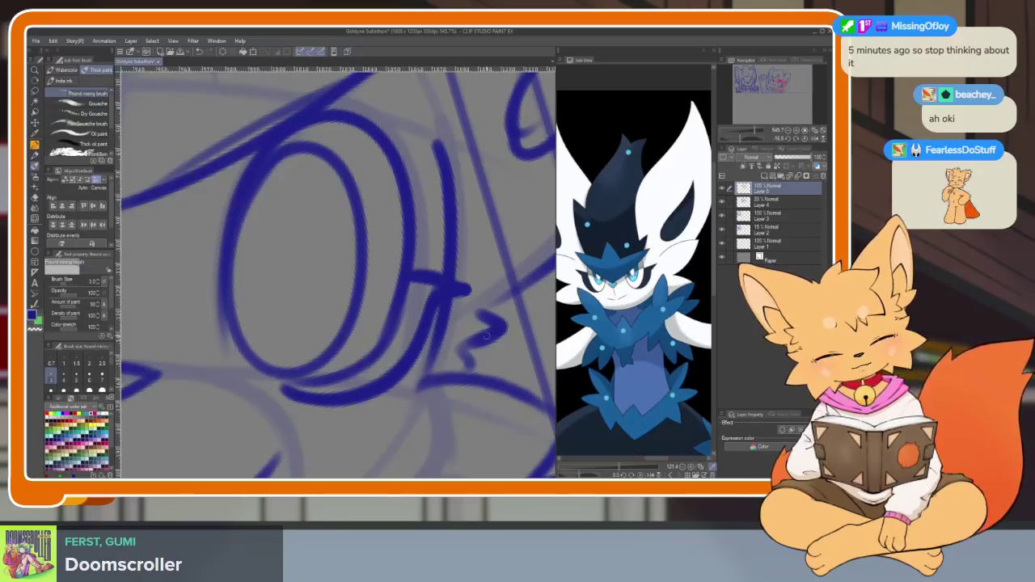
- Mirror the canvas view with H to check the eyes, then zoom out
scroll(486, 336, "down", 5)
scroll(396, 355, "up", 5)
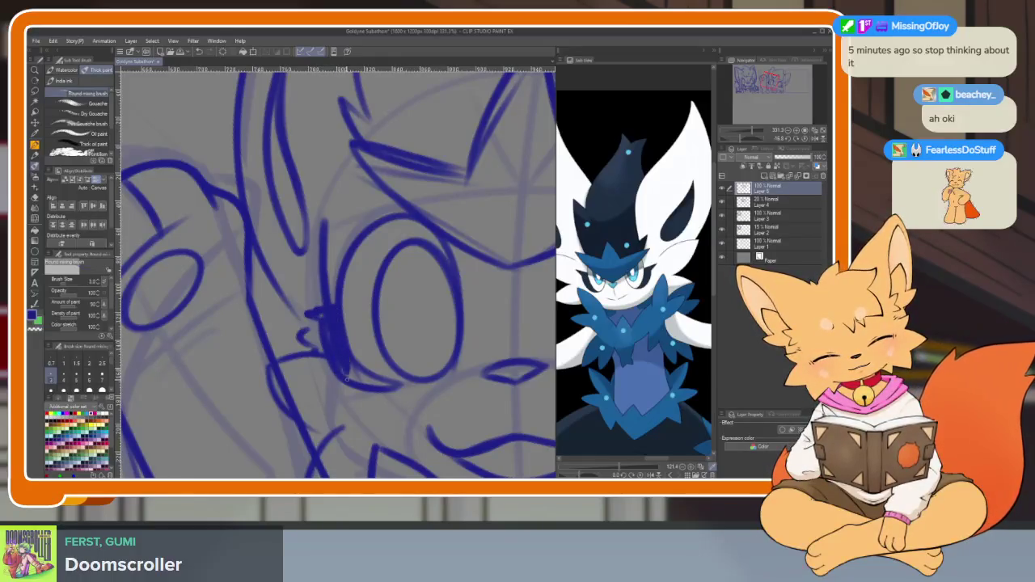
key("h")
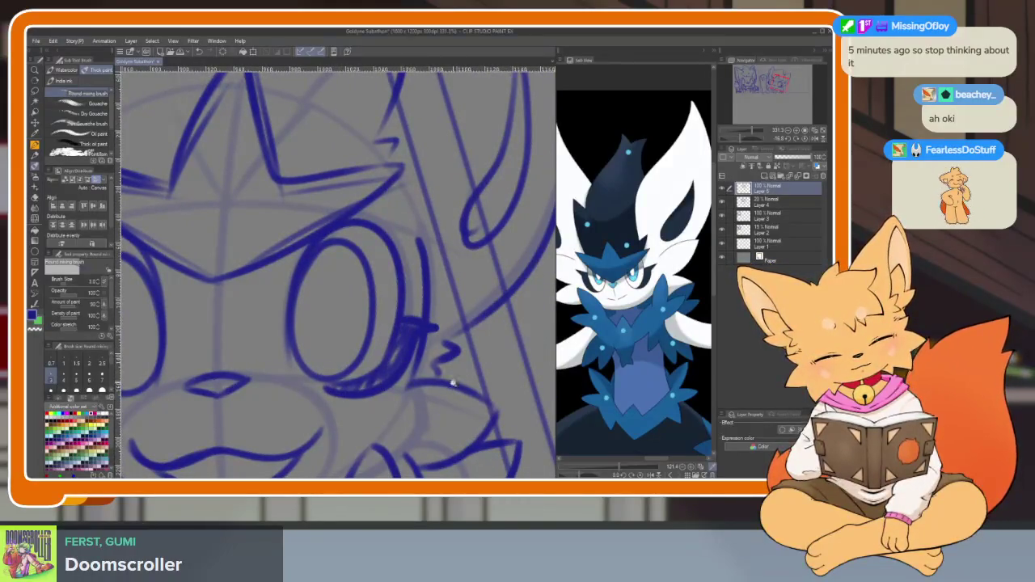
scroll(452, 384, "down", 5)
scroll(458, 363, "up", 5)
scroll(466, 376, "down", 1)
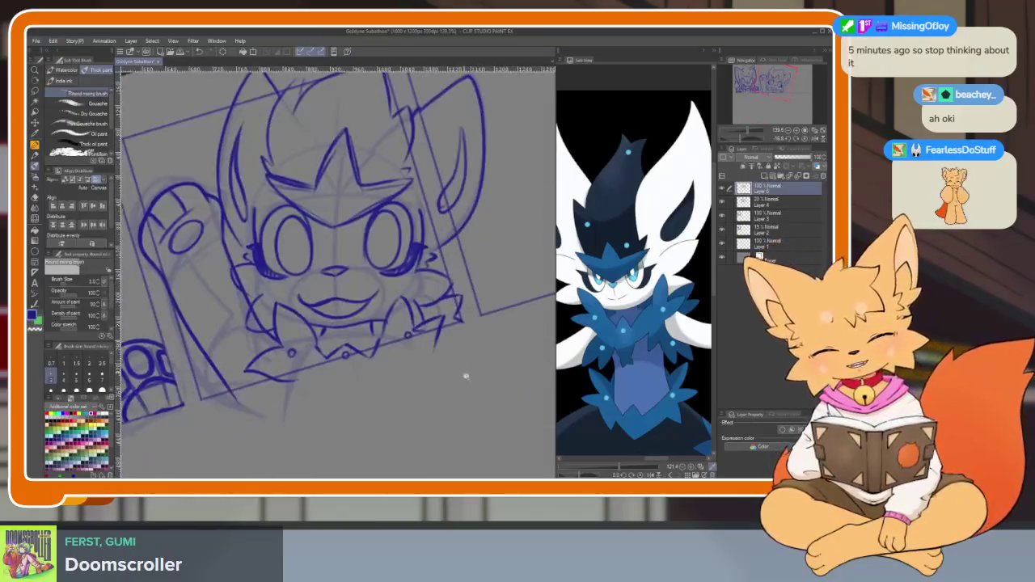
- Zoom in on the fanged character's face, erasing stray lines and redrawing with the brush
scroll(466, 375, "down", 4)
scroll(454, 385, "up", 5)
scroll(482, 409, "down", 1)
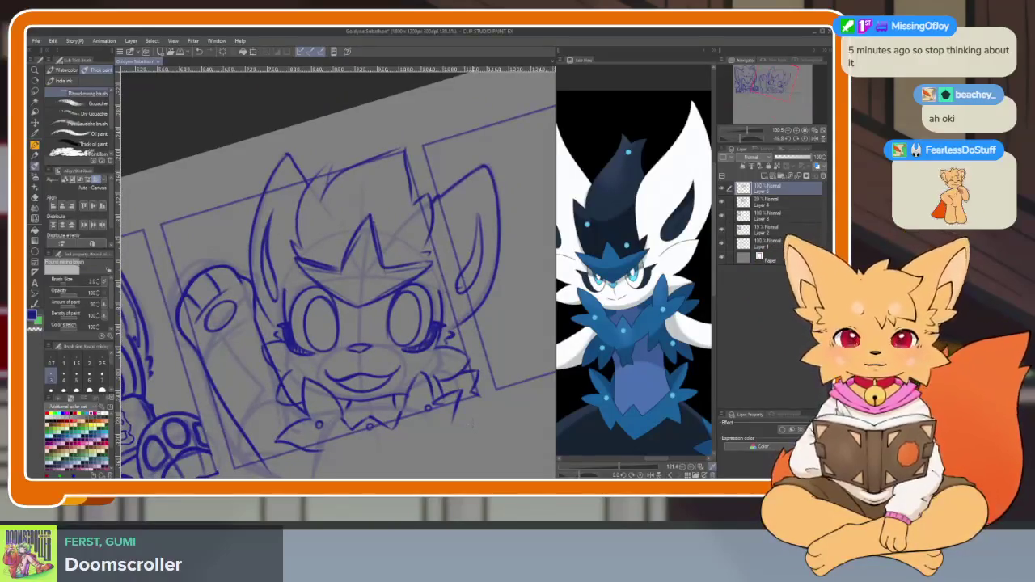
key("e")
scroll(230, 311, "up", 4)
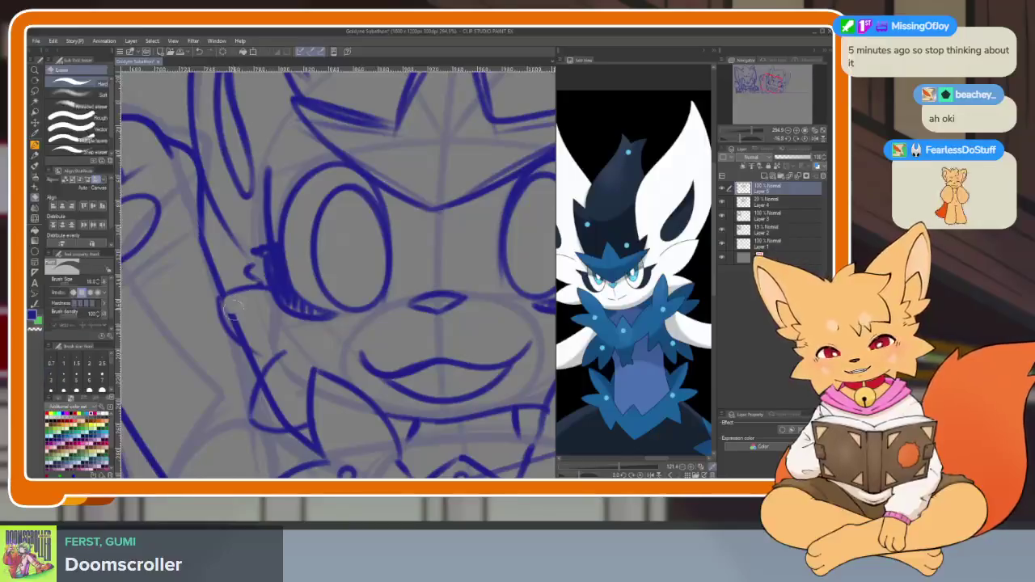
scroll(324, 283, "down", 1)
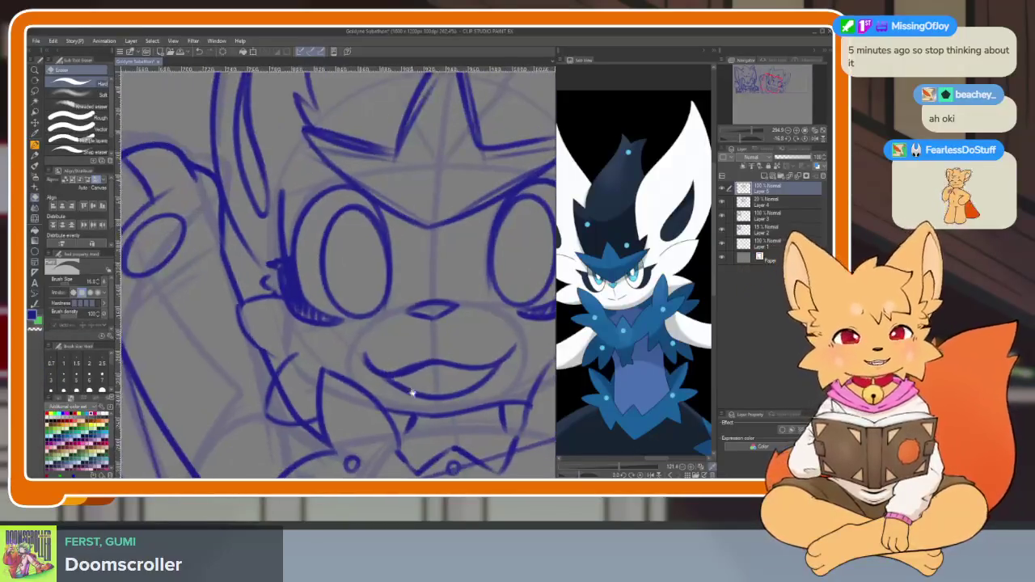
key("b")
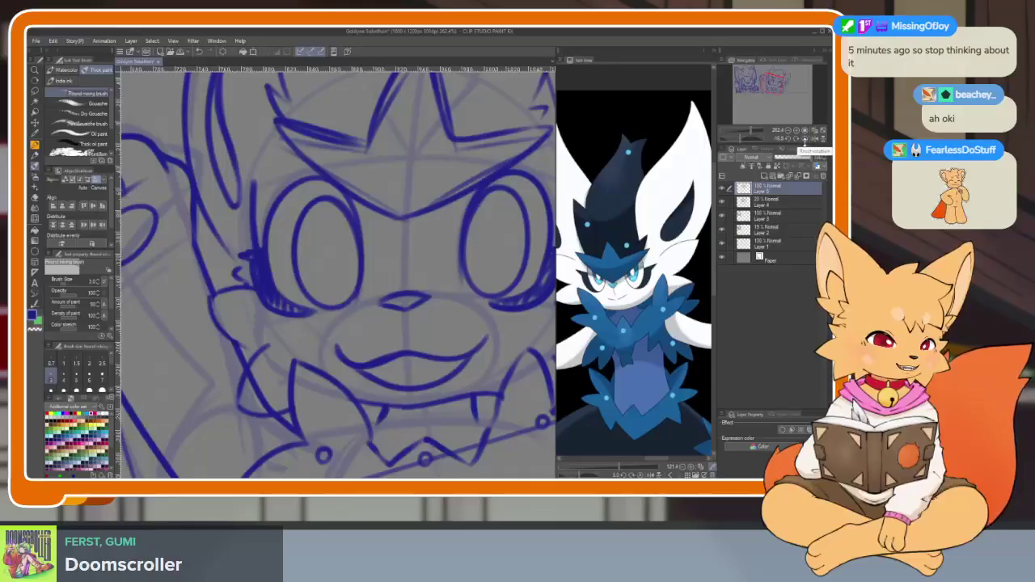
scroll(372, 331, "down", 1)
scroll(370, 331, "down", 1)
scroll(400, 351, "down", 1)
scroll(386, 355, "down", 1)
scroll(387, 354, "down", 1)
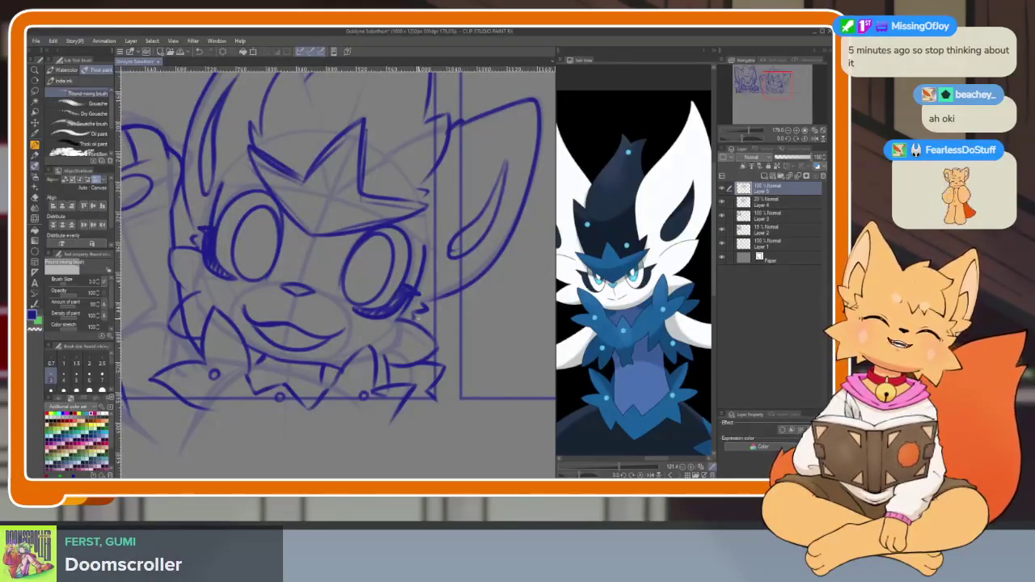
scroll(375, 367, "down", 1)
scroll(375, 368, "up", 2)
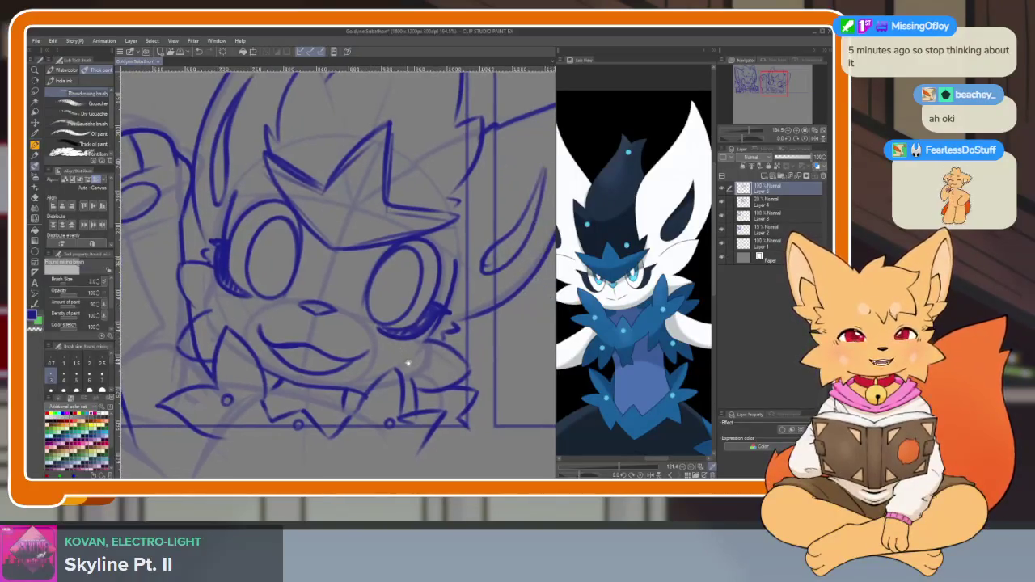
scroll(402, 346, "down", 3)
scroll(421, 384, "up", 2)
scroll(307, 345, "up", 2)
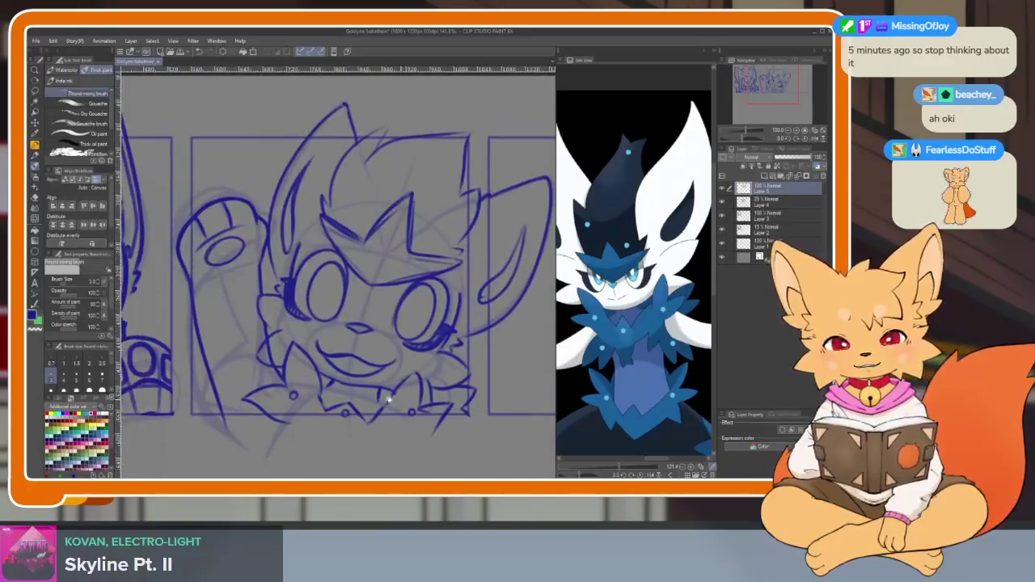
scroll(307, 345, "up", 2)
- Erase and redraw the eyelash and cheek details on the fanged character
key("e")
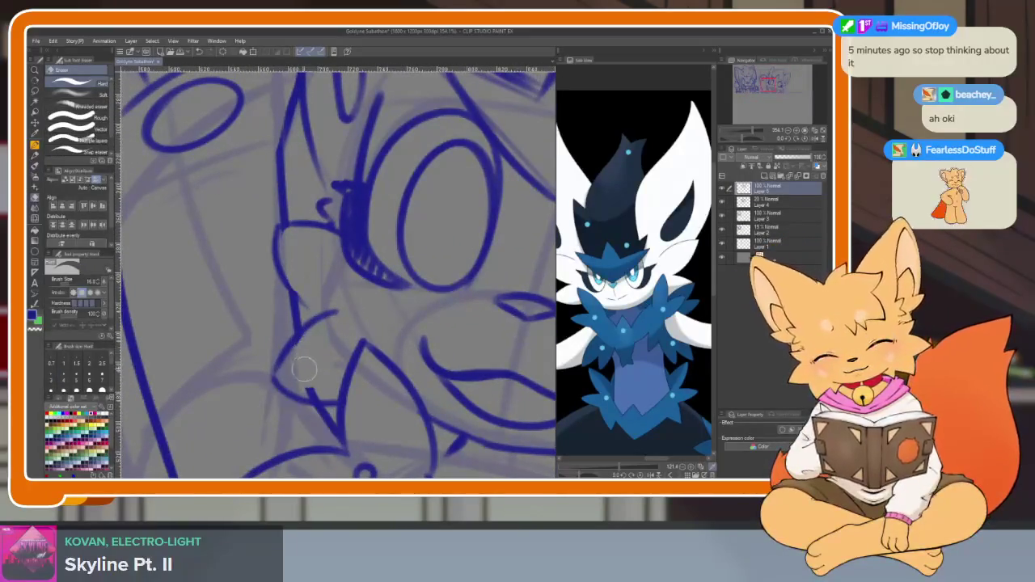
scroll(472, 383, "down", 5)
scroll(472, 383, "up", 1)
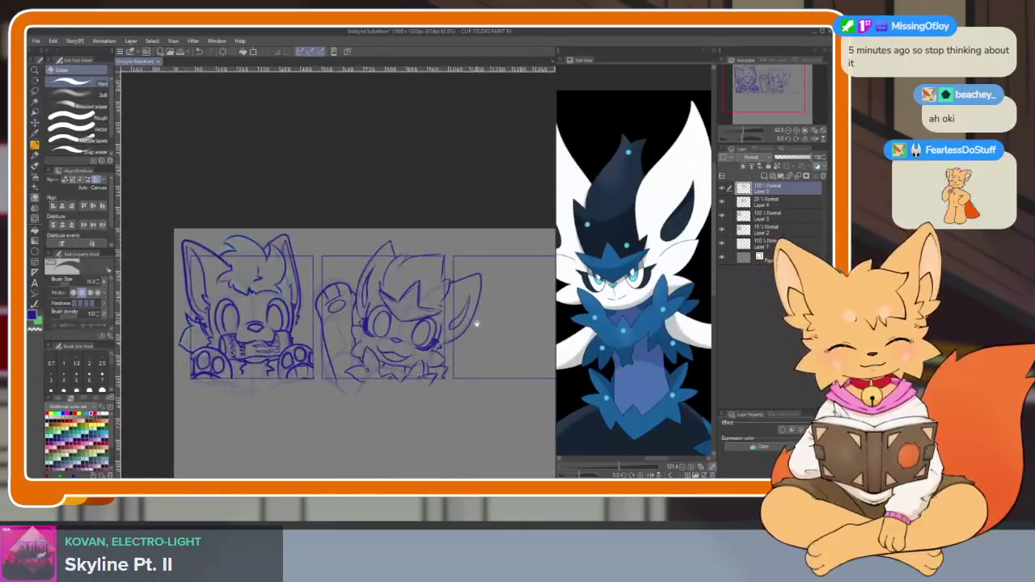
scroll(477, 356, "up", 1)
scroll(477, 356, "up", 2)
scroll(430, 378, "up", 1)
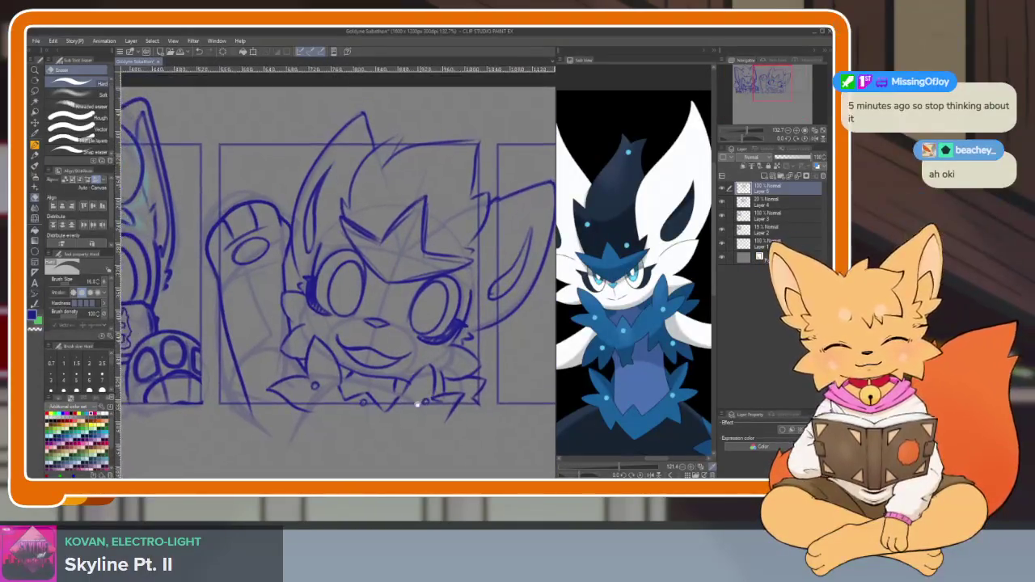
key("b")
scroll(409, 416, "up", 1)
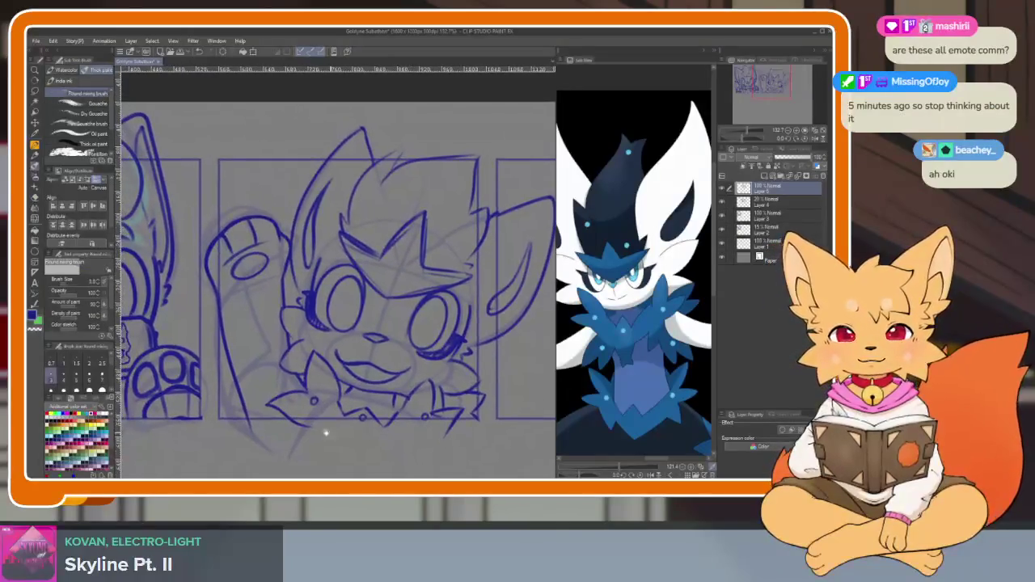
scroll(324, 388, "up", 1)
key("e")
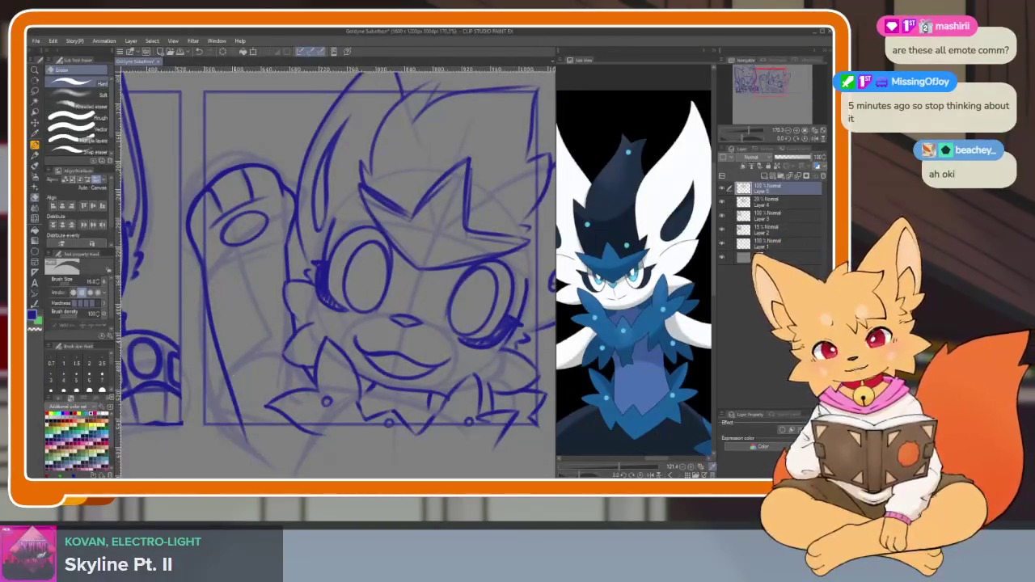
key("b")
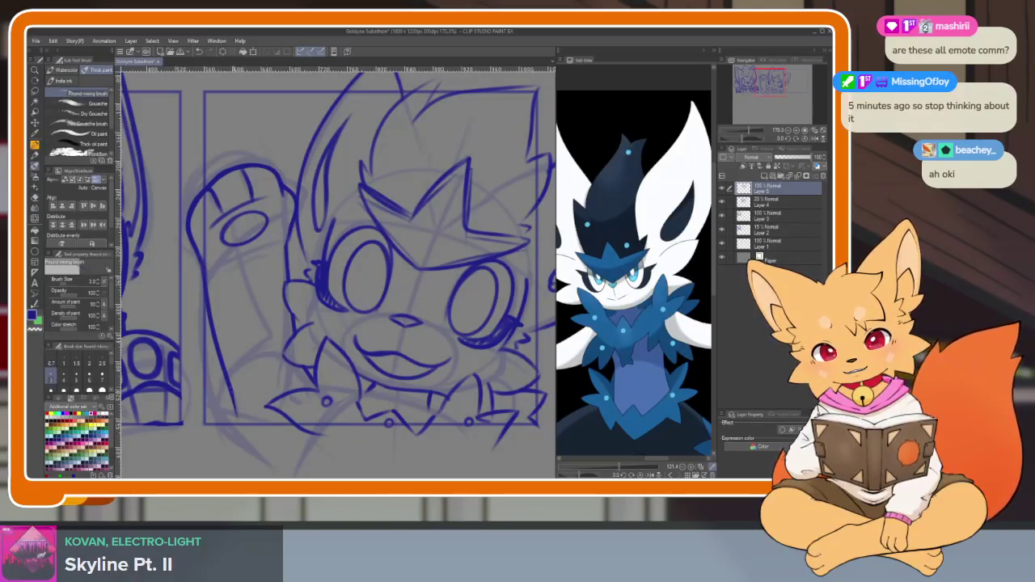
scroll(393, 366, "down", 5)
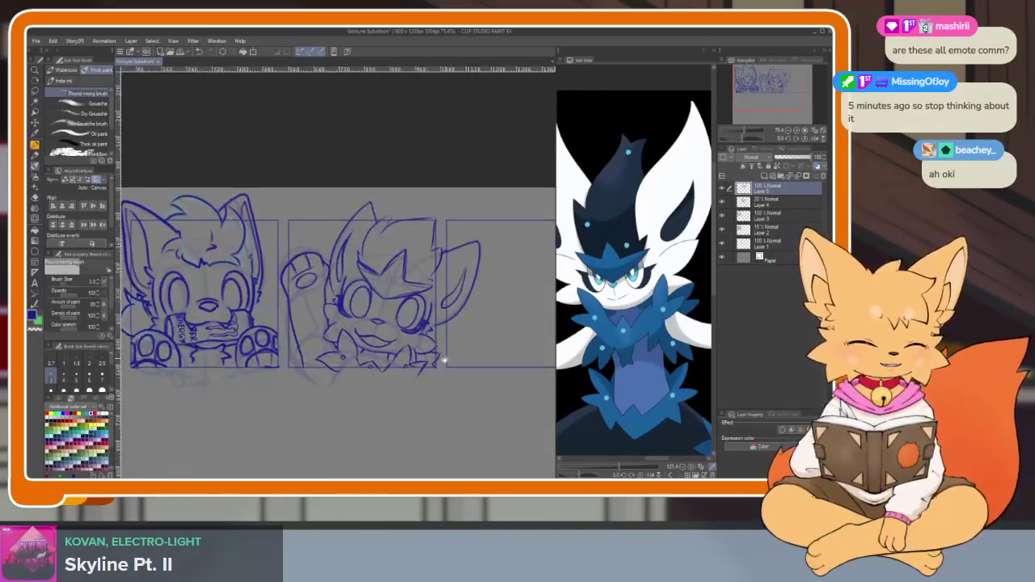
scroll(445, 373, "up", 4)
scroll(428, 381, "up", 1)
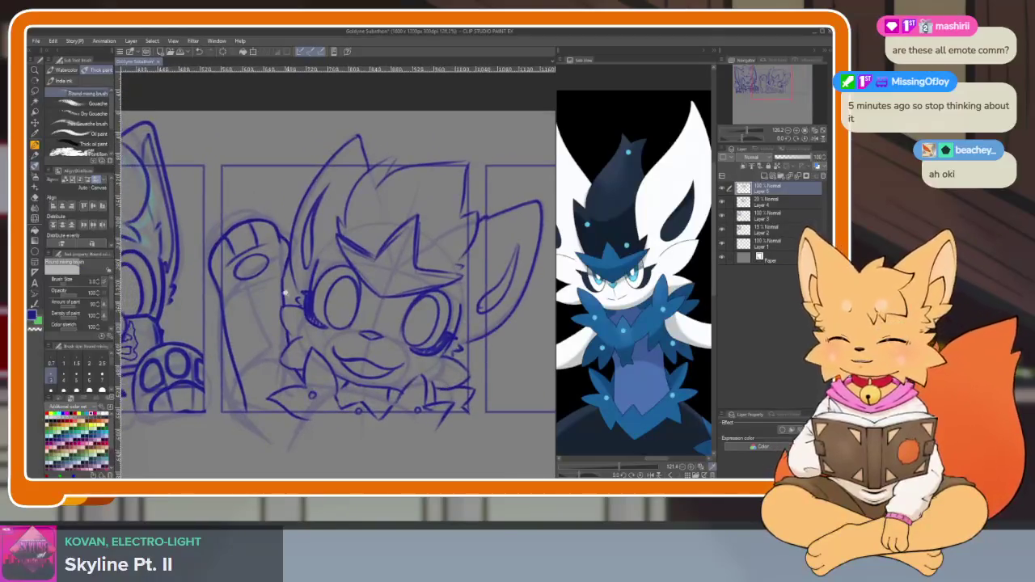
scroll(364, 339, "up", 1)
scroll(291, 275, "up", 2)
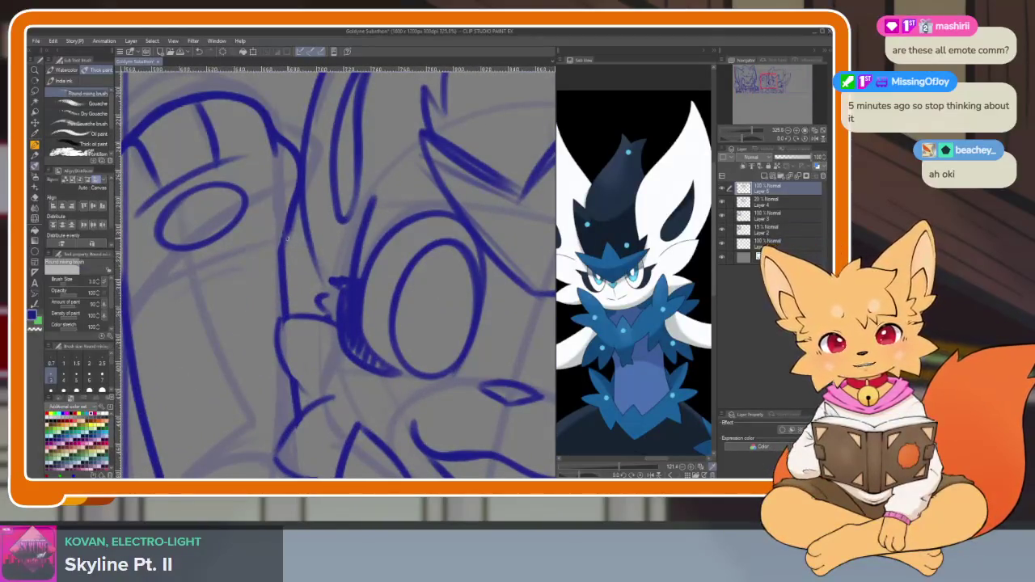
- Erase and redraw the mouth details, alternating Eraser and Thick paint brush
key("e")
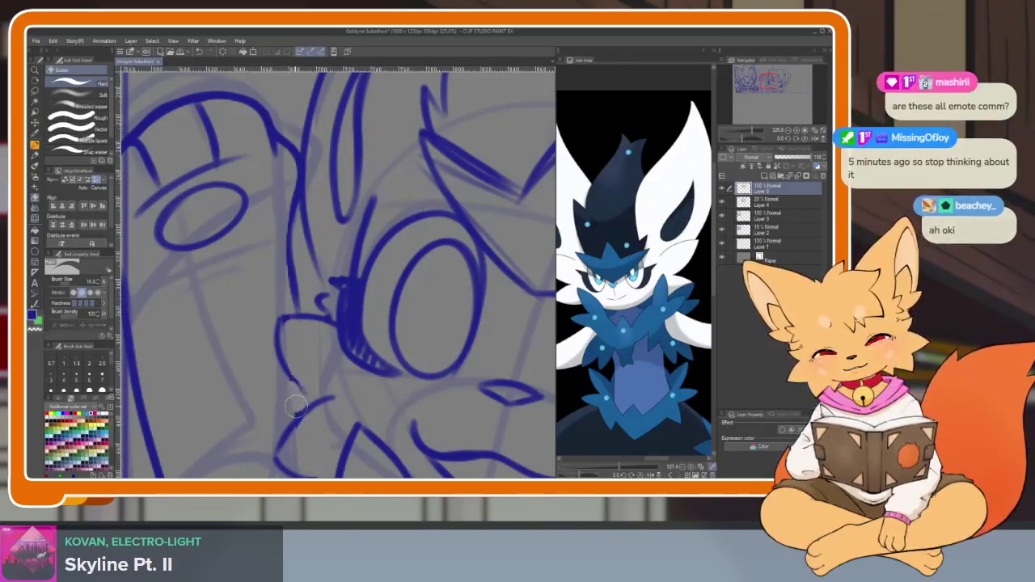
scroll(389, 304, "down", 5)
scroll(389, 303, "up", 5)
key("b")
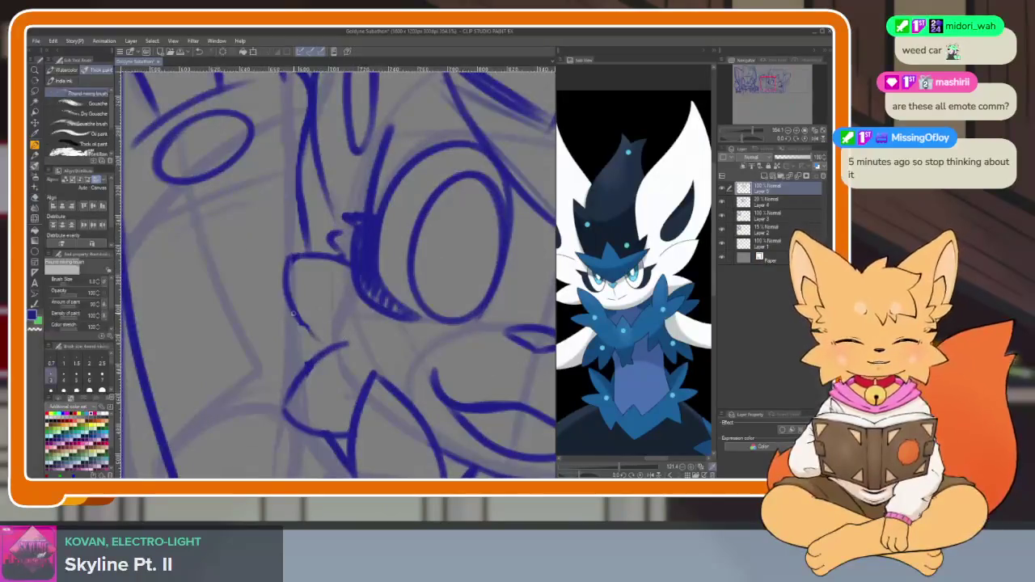
scroll(393, 349, "down", 5)
scroll(394, 364, "up", 4)
key("e")
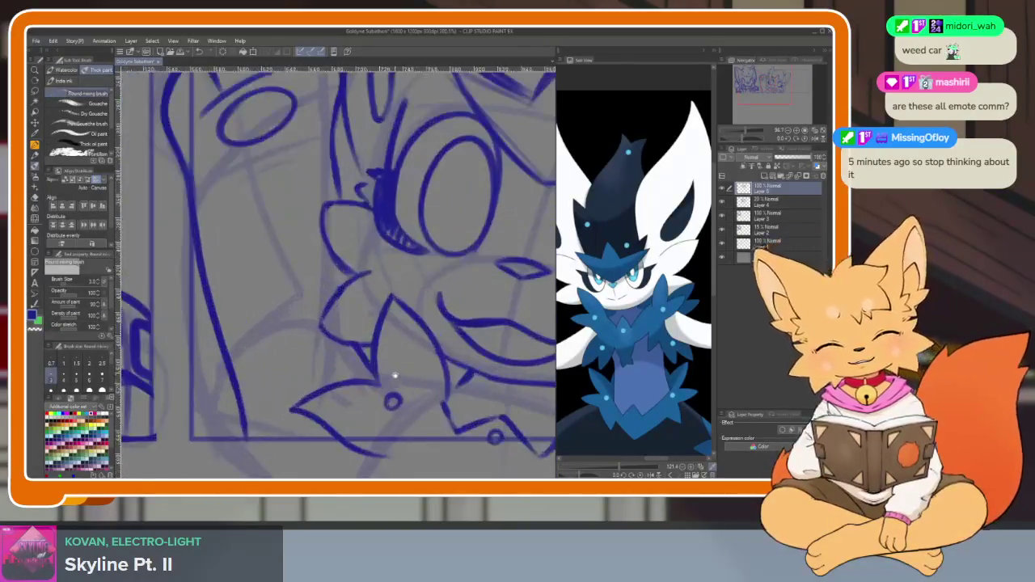
key("b")
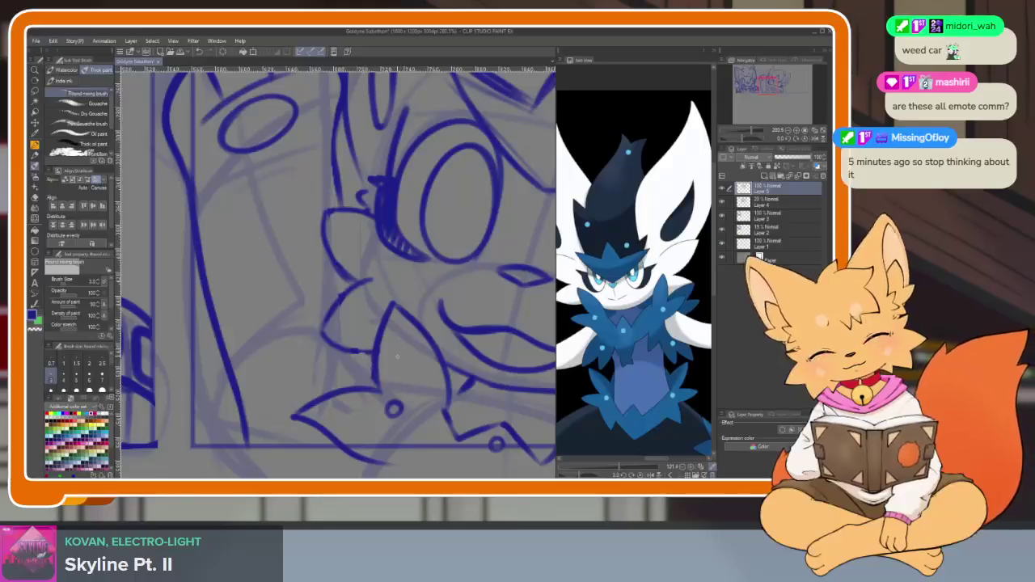
scroll(421, 360, "down", 4)
scroll(477, 349, "up", 3)
scroll(465, 349, "up", 2)
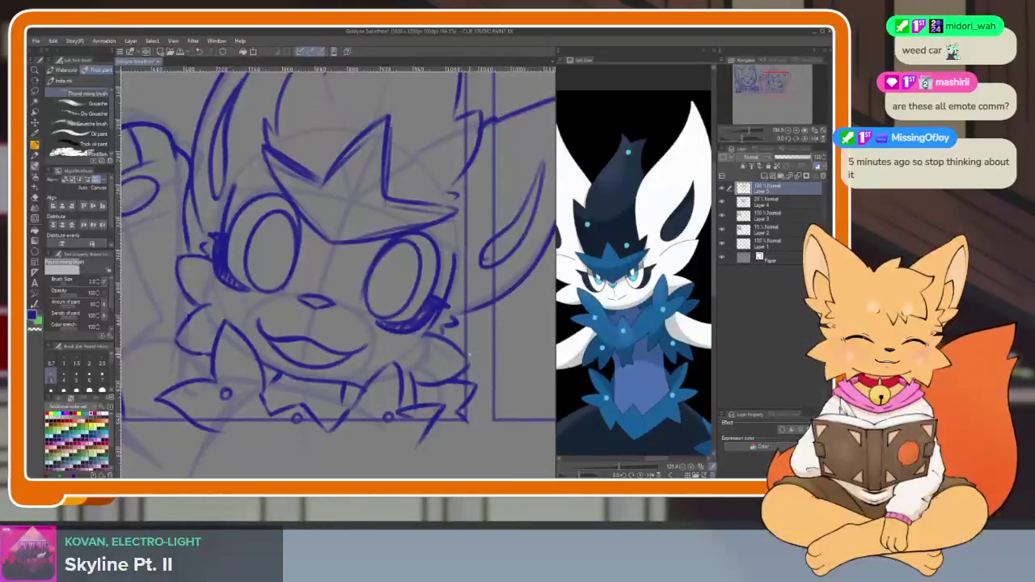
scroll(452, 350, "down", 4)
scroll(447, 351, "up", 2)
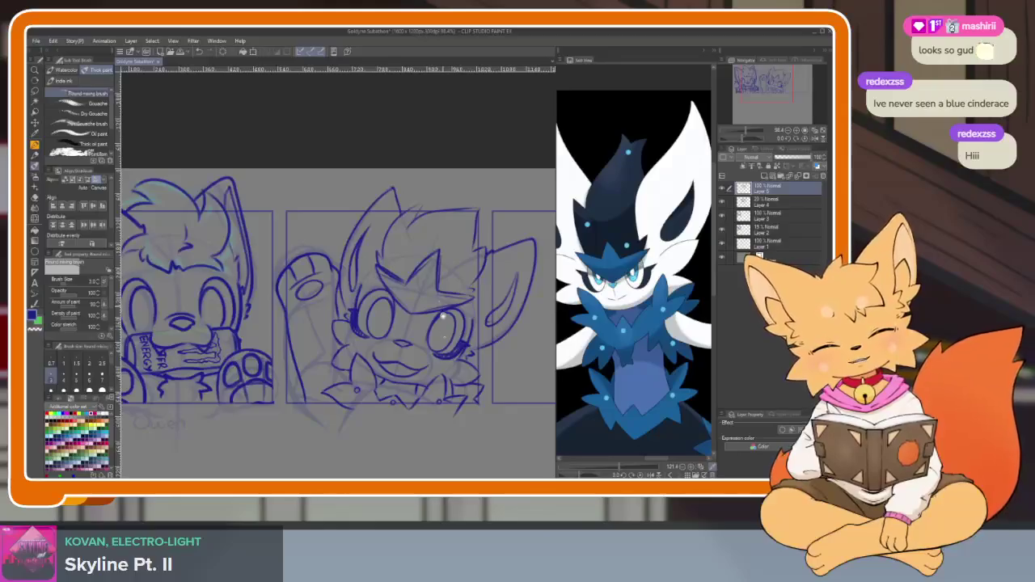
- Zoom out to view all three panels with the faint label under panel 1
scroll(458, 377, "down", 5)
scroll(442, 381, "up", 3)
scroll(441, 380, "up", 2)
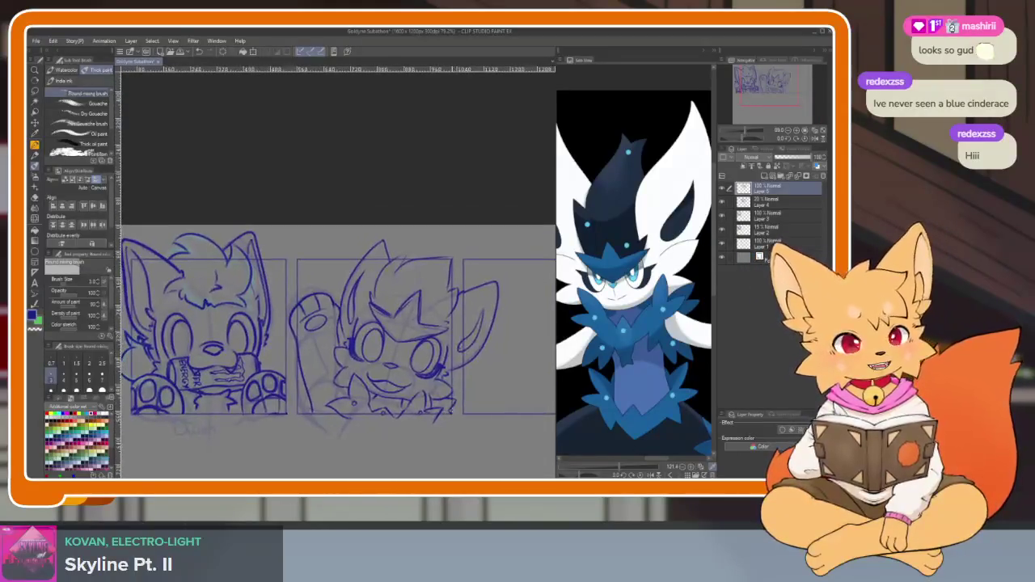
- With Layer 4 added to the selection, shrink the panel 2 sketch slightly and rotate it counter-clockwise
left_click(731, 202)
key("ctrl+t")
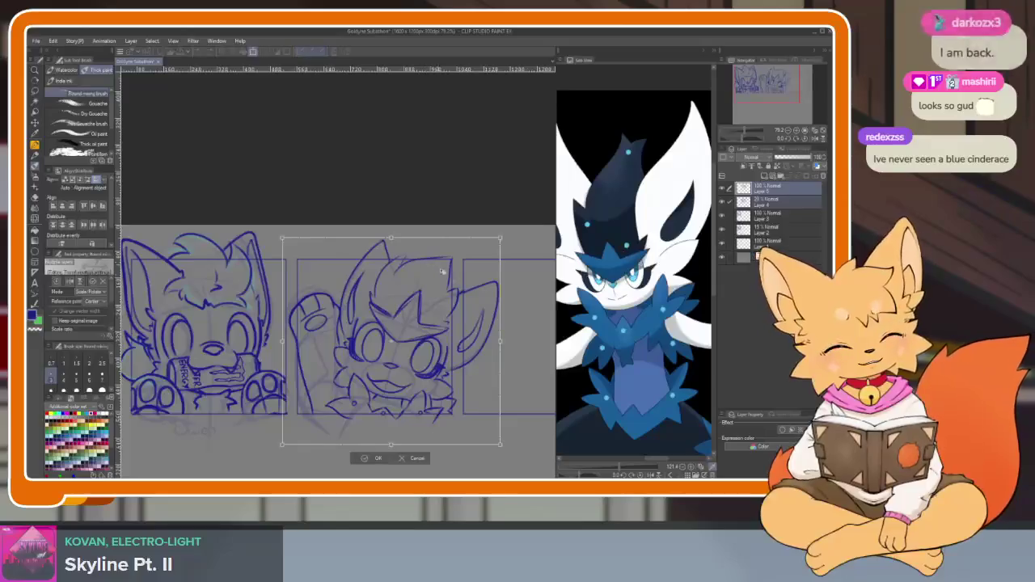
left_click_drag(500, 240, 489, 242)
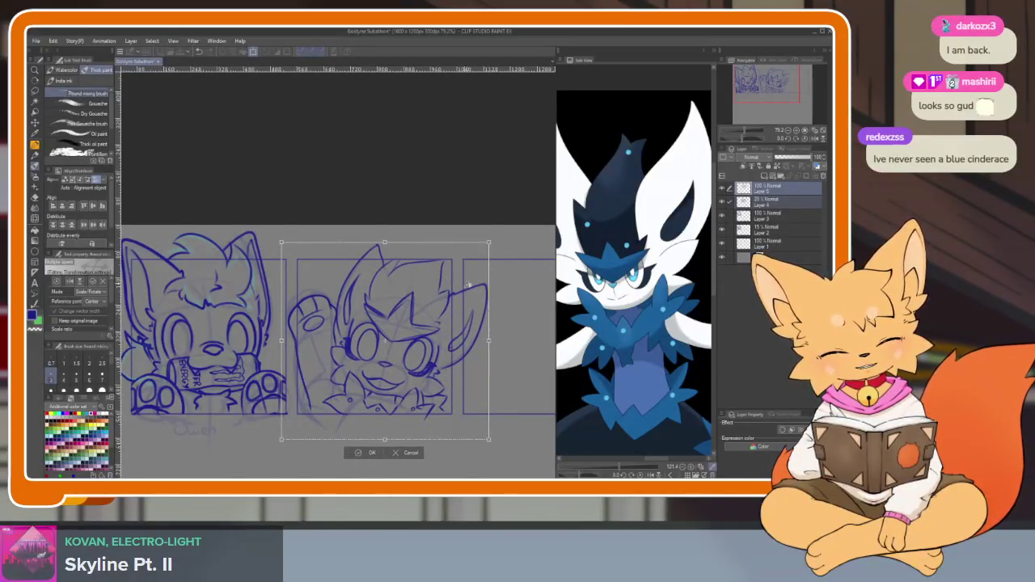
left_click_drag(467, 285, 457, 288)
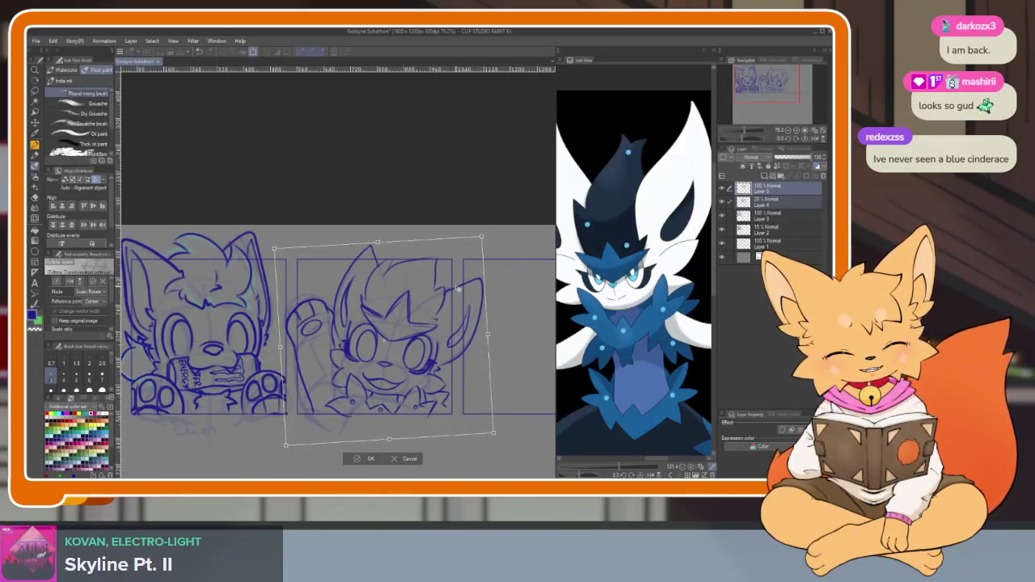
left_click(365, 461)
scroll(501, 388, "down", 3)
scroll(477, 380, "up", 3)
scroll(486, 386, "up", 1)
scroll(486, 384, "up", 1)
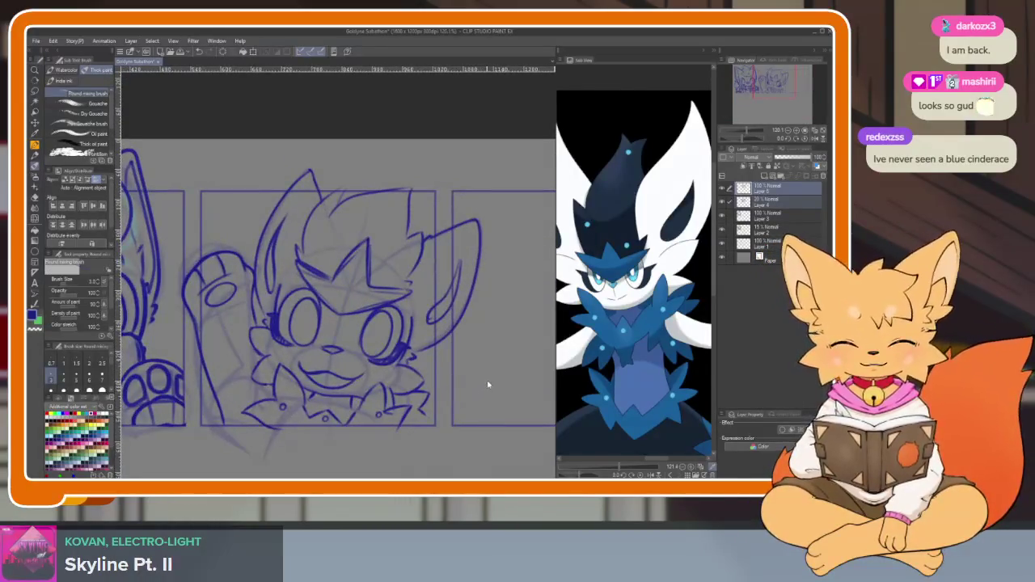
- Narrow the fanged character's sketch slightly from its right side
key("ctrl+t")
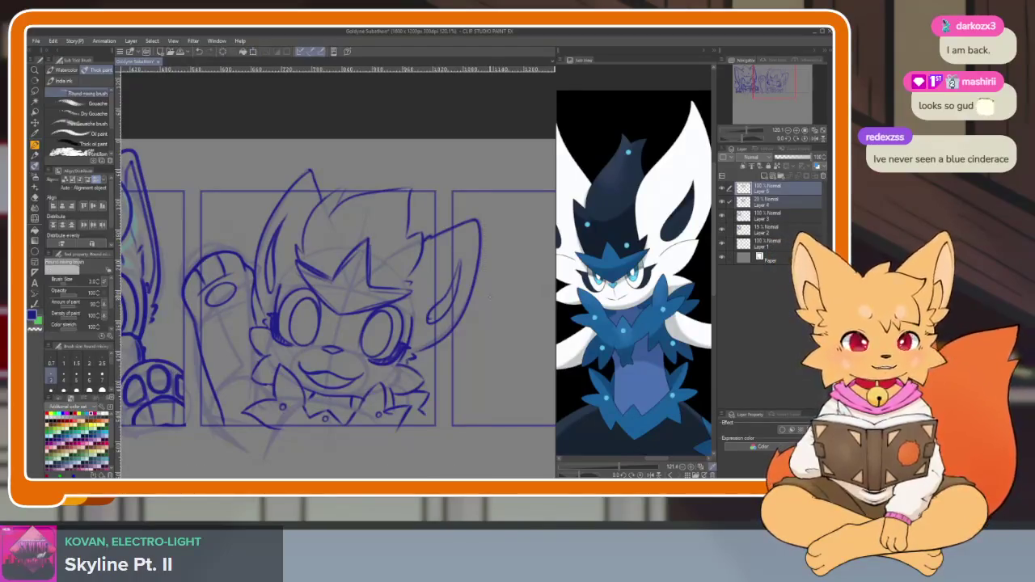
left_click_drag(485, 317, 479, 321)
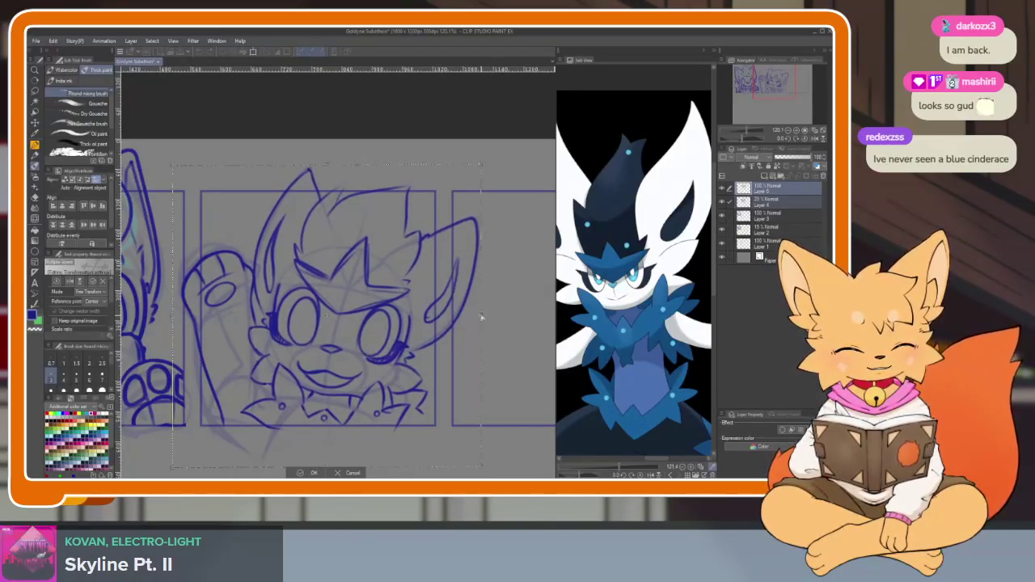
left_click(310, 472)
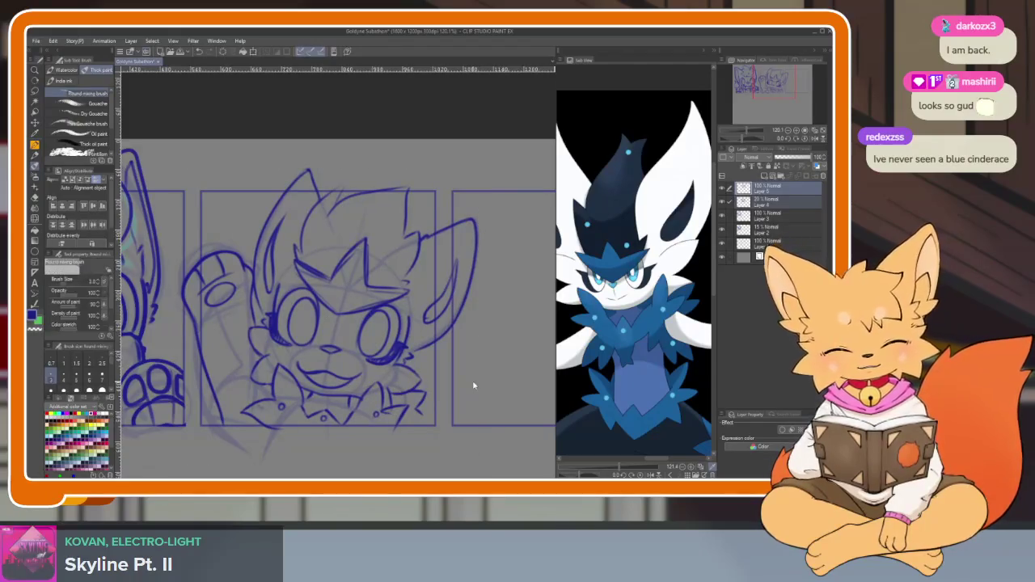
scroll(505, 412, "down", 3)
scroll(492, 370, "up", 2)
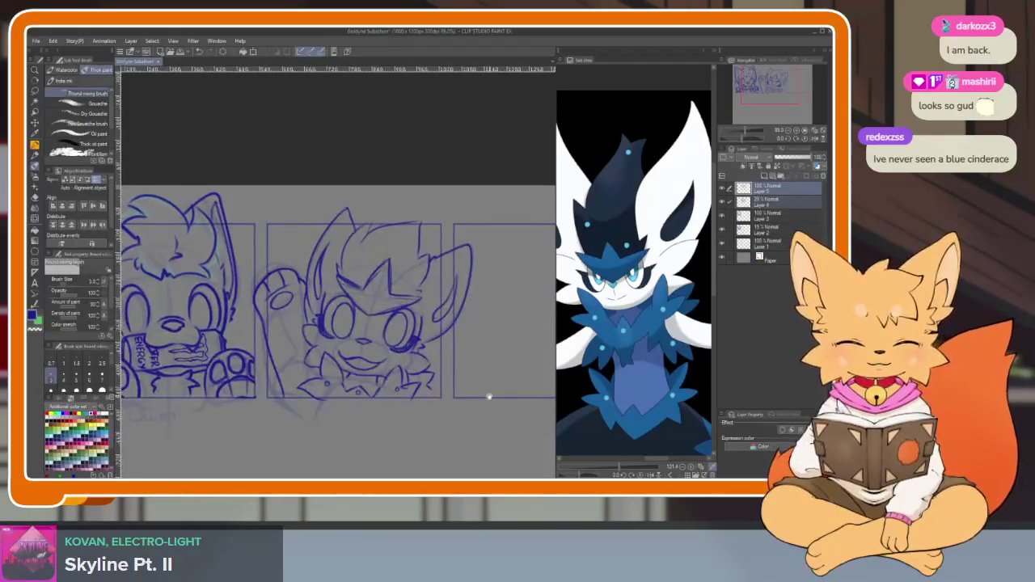
scroll(485, 397, "down", 1)
scroll(491, 405, "up", 1)
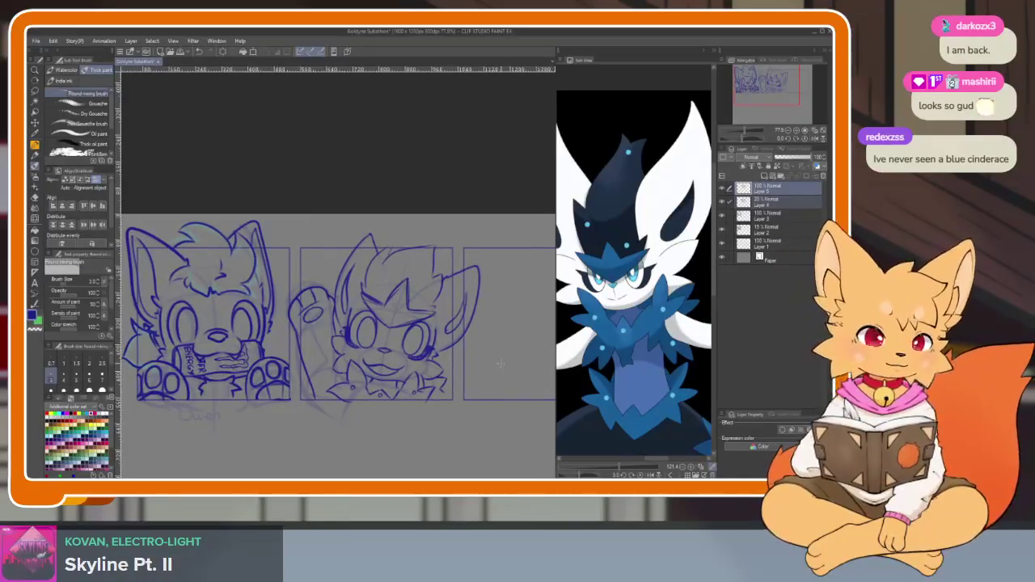
scroll(377, 285, "up", 2)
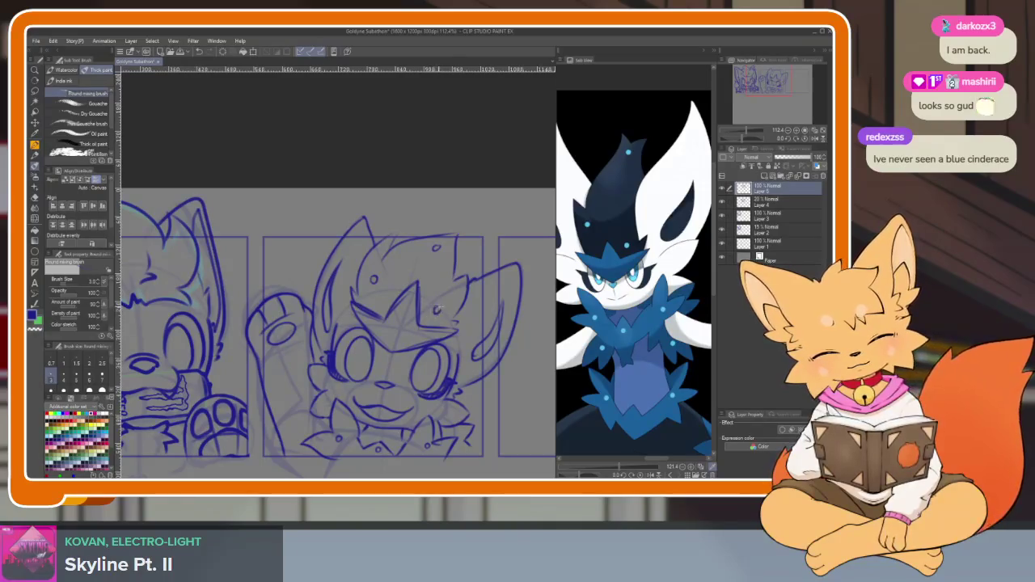
scroll(452, 383, "down", 2)
scroll(456, 381, "down", 1)
scroll(464, 380, "down", 1)
scroll(465, 380, "down", 1)
scroll(453, 388, "up", 3)
scroll(453, 376, "down", 2)
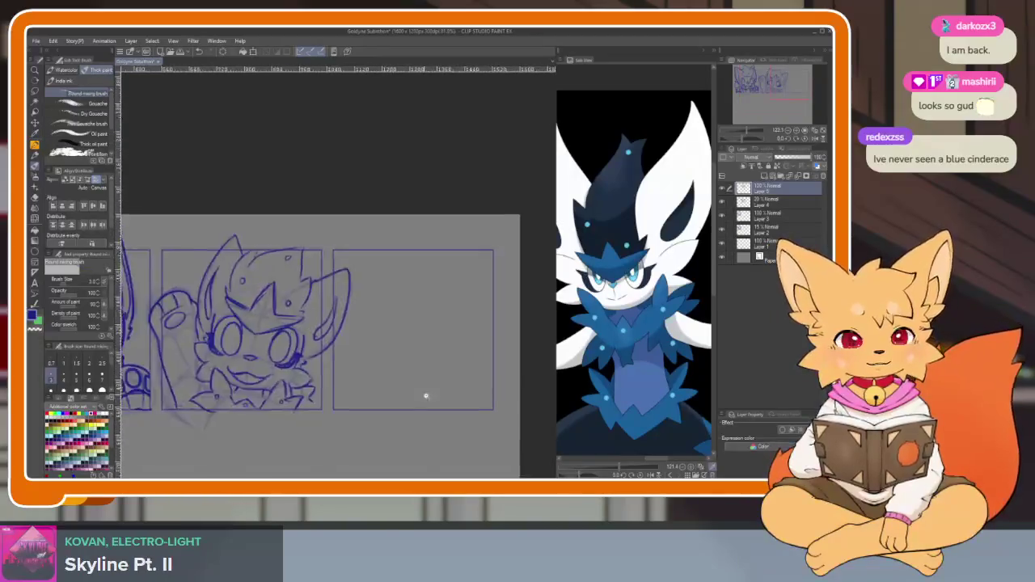
scroll(425, 395, "up", 2)
left_click_drag(410, 420, 485, 372)
left_click(758, 217)
- Pick the pen for lettering and bring the second and third panels into view
scroll(393, 388, "up", 1)
scroll(384, 397, "up", 2)
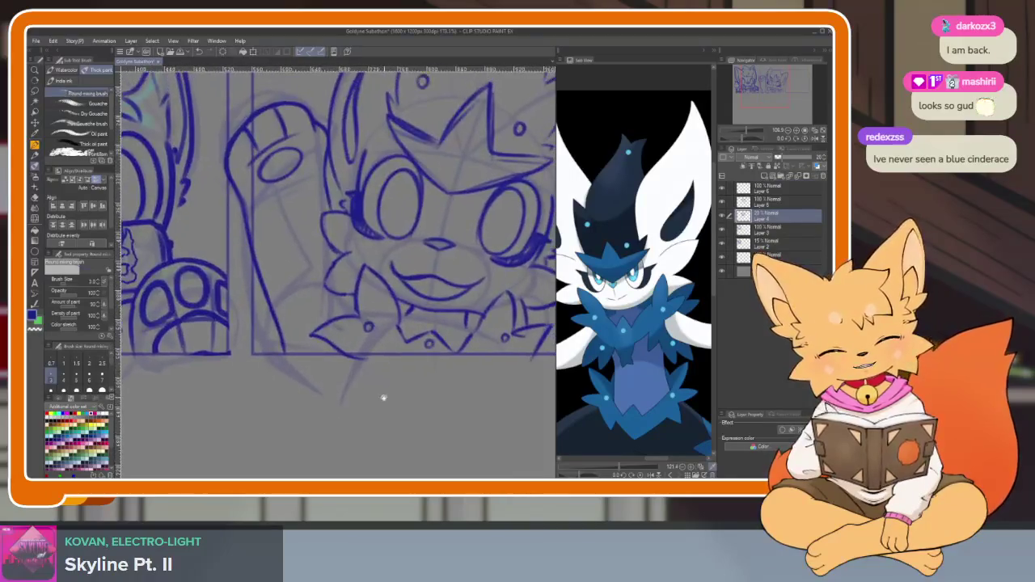
key("p")
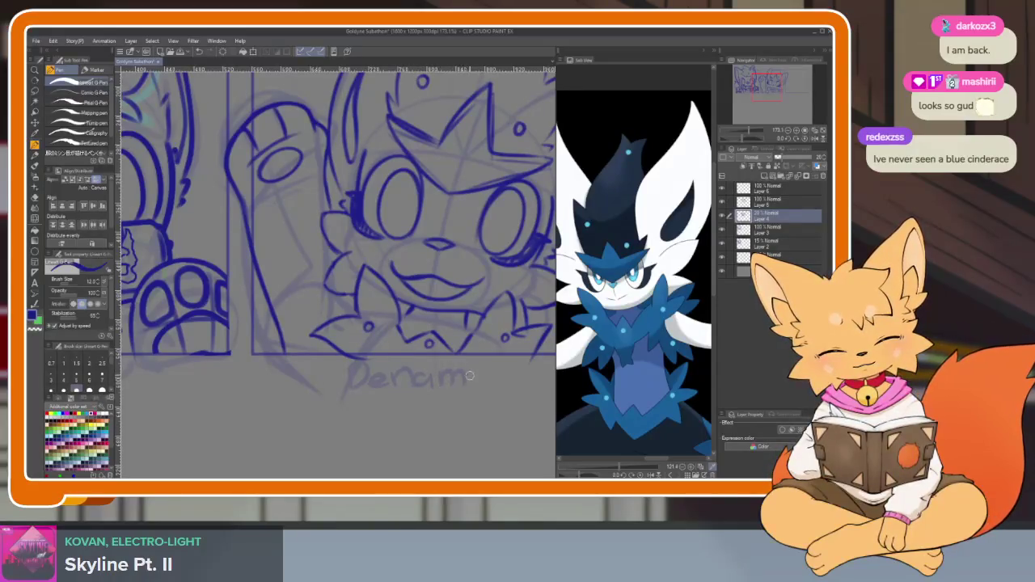
scroll(477, 413, "down", 3)
left_click_drag(522, 404, 427, 407)
scroll(431, 404, "up", 2)
scroll(409, 396, "down", 1)
scroll(409, 396, "up", 1)
- On a new layer, letter 'Dookerino' beneath the empty third panel
key("ctrl+shift+n")
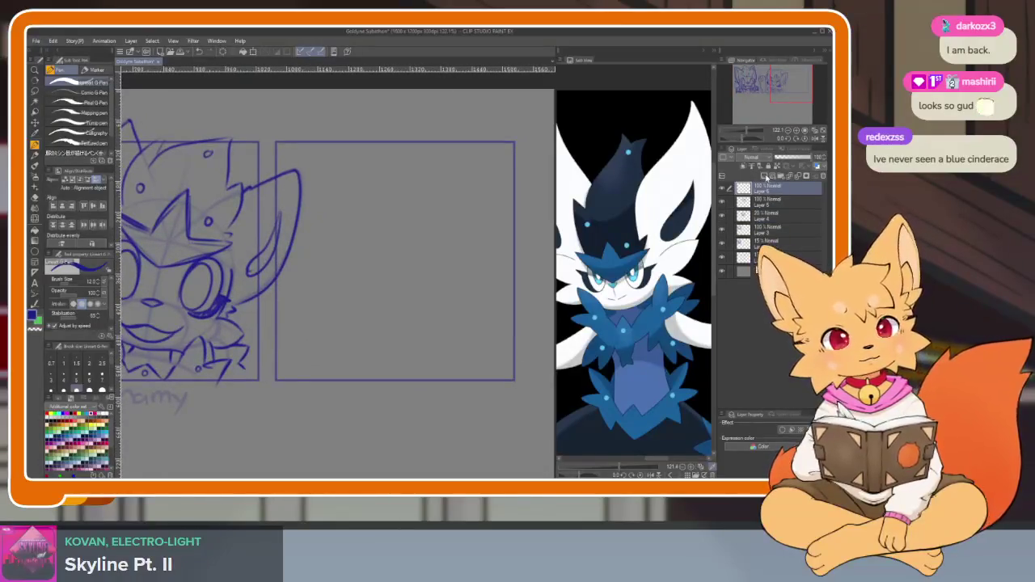
scroll(348, 401, "right", 2)
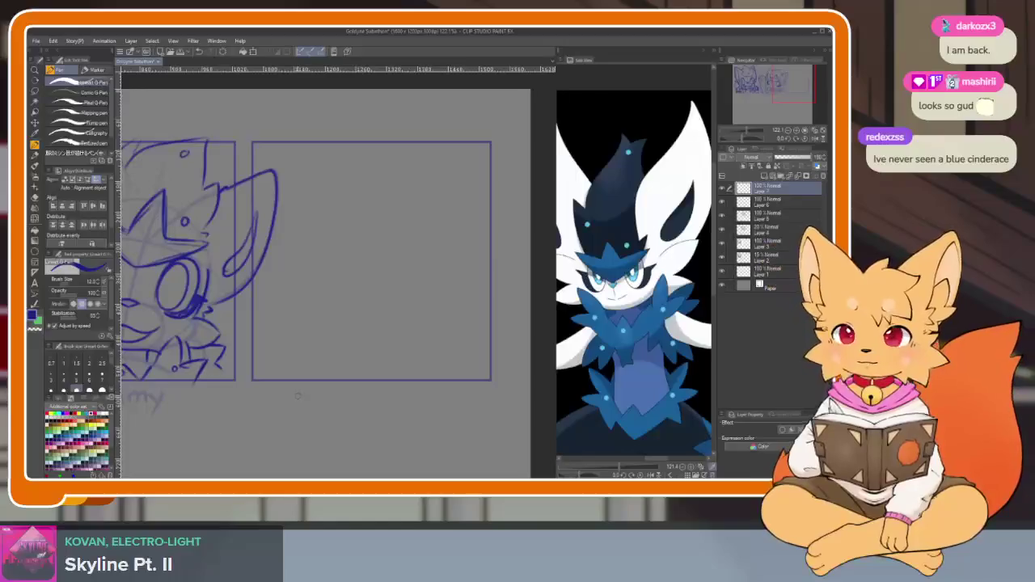
left_click_drag(285, 404, 296, 392)
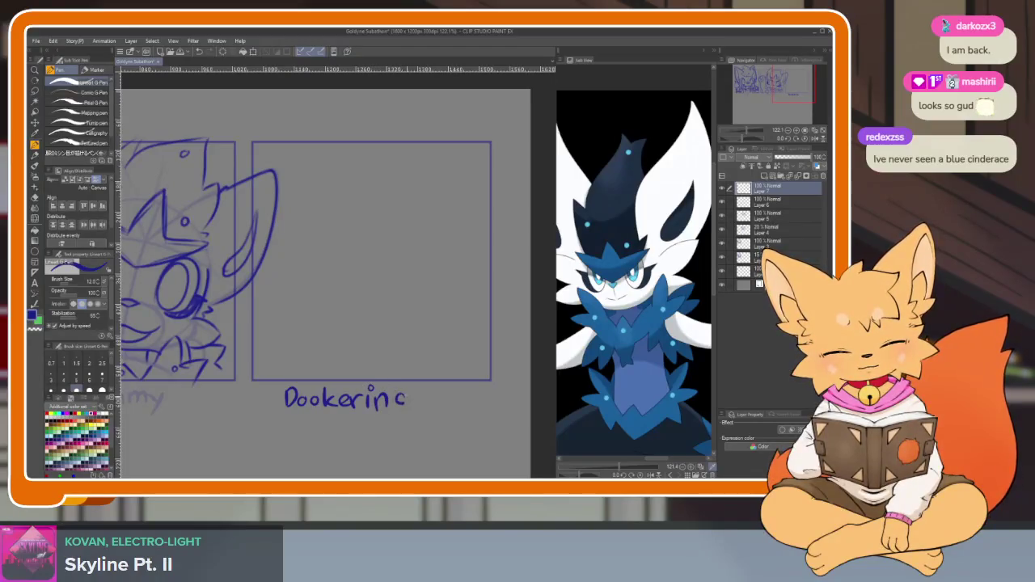
scroll(474, 397, "up", 1)
key("b")
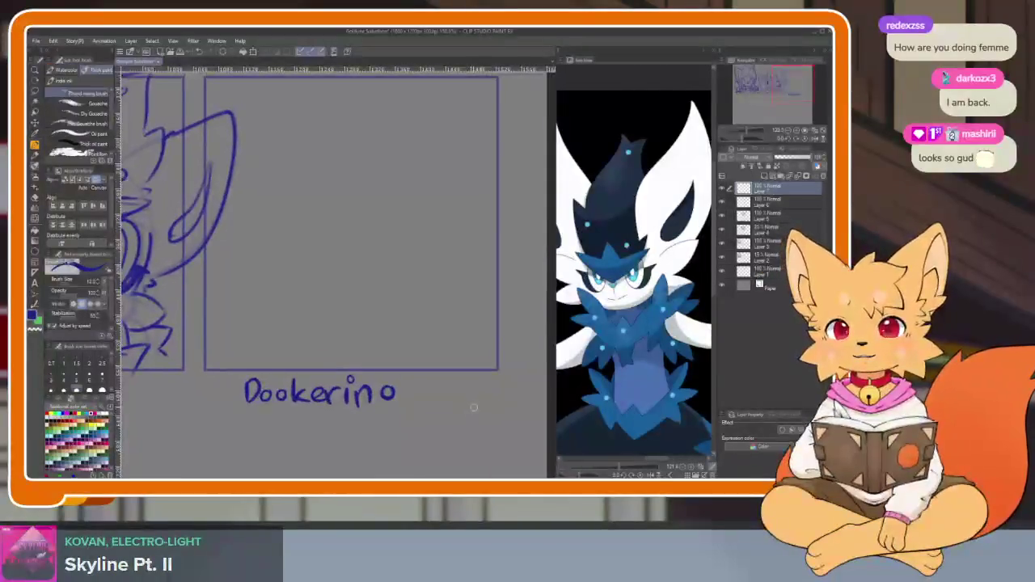
scroll(469, 409, "down", 1)
scroll(468, 411, "up", 1)
scroll(470, 414, "up", 1)
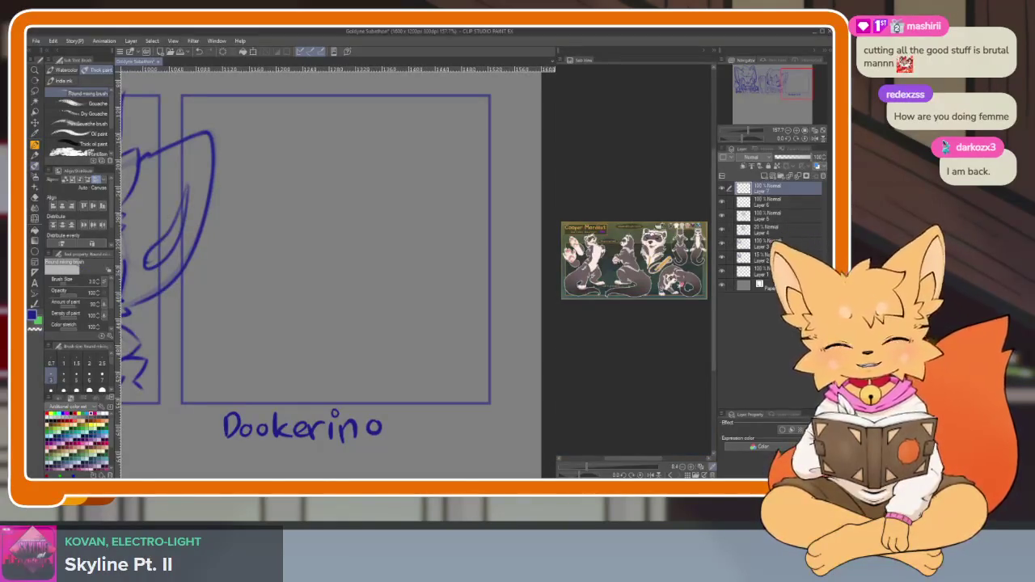
- Enlarge the ferret reference sheet in the Sub View
left_click_drag(588, 468, 596, 467)
left_click_drag(612, 389, 651, 400)
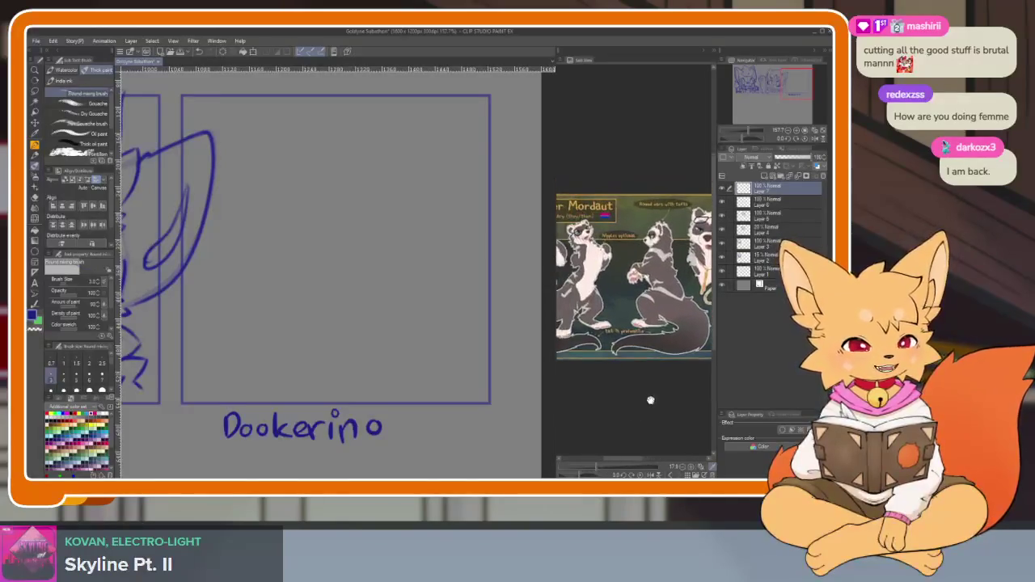
scroll(428, 399, "down", 1)
scroll(429, 395, "down", 2)
scroll(428, 397, "down", 2)
scroll(457, 405, "down", 1)
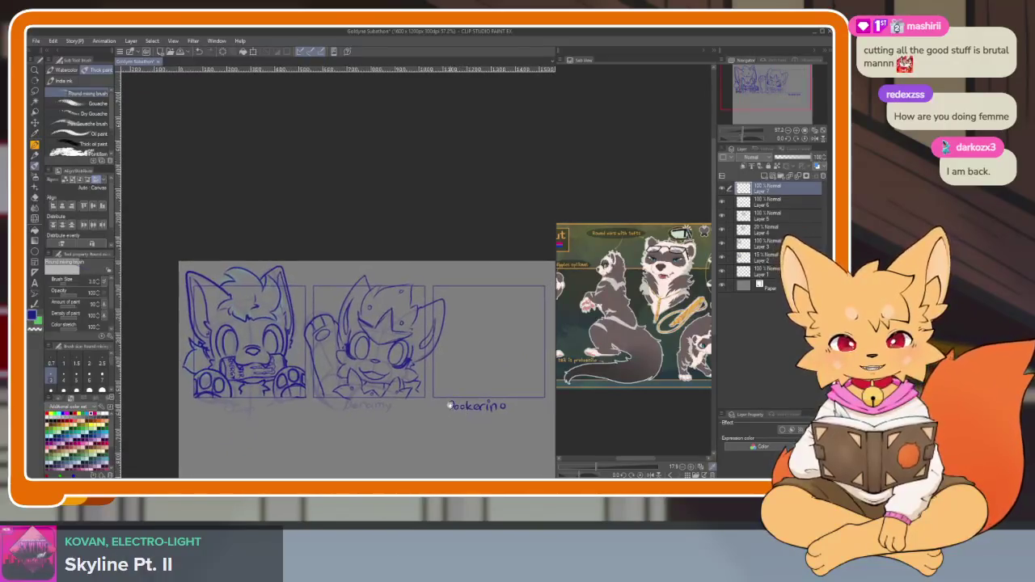
scroll(453, 412, "up", 2)
scroll(453, 414, "down", 1)
scroll(457, 416, "up", 1)
scroll(465, 409, "down", 1)
scroll(477, 396, "down", 1)
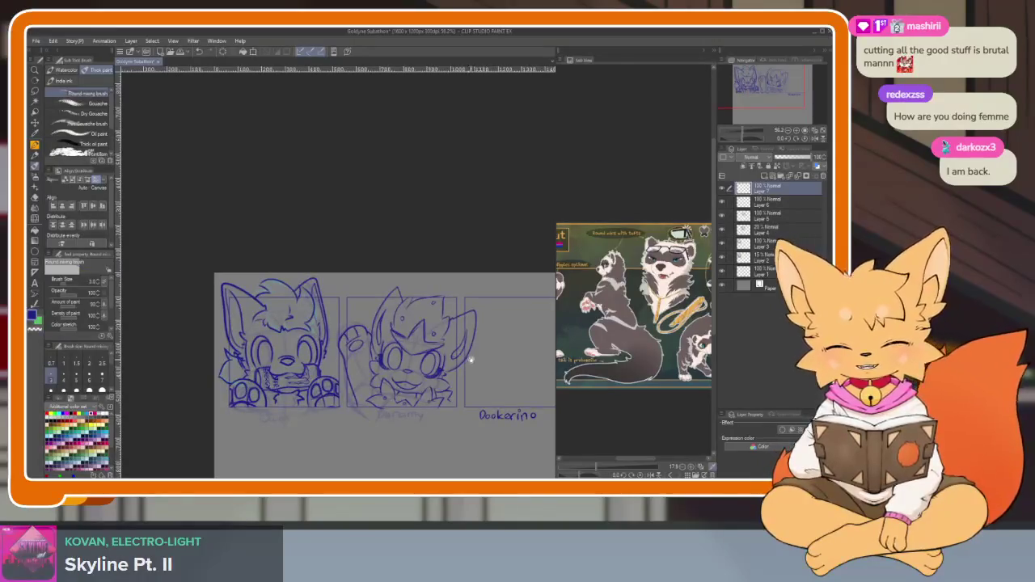
scroll(465, 372, "right", 1)
scroll(457, 389, "right", 1)
scroll(453, 400, "right", 1)
scroll(445, 410, "right", 2)
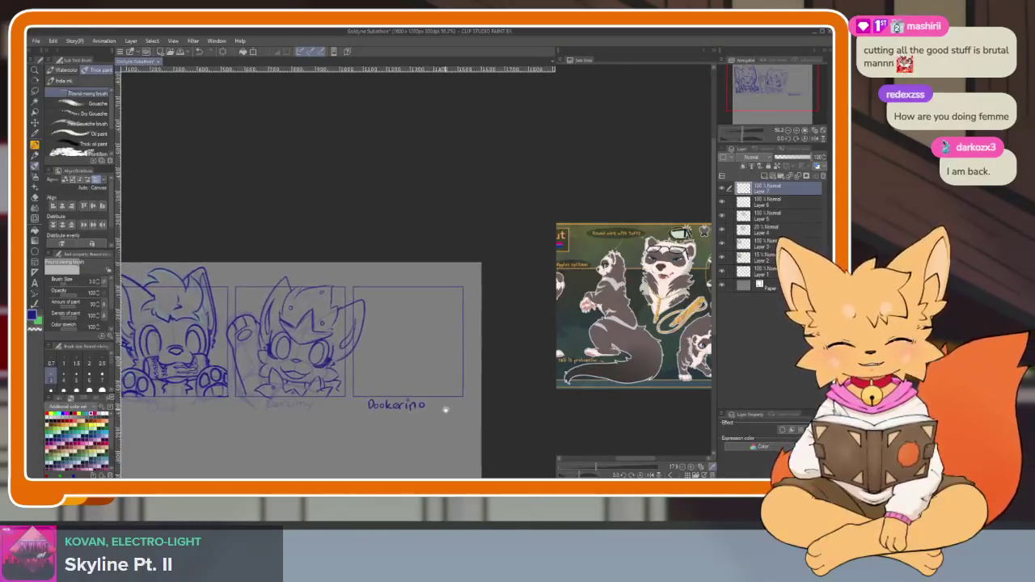
scroll(444, 404, "up", 2)
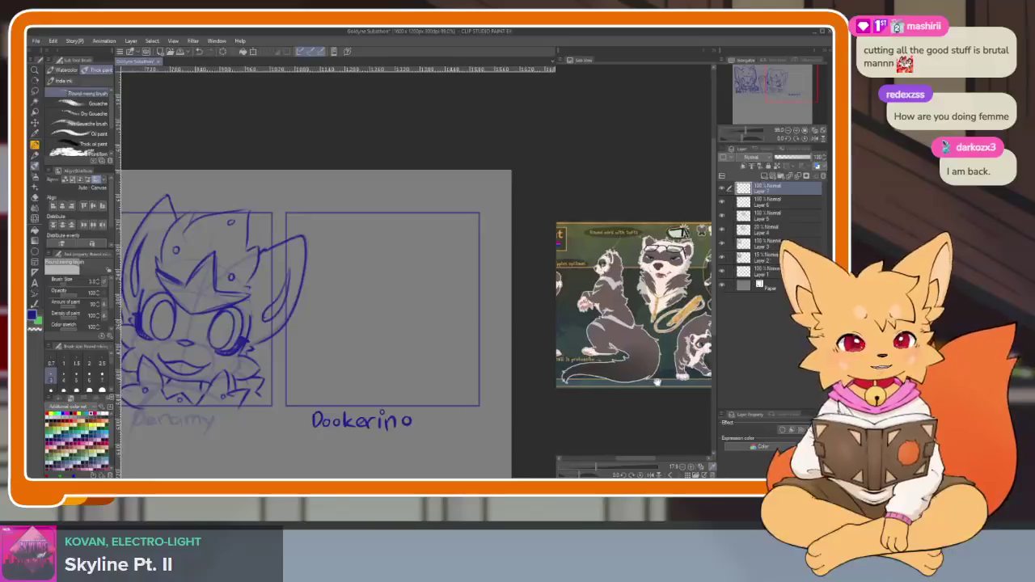
scroll(657, 383, "up", 1)
- Zoom in further and centre the reference on the ferret's glasses-wearing face
left_click_drag(597, 467, 604, 467)
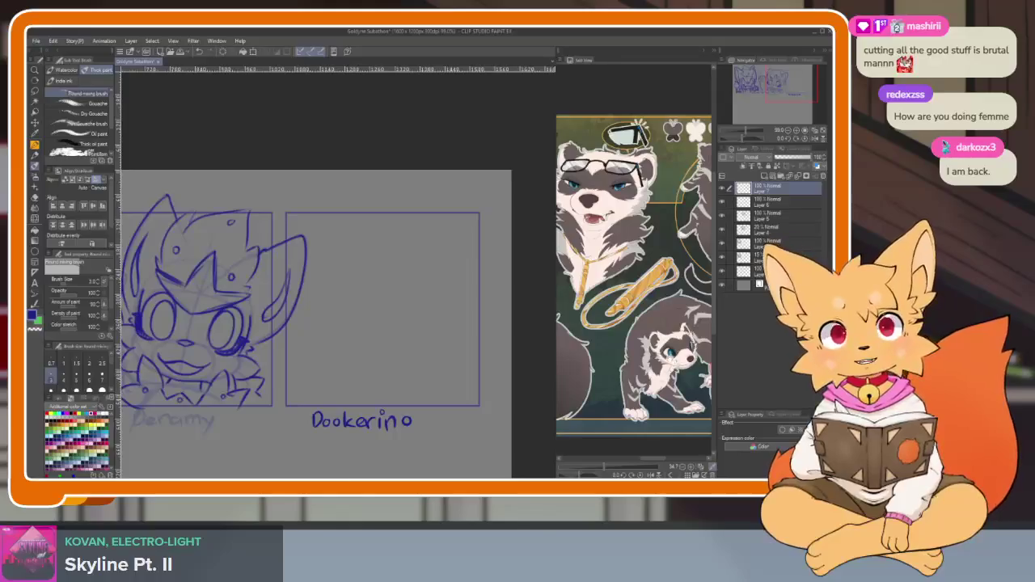
mouse_move(713, 373)
left_mouse_down()
mouse_move(691, 368)
mouse_move(715, 396)
mouse_move(731, 383)
mouse_move(650, 394)
mouse_move(750, 388)
mouse_move(738, 400)
left_mouse_up()
left_click_drag(610, 470, 608, 469)
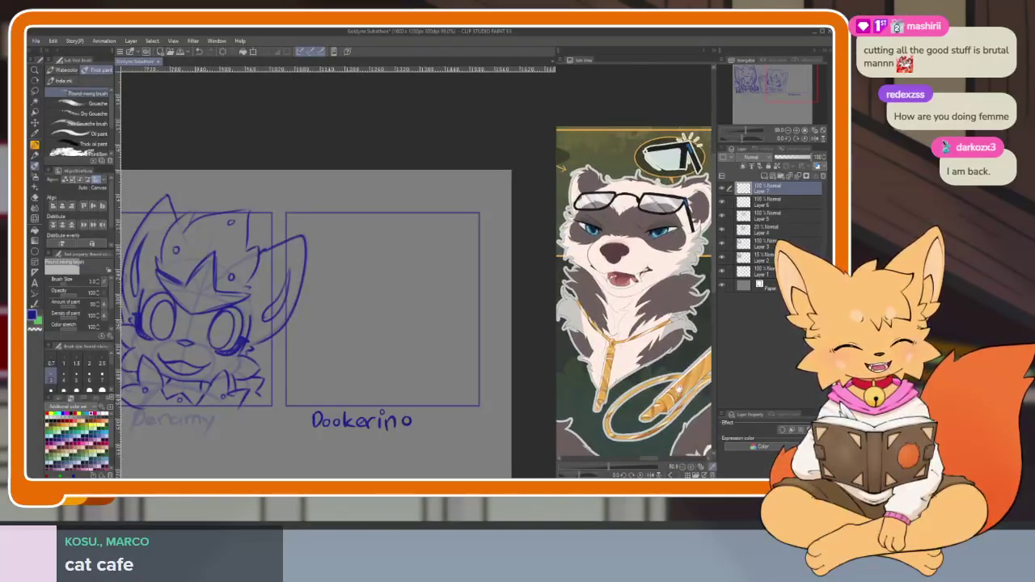
scroll(437, 420, "up", 1)
scroll(426, 418, "up", 1)
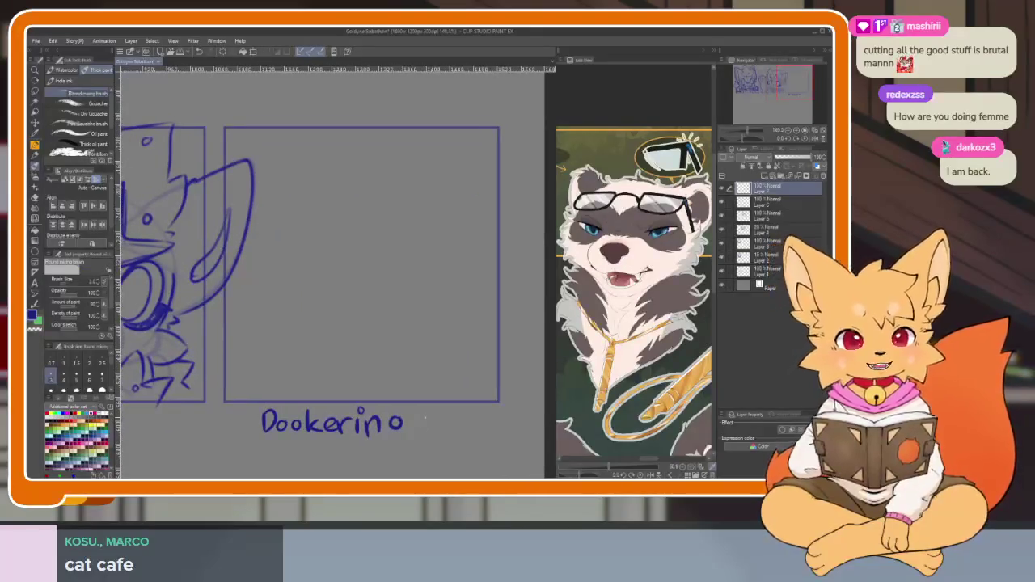
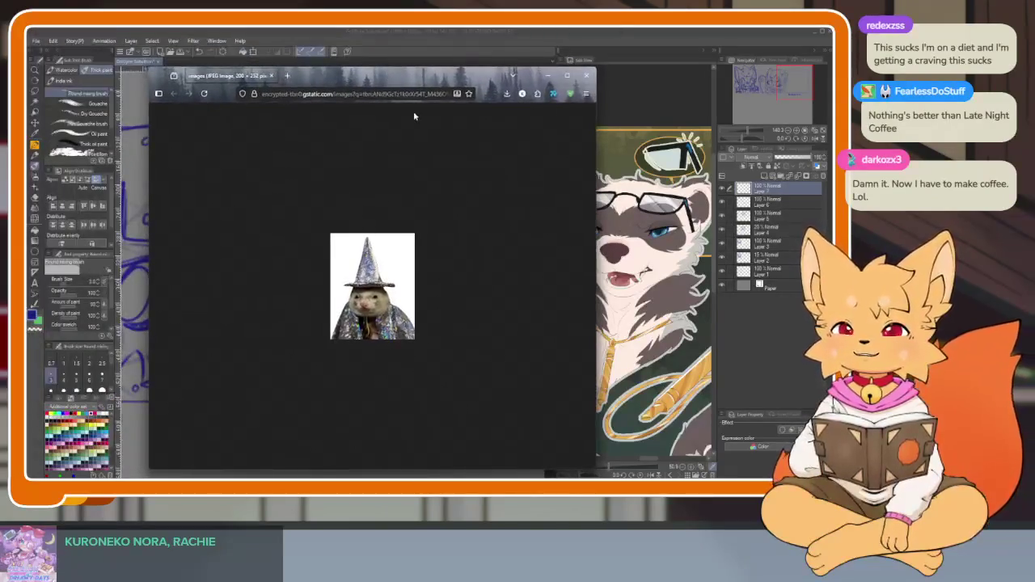
- Zoom the wizard-hat opossum picture to about 320%, then close the browser window
scroll(384, 318, "up", 2)
scroll(384, 318, "up", 3)
scroll(384, 320, "up", 2)
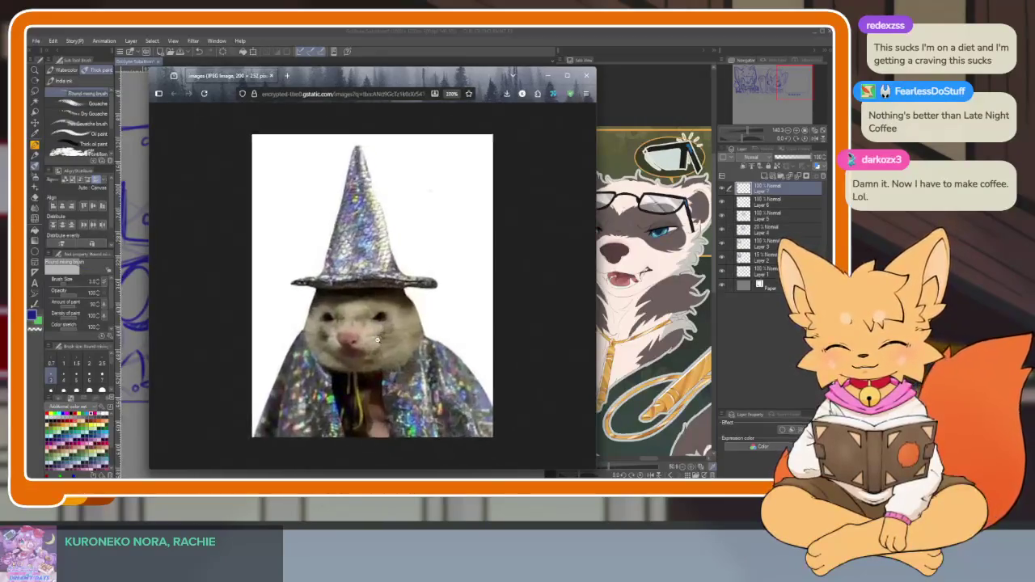
scroll(384, 320, "up", 2)
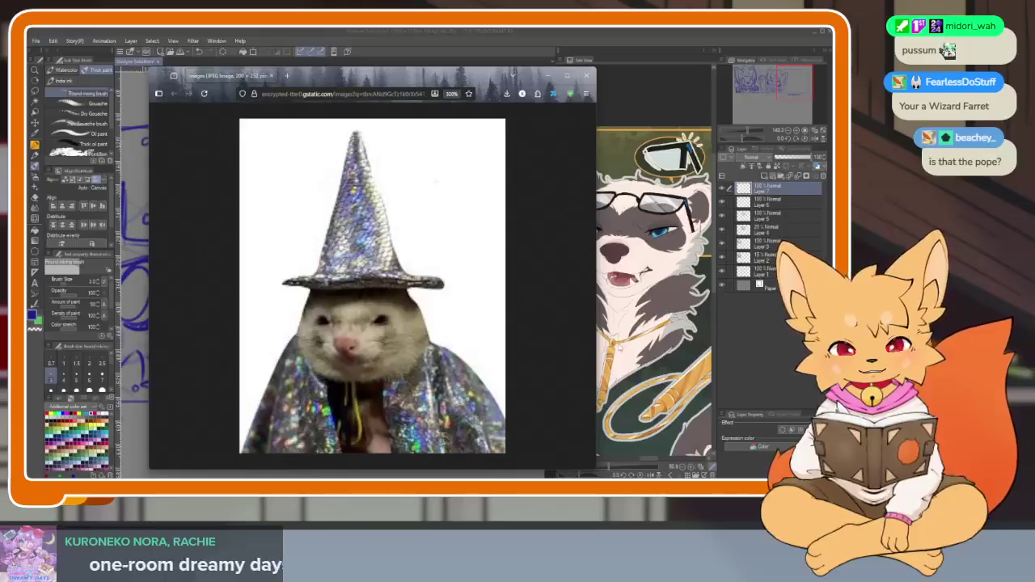
left_click(586, 75)
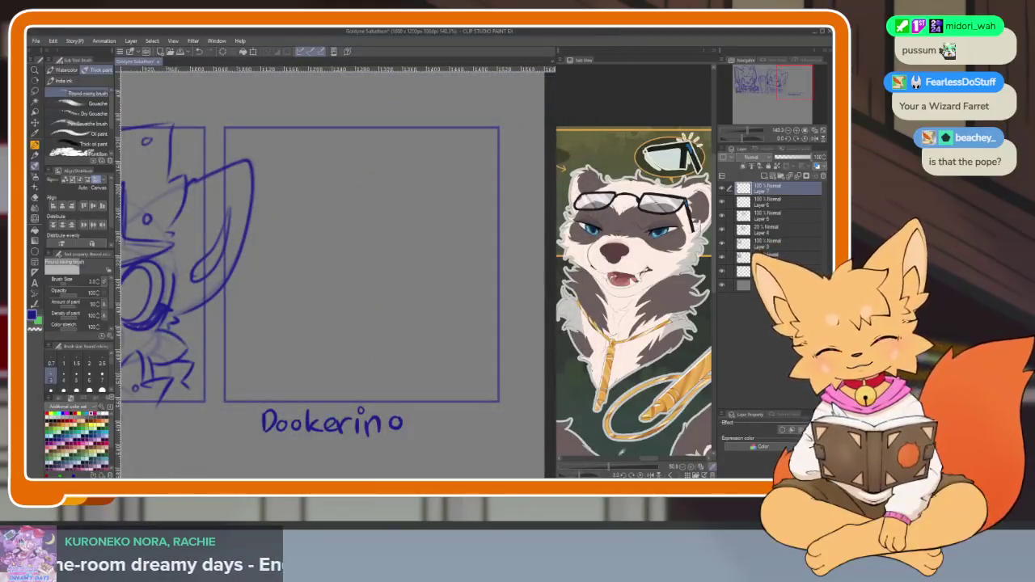
- Pan the Sub View reference to the back, front, glasses-wearing and sitting ferret figures
left_click_drag(615, 465, 599, 464)
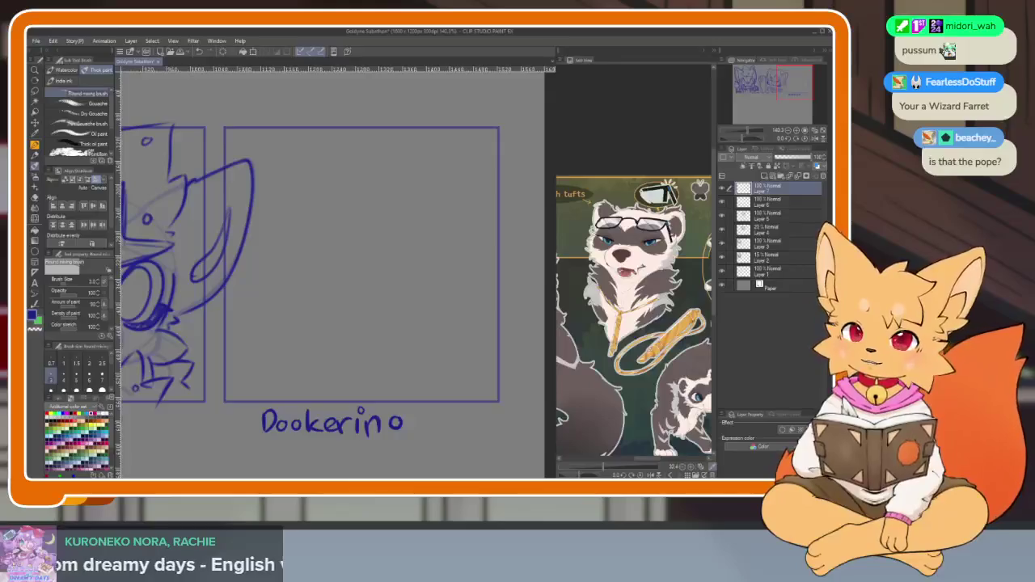
scroll(633, 315, "down", 3)
left_click_drag(659, 365, 675, 349)
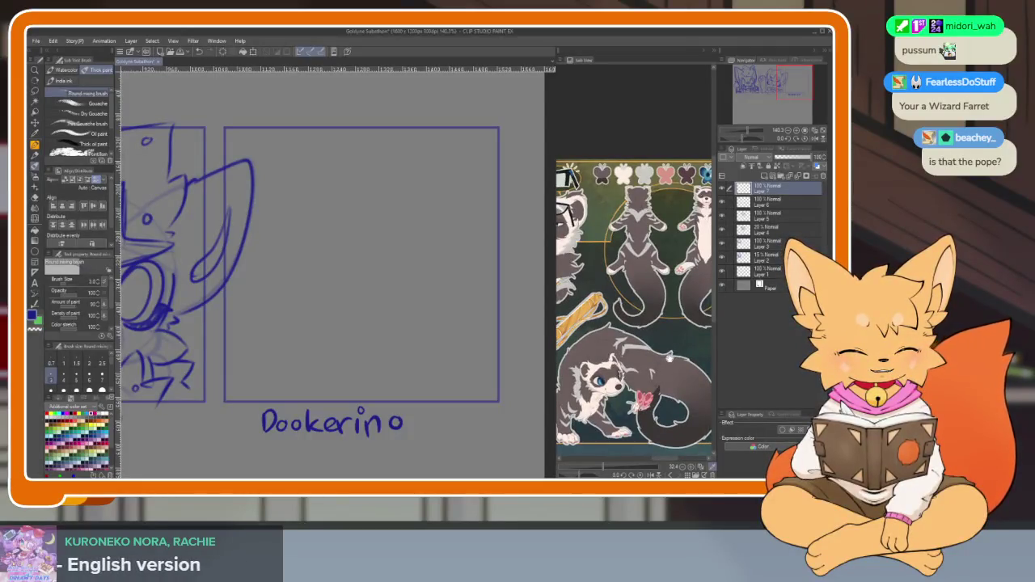
mouse_move(675, 350)
left_mouse_down()
mouse_move(710, 359)
mouse_move(684, 399)
mouse_move(659, 408)
mouse_move(681, 410)
mouse_move(654, 390)
mouse_move(681, 390)
left_mouse_up()
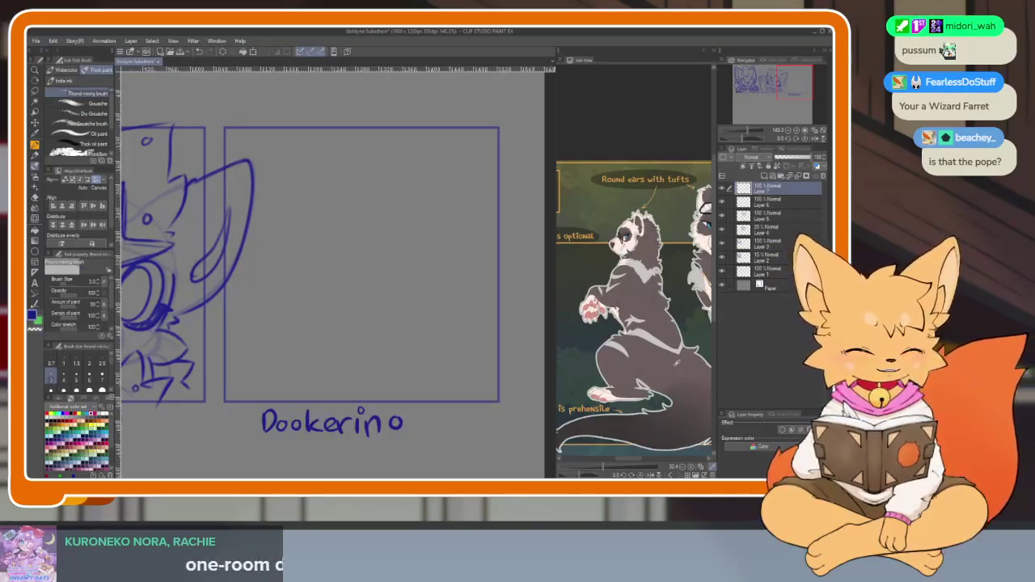
mouse_move(636, 405)
left_mouse_down()
mouse_move(668, 390)
mouse_move(674, 406)
left_mouse_up()
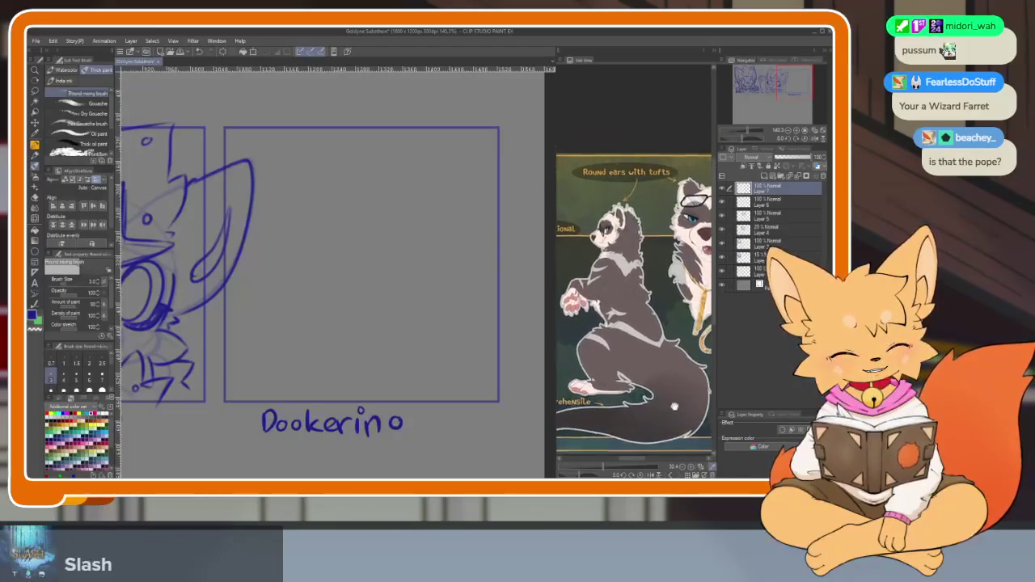
- Zoom in on the reference and centre the ferret's head and ears
scroll(674, 406, "up", 1)
scroll(671, 408, "up", 1)
scroll(663, 410, "up", 2)
scroll(657, 412, "up", 1)
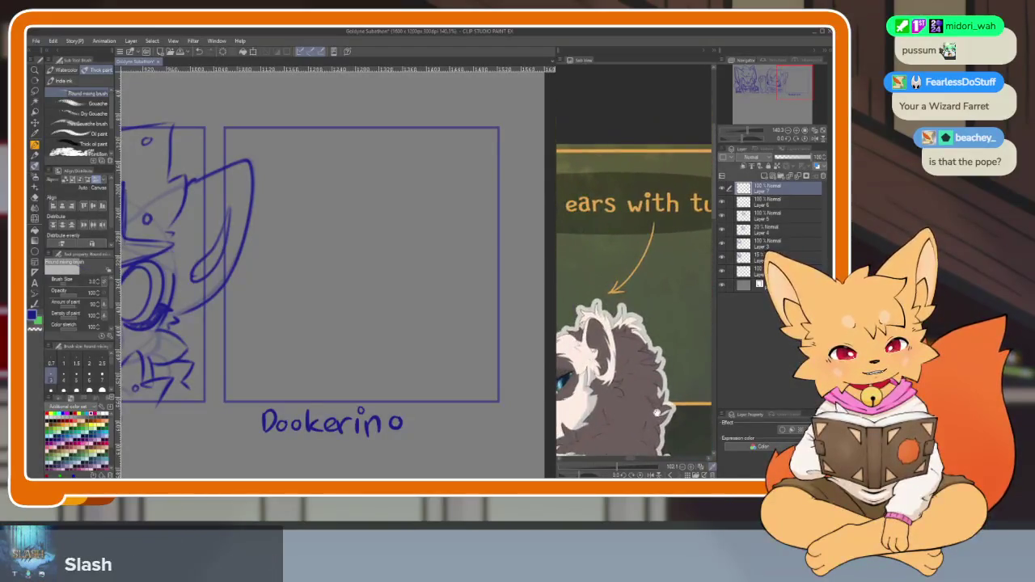
left_click_drag(657, 412, 693, 312)
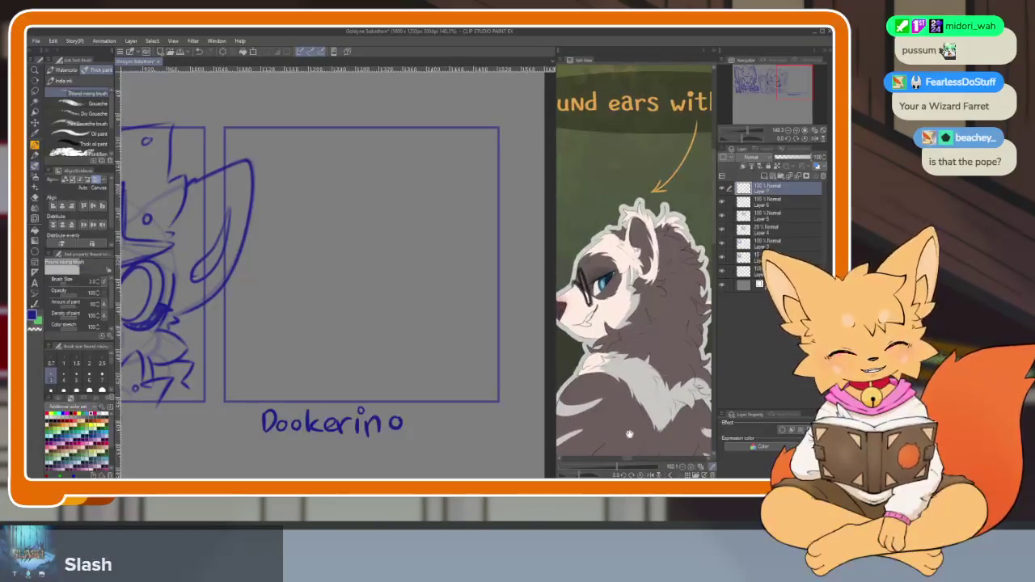
- Zoom back out to view the sitting ferret's full body in the reference
scroll(634, 429, "down", 2)
mouse_move(647, 444)
left_mouse_down()
mouse_move(670, 385)
mouse_move(647, 388)
left_mouse_up()
scroll(638, 385, "up", 2)
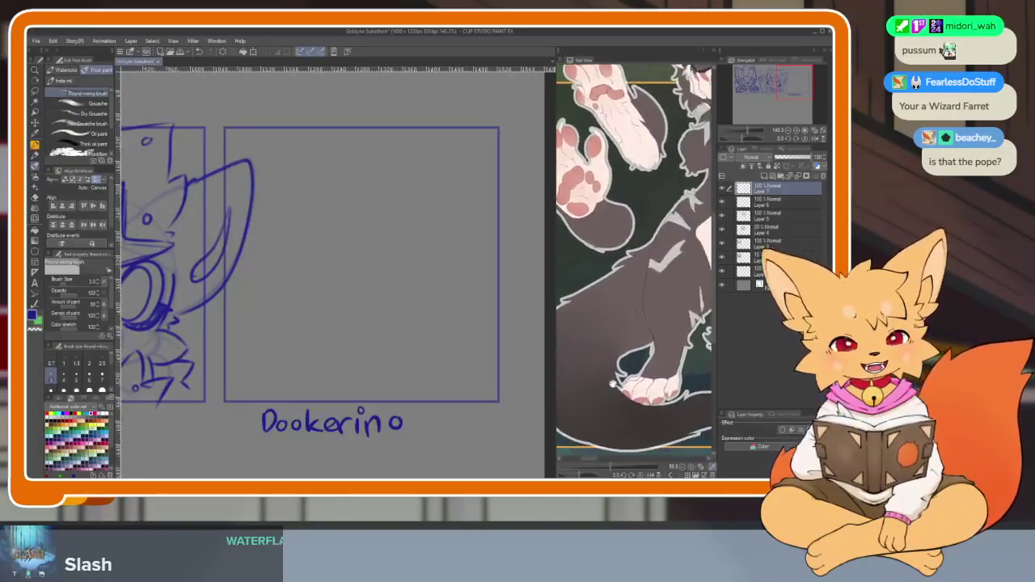
scroll(613, 385, "down", 2)
scroll(619, 396, "down", 1)
scroll(626, 413, "up", 1)
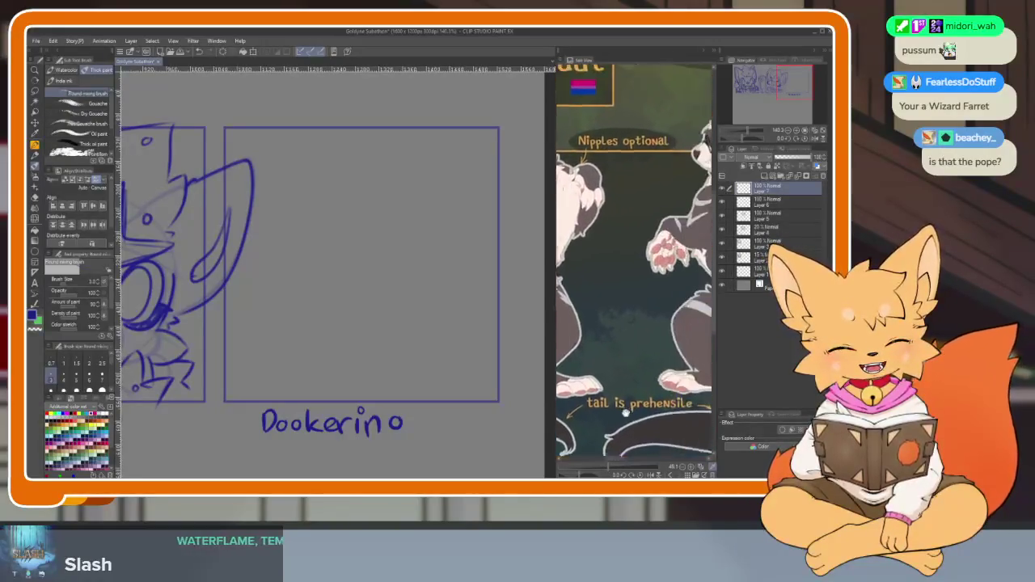
left_click_drag(626, 413, 573, 421)
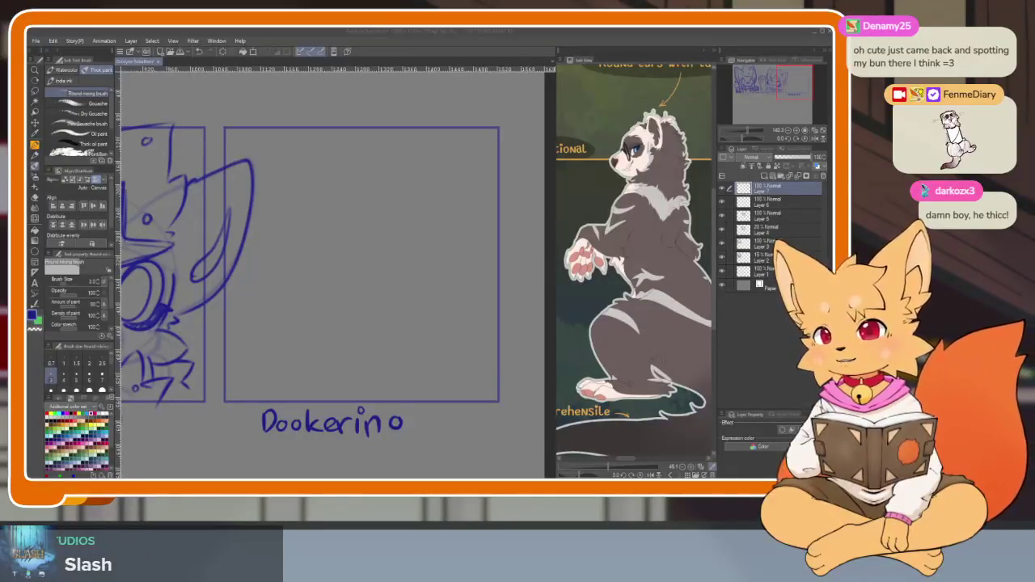
left_click(343, 354)
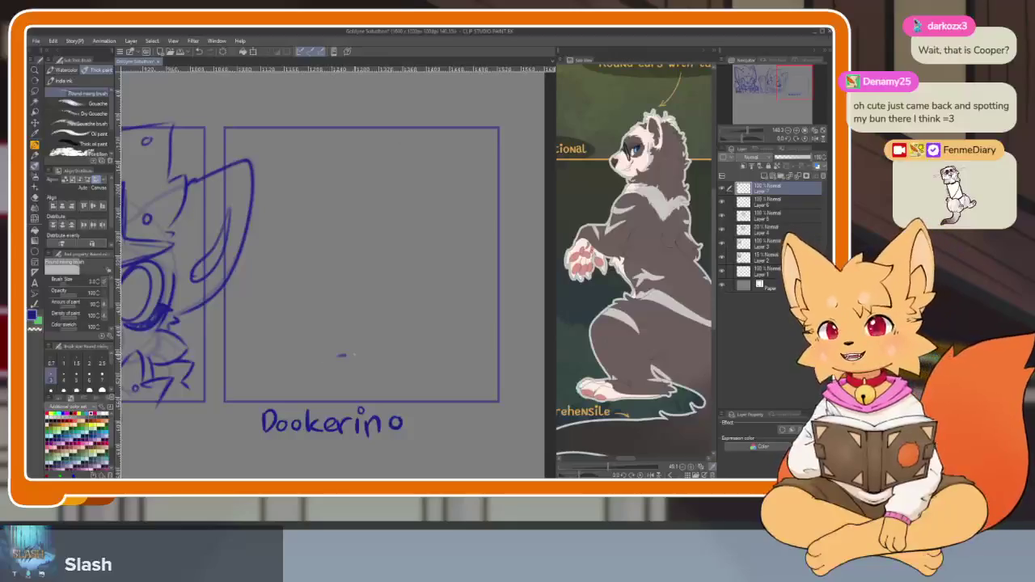
- Navigate from the Denamy panel to the empty Dookerino panel and undo a trial stroke
left_click_drag(342, 354, 427, 358)
left_click_drag(156, 355, 418, 380)
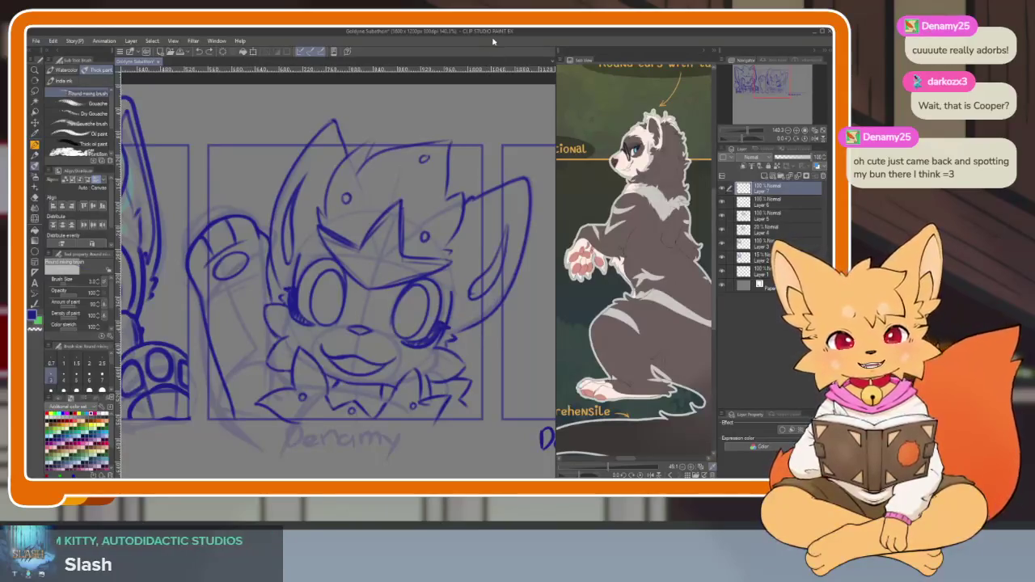
scroll(323, 365, "right", 5)
scroll(425, 374, "right", 3)
scroll(432, 381, "right", 1)
scroll(429, 384, "up", 1)
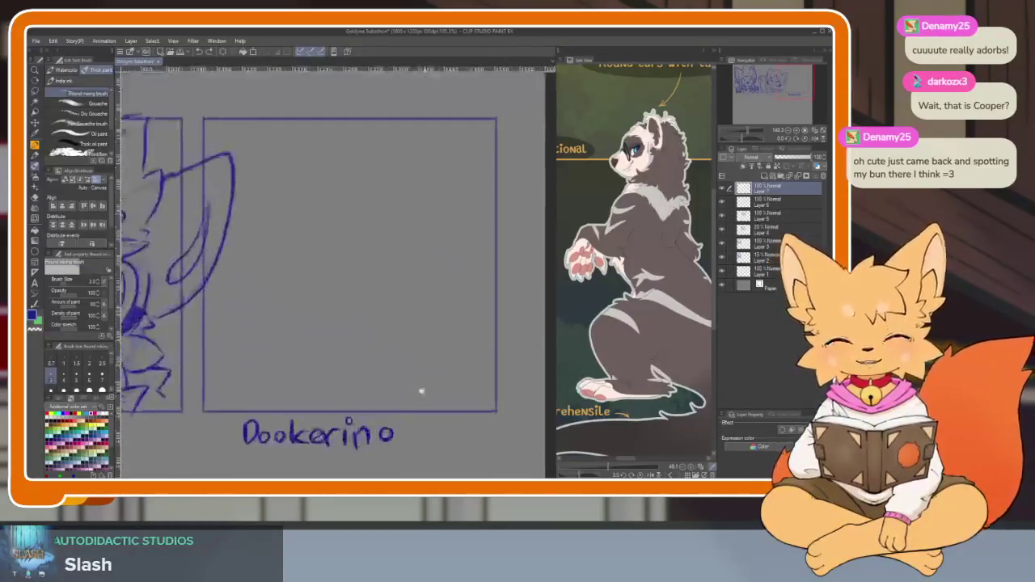
scroll(422, 392, "up", 1)
scroll(419, 394, "up", 1)
scroll(417, 398, "up", 1)
mouse_move(368, 340)
left_mouse_down()
mouse_move(449, 238)
mouse_move(437, 368)
left_mouse_up()
key("ctrl+z")
- Frame the empty panel and draw the ferret's first curved body line
scroll(453, 374, "up", 1)
scroll(444, 375, "up", 1)
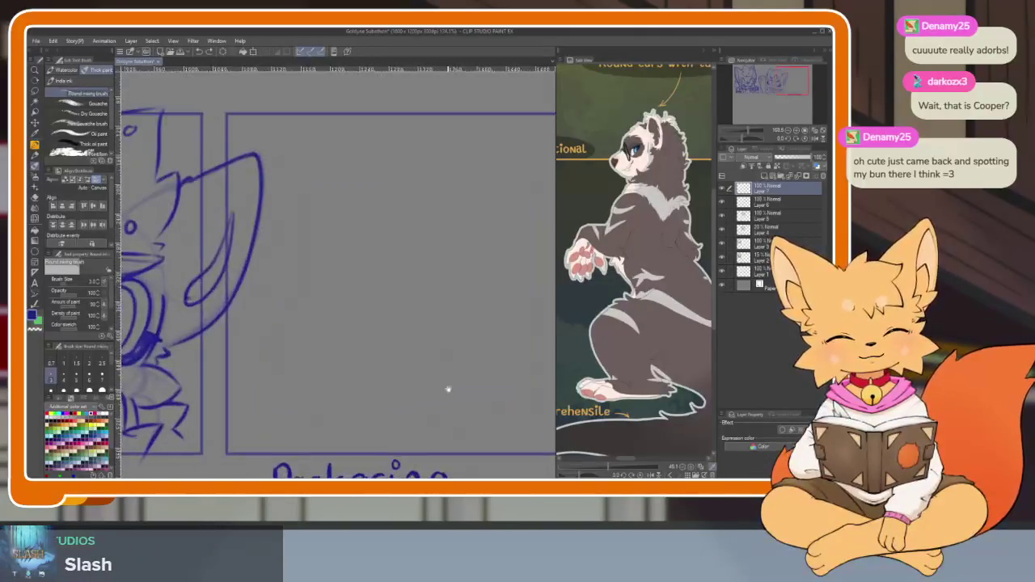
scroll(451, 388, "up", 1)
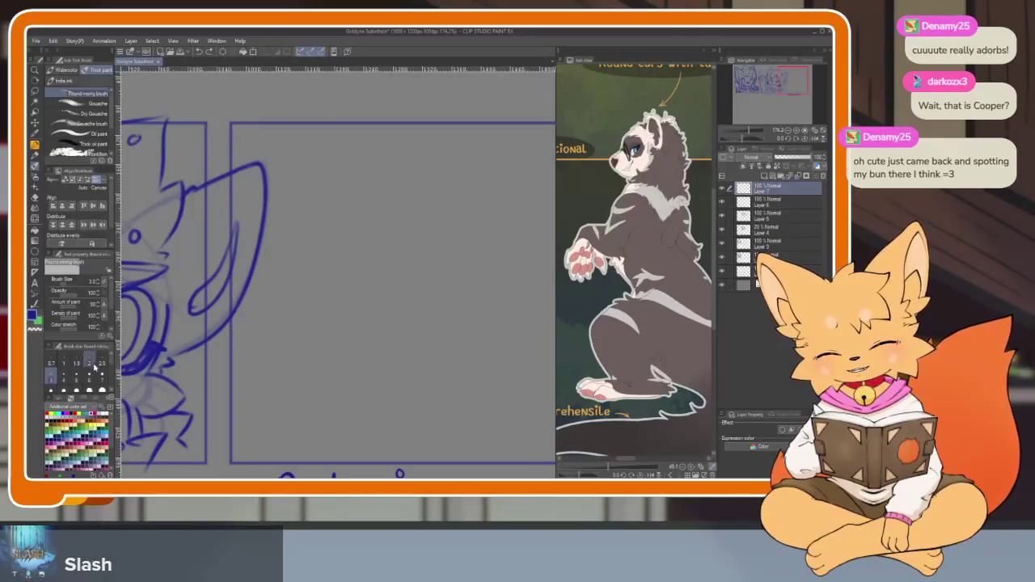
left_click_drag(484, 363, 461, 360)
scroll(461, 360, "up", 1)
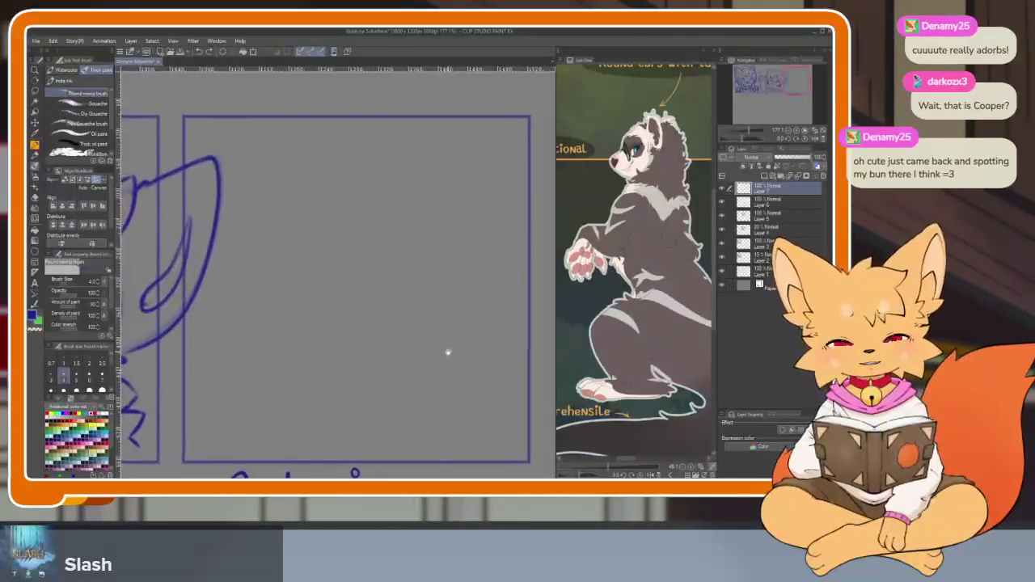
left_click_drag(403, 209, 293, 368)
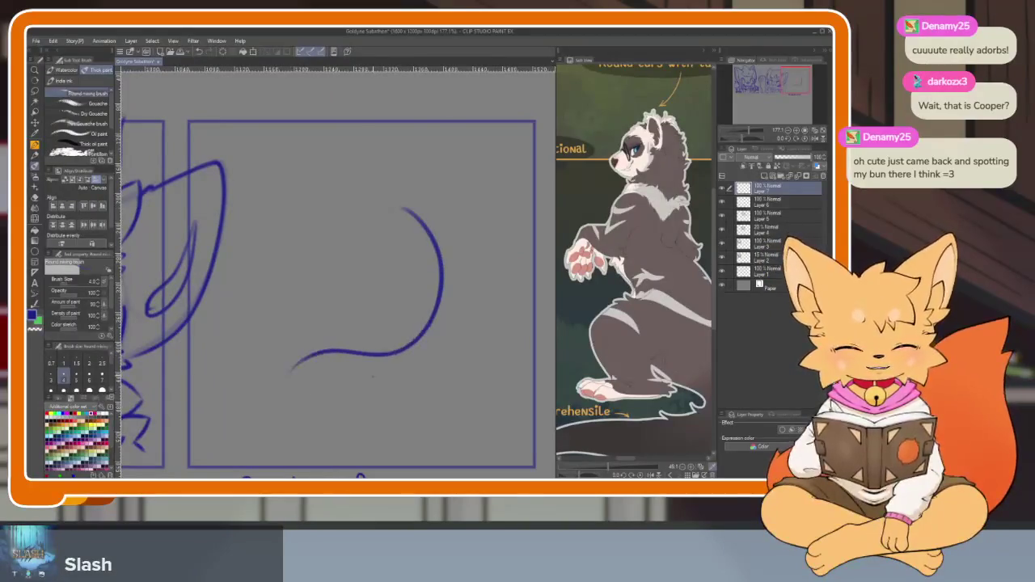
- Sketch a curved head loop with an arc on its right and strokes inside
scroll(381, 364, "up", 1)
scroll(396, 359, "down", 1)
scroll(395, 359, "up", 1)
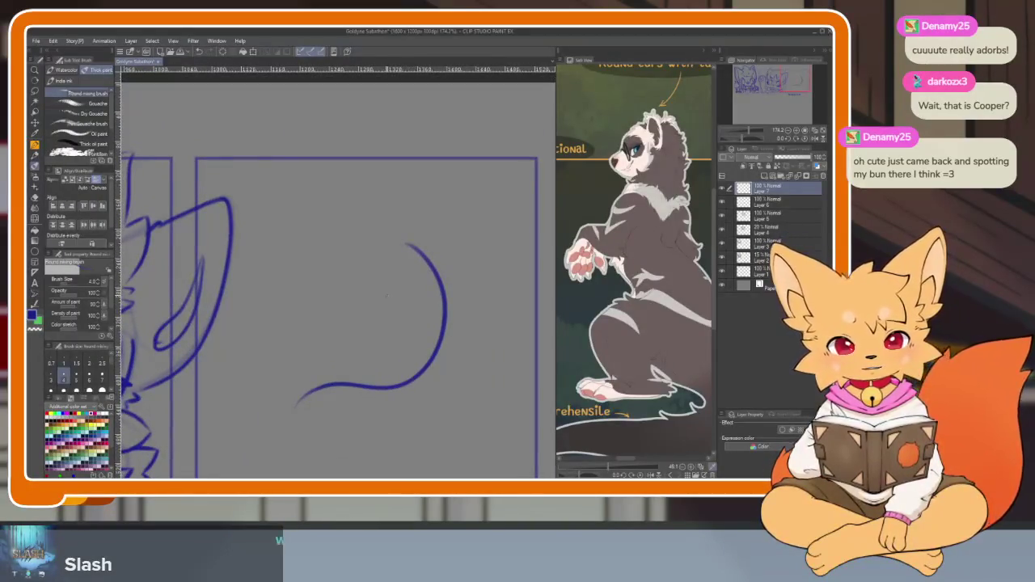
mouse_move(403, 290)
left_mouse_down()
mouse_move(373, 325)
mouse_move(425, 376)
left_mouse_up()
left_click_drag(427, 277, 421, 382)
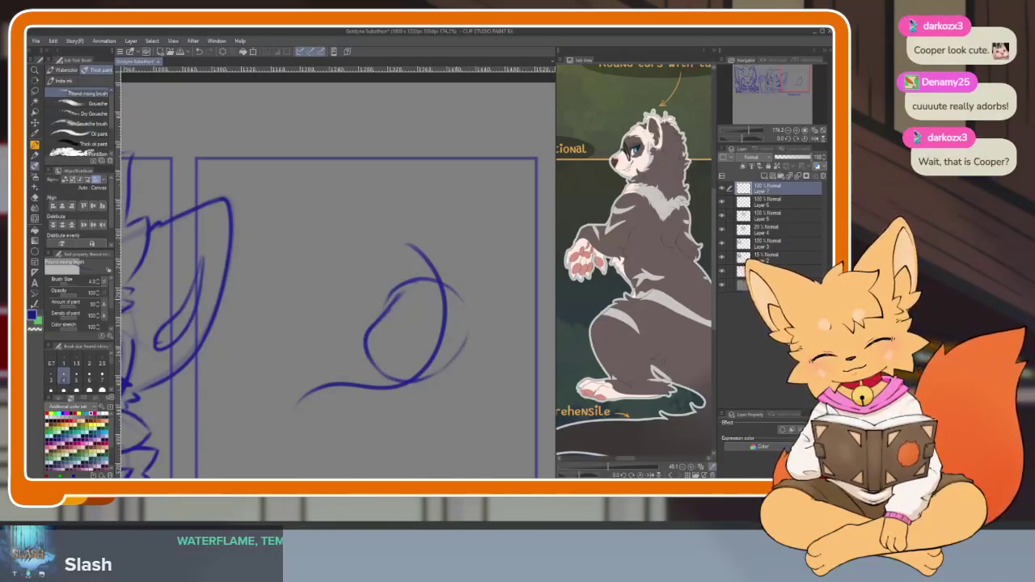
left_click_drag(430, 283, 398, 369)
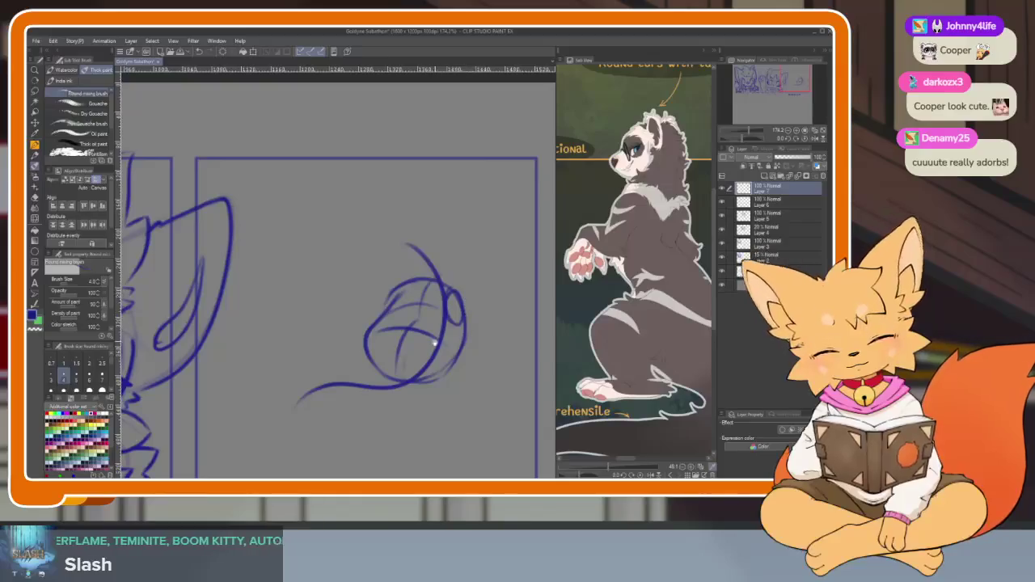
scroll(429, 363, "up", 1)
scroll(428, 364, "up", 1)
- Add a stroke on the loop's right side and a faint curve to its left
left_click_drag(453, 332, 451, 349)
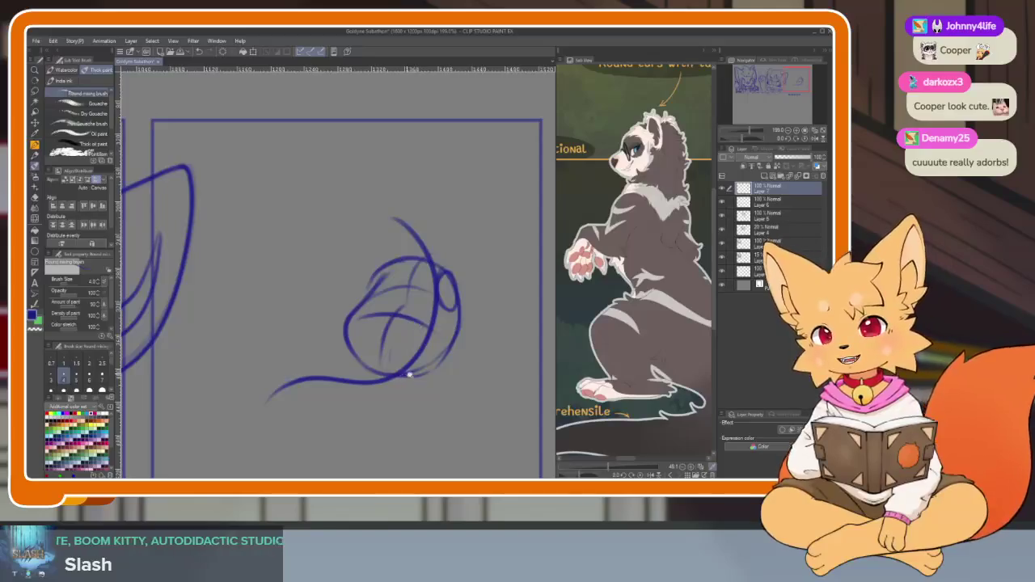
scroll(414, 374, "up", 2)
scroll(414, 374, "down", 1)
scroll(420, 384, "up", 1)
scroll(413, 396, "up", 2)
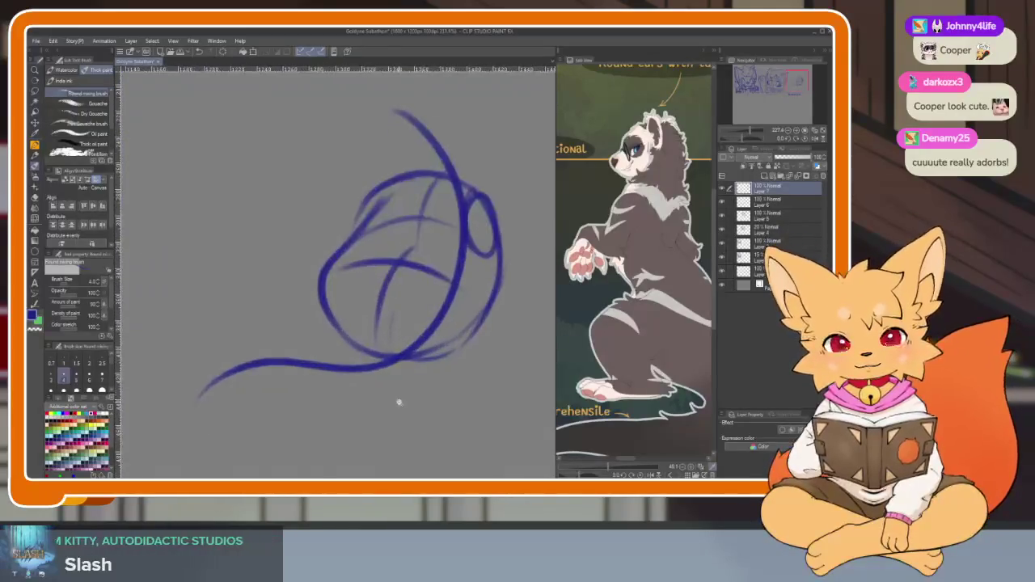
scroll(404, 408, "down", 1)
mouse_move(378, 339)
left_mouse_down()
mouse_move(401, 314)
mouse_move(433, 391)
mouse_move(388, 416)
mouse_move(413, 346)
left_mouse_up()
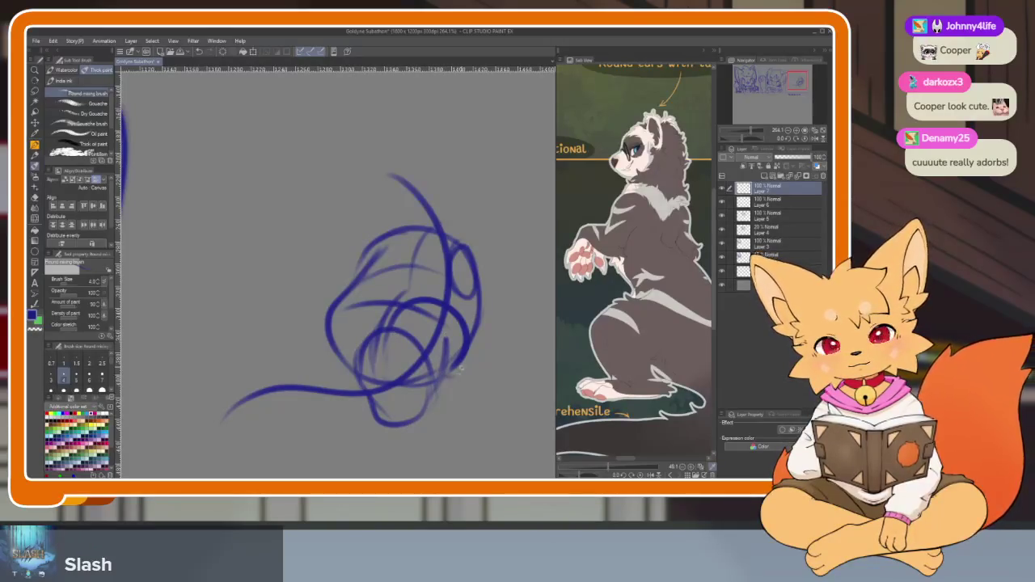
left_click_drag(355, 340, 385, 361)
left_click_drag(362, 307, 342, 359)
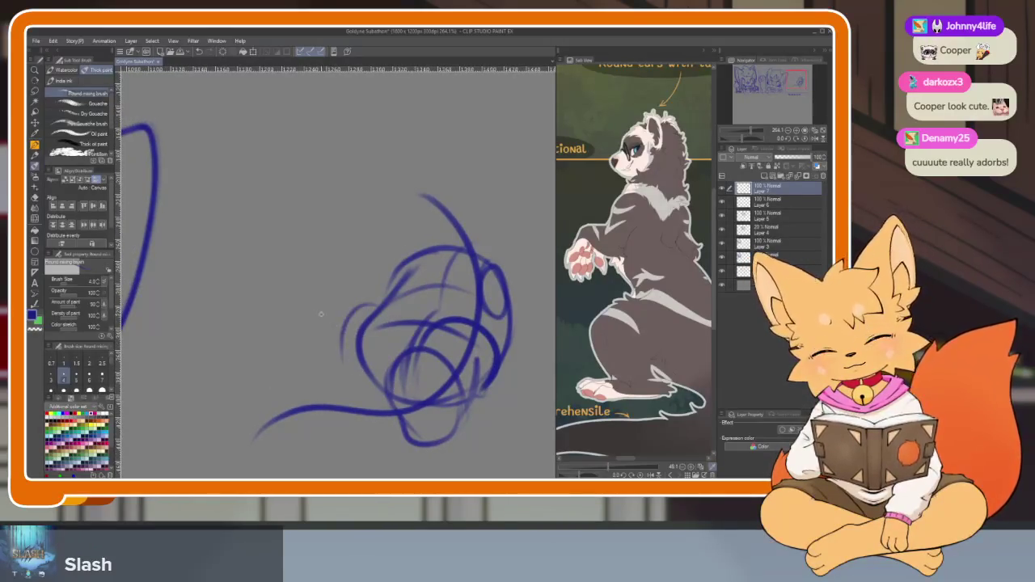
- Draw an arch on the sketch's left and undo the stray faint strokes
mouse_move(289, 339)
left_mouse_down()
mouse_move(336, 353)
mouse_move(313, 397)
mouse_move(323, 376)
left_mouse_up()
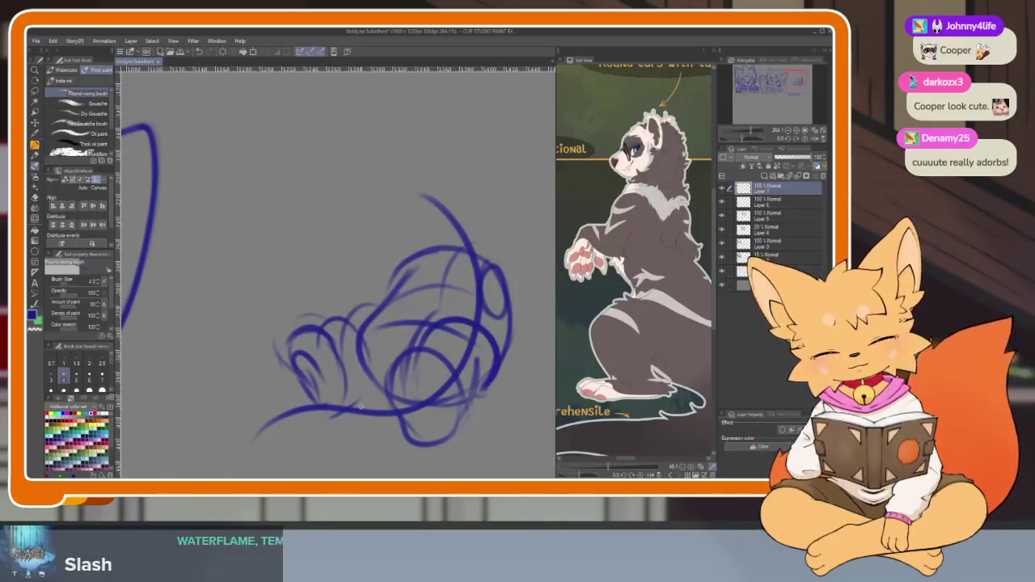
left_click_drag(447, 390, 473, 368)
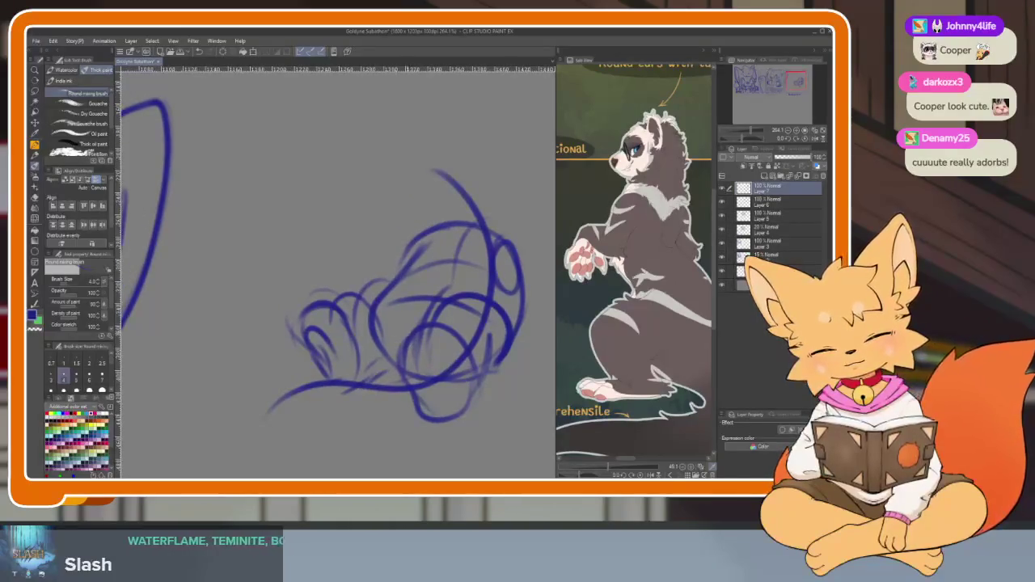
left_click_drag(368, 332, 275, 291)
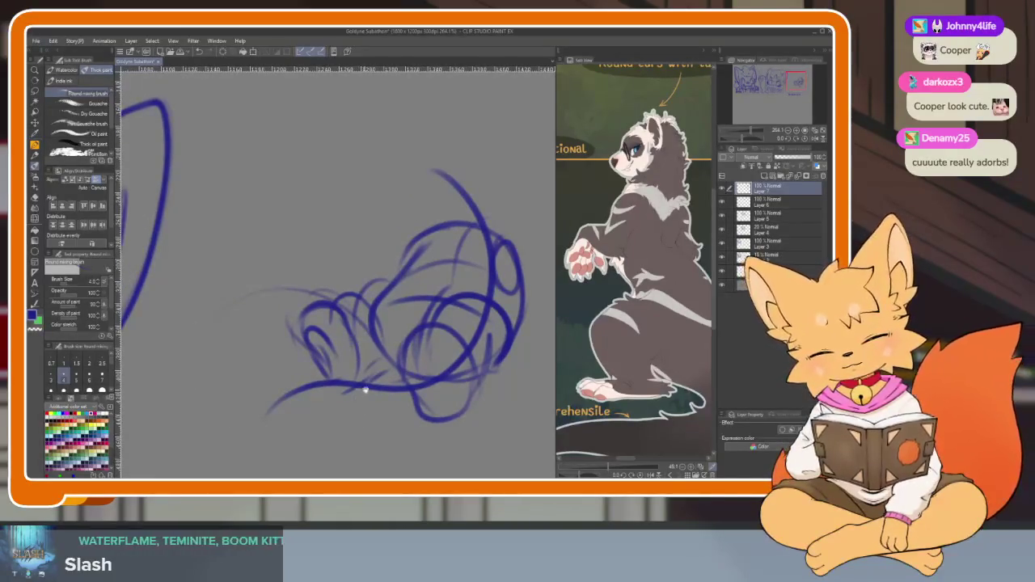
left_click_drag(365, 390, 405, 350)
mouse_move(409, 265)
left_mouse_down()
mouse_move(226, 409)
mouse_move(363, 396)
left_mouse_up()
key("ctrl+z")
key("ctrl+z")
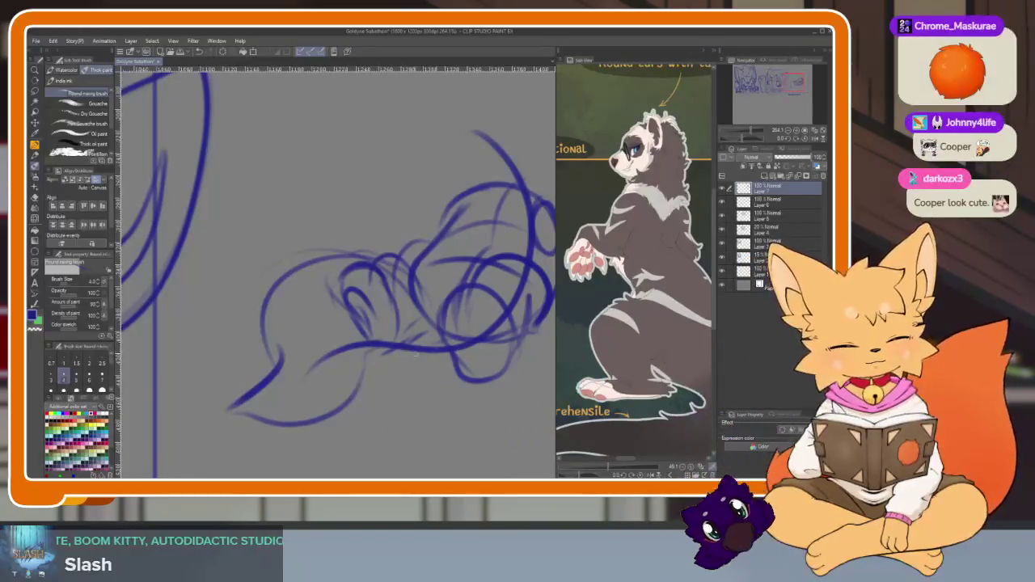
- Redraw a long lower-left curve, undoing failed attempts, and add a short bottom stroke
left_click_drag(373, 386, 477, 356)
key("ctrl+z")
key("ctrl+z")
key("ctrl+z")
key("ctrl+z")
key("ctrl+z")
mouse_move(441, 318)
left_mouse_down()
mouse_move(257, 365)
mouse_move(219, 411)
mouse_move(385, 379)
left_mouse_up()
key("ctrl+z")
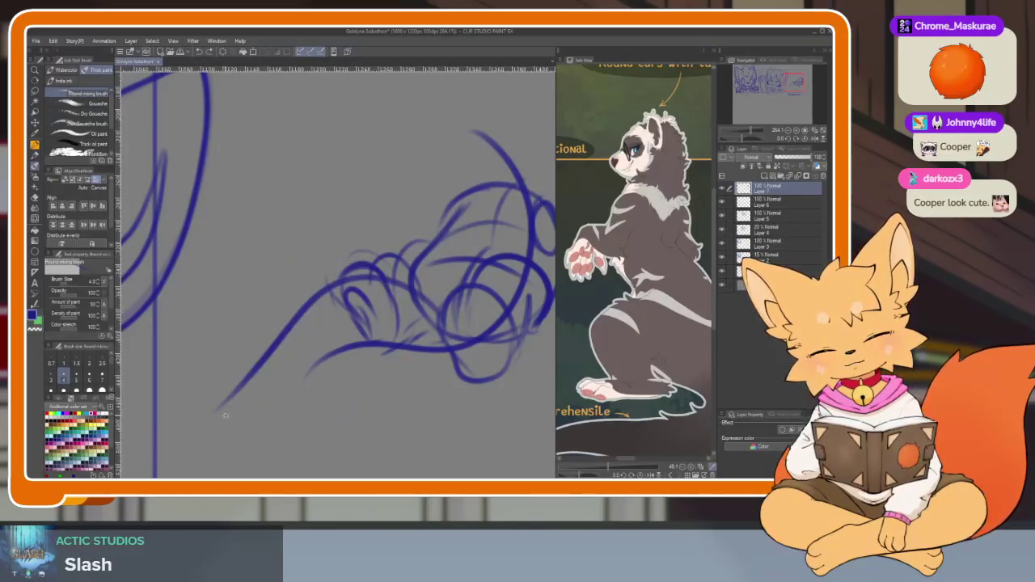
key("ctrl+z")
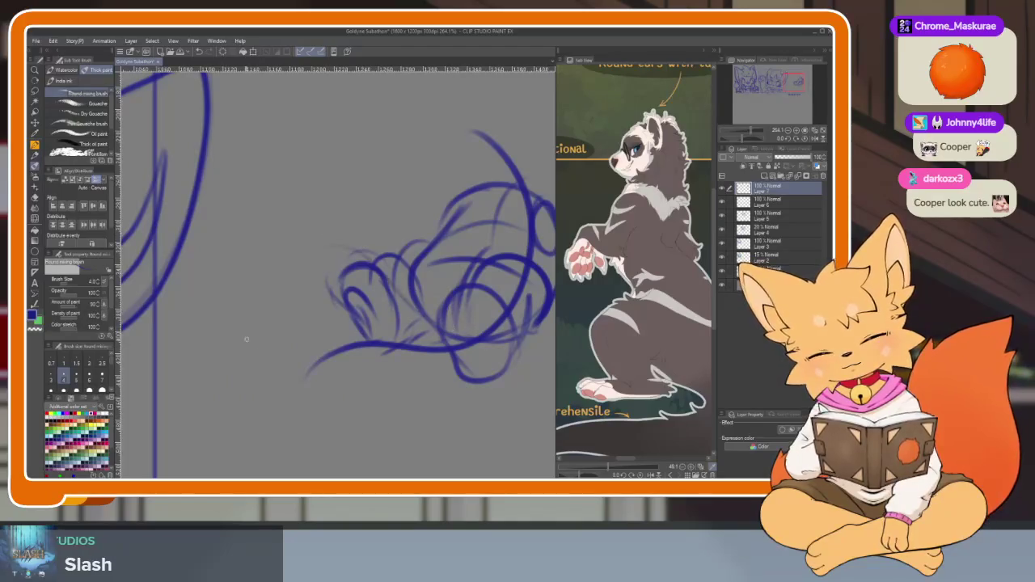
mouse_move(453, 333)
left_mouse_down()
mouse_move(325, 279)
mouse_move(399, 439)
left_mouse_up()
key("ctrl+z")
mouse_move(421, 267)
left_mouse_down()
mouse_move(283, 315)
mouse_move(336, 428)
left_mouse_up()
mouse_move(331, 467)
left_mouse_down()
mouse_move(397, 413)
mouse_move(418, 378)
mouse_move(386, 321)
left_mouse_up()
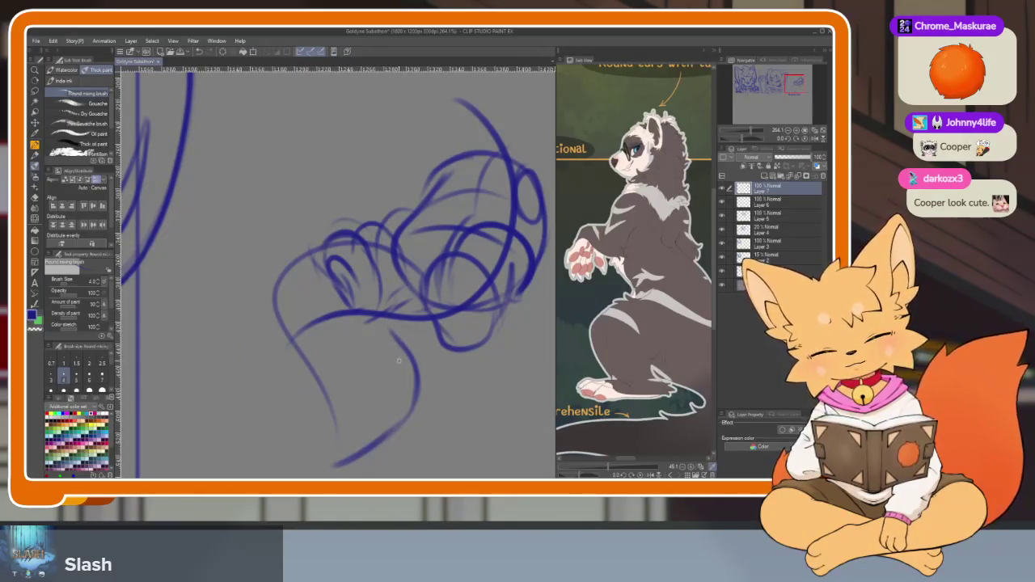
- Draw a bold circular head stroke with extra strokes on its right side
scroll(435, 340, "up", 2)
scroll(450, 358, "up", 2)
scroll(434, 377, "up", 2)
scroll(409, 370, "up", 2)
scroll(409, 369, "down", 3)
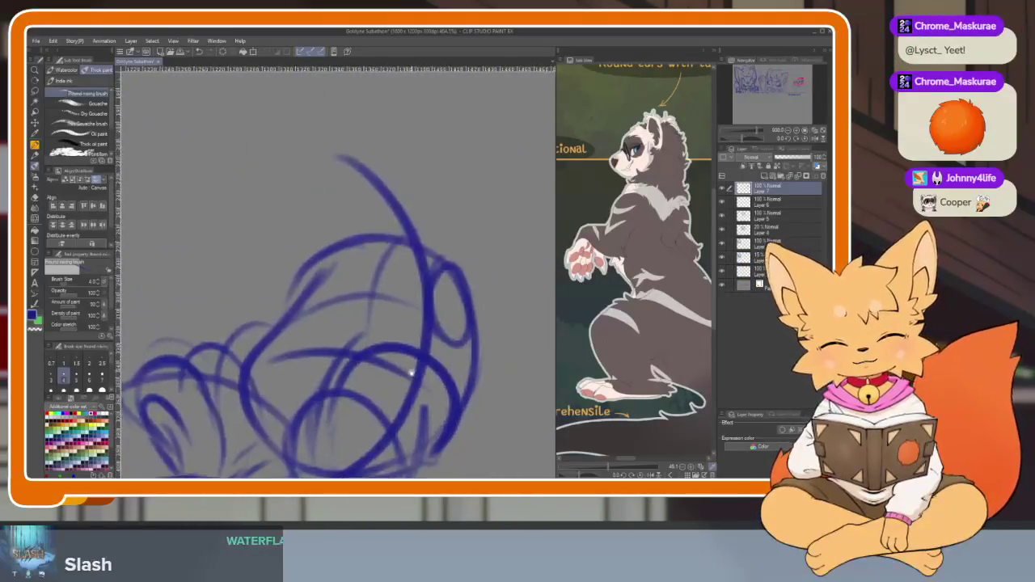
scroll(409, 369, "down", 1)
left_click_drag(416, 337, 410, 359)
key("ctrl+z")
mouse_move(400, 306)
left_mouse_down()
mouse_move(343, 400)
mouse_move(424, 404)
mouse_move(431, 344)
mouse_move(429, 385)
left_mouse_up()
left_click_drag(403, 427, 356, 320)
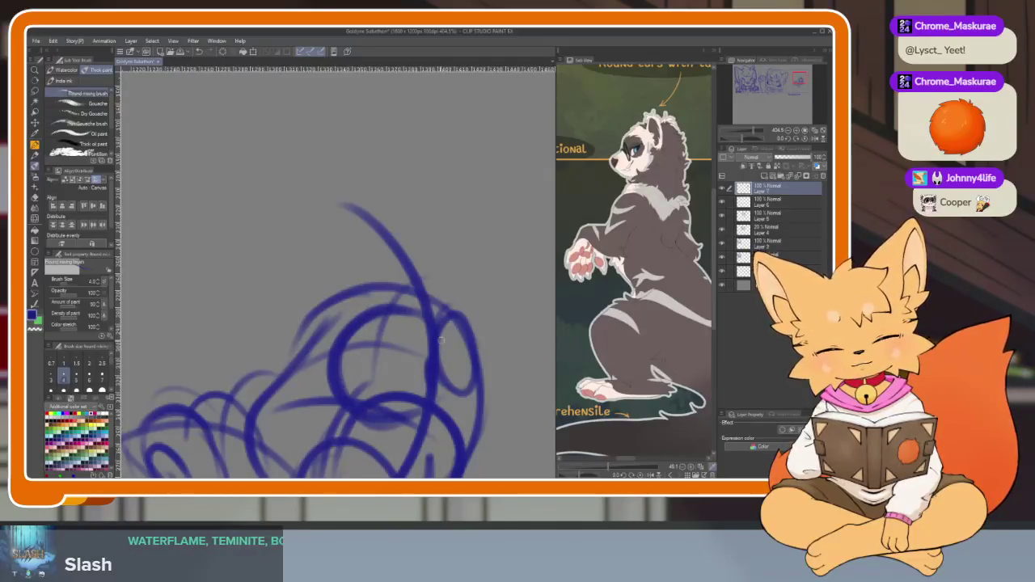
left_click_drag(437, 392, 473, 396)
mouse_move(416, 311)
left_mouse_down()
mouse_move(461, 344)
mouse_move(473, 404)
left_mouse_up()
mouse_move(428, 283)
left_mouse_down()
mouse_move(481, 360)
mouse_move(446, 293)
left_mouse_up()
- Sketch a large C-shaped arc on the left and thicken its upper end
scroll(330, 307, "left", 2)
left_click_drag(303, 291, 296, 348)
key("ctrl+z")
mouse_move(337, 309)
left_mouse_down()
mouse_move(301, 298)
mouse_move(266, 385)
left_mouse_up()
mouse_move(347, 328)
left_mouse_down()
mouse_move(283, 292)
mouse_move(297, 398)
left_mouse_up()
mouse_move(326, 300)
left_mouse_down()
mouse_move(373, 344)
mouse_move(415, 304)
left_mouse_up()
left_click_drag(369, 330, 252, 341)
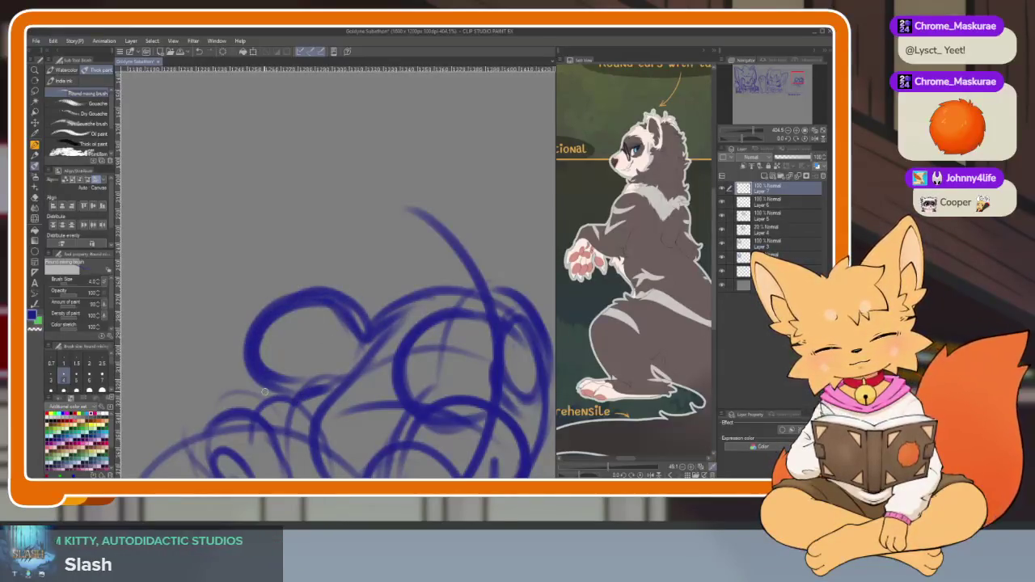
scroll(300, 376, "up", 5)
- Undo arcs across the upper canvas and add a short horizontal stroke
mouse_move(315, 333)
left_mouse_down()
mouse_move(485, 267)
mouse_move(445, 363)
left_mouse_up()
key("ctrl+z")
key("ctrl+z")
mouse_move(374, 378)
left_mouse_down()
mouse_move(435, 380)
mouse_move(420, 376)
left_mouse_up()
scroll(455, 376, "down", 2)
scroll(456, 375, "down", 2)
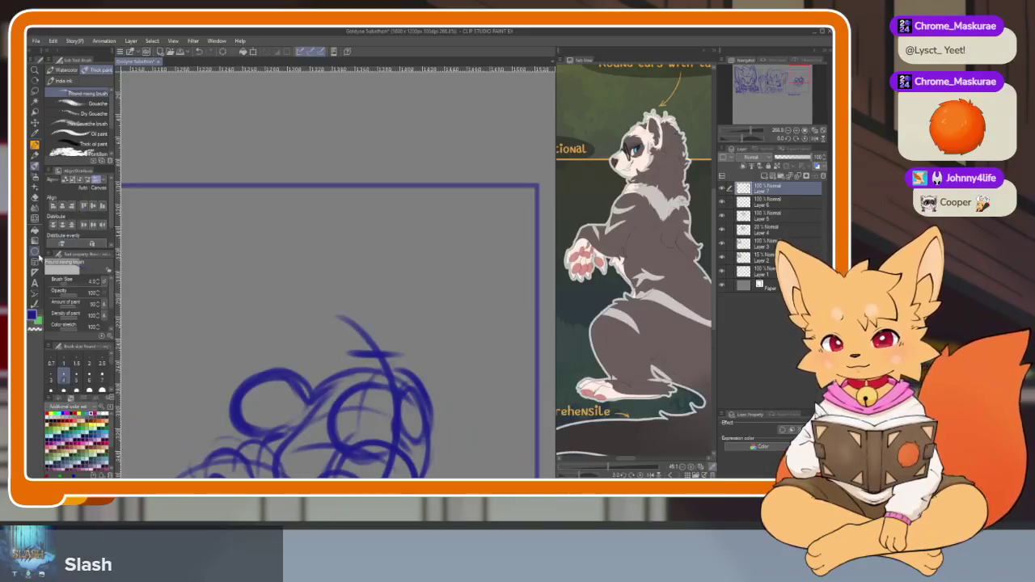
- Switch to the Sketch Ellipse sub tool (U) and cancel a trial ellipse
key("u")
left_click_drag(419, 375, 405, 387)
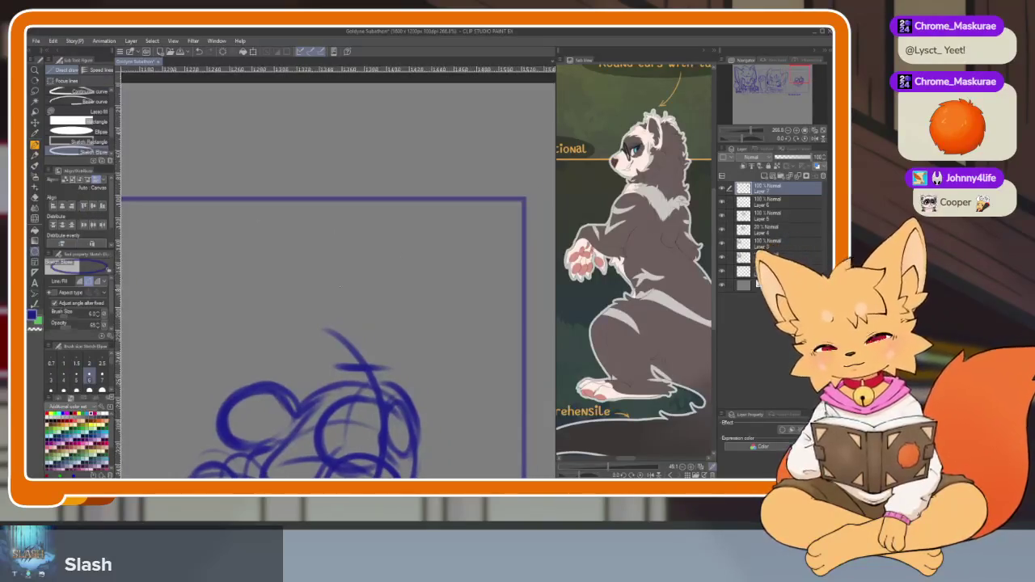
left_click_drag(340, 284, 388, 332)
key("Escape")
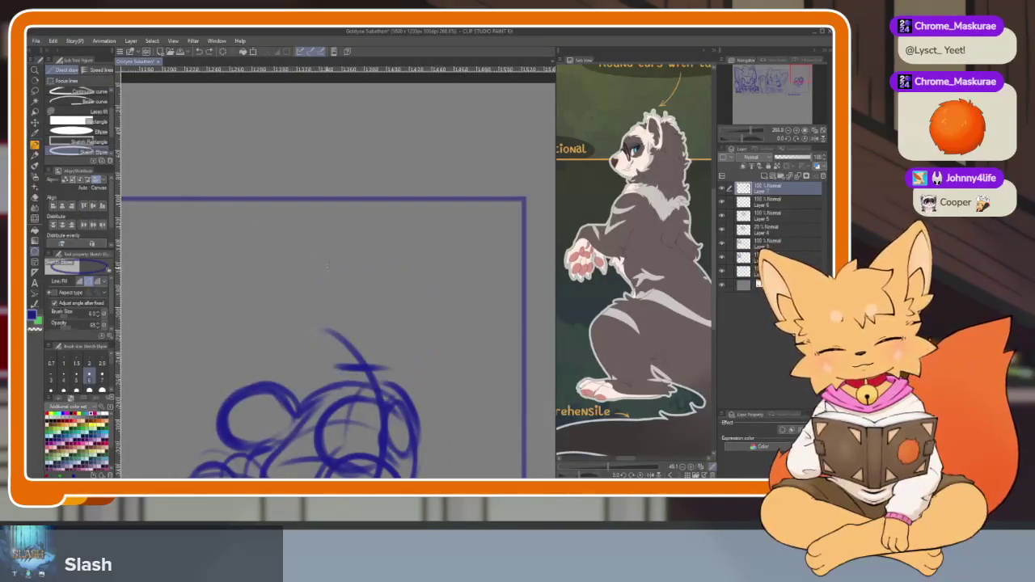